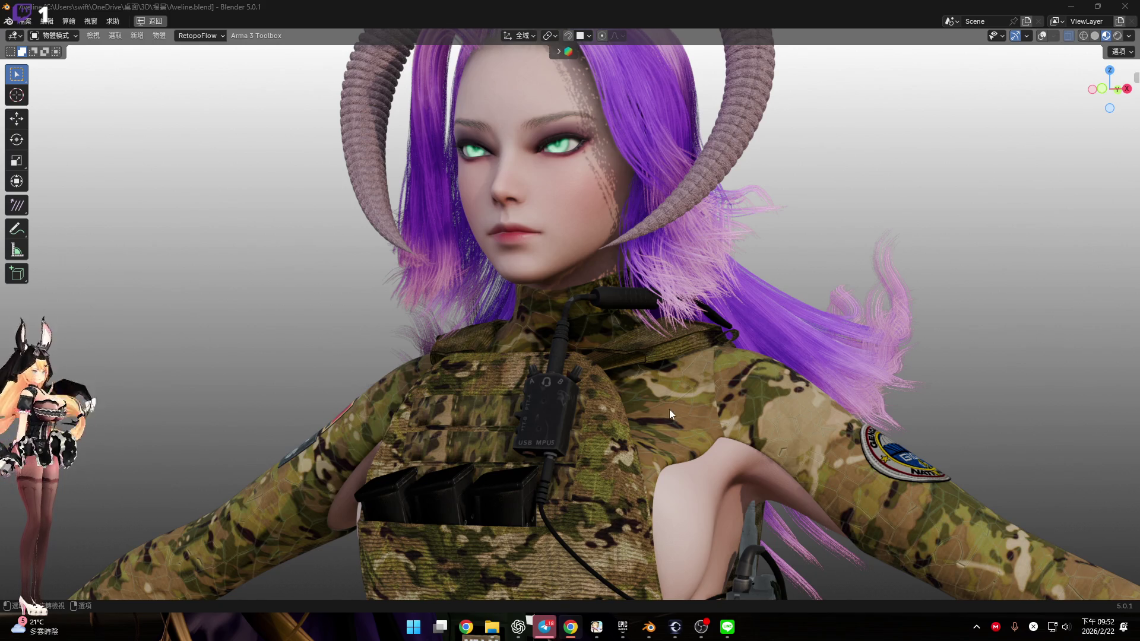
Restore the full Blender layout and view Aveline's face straight from the front
{"action": "left_click", "coordinate": [754, 5]}
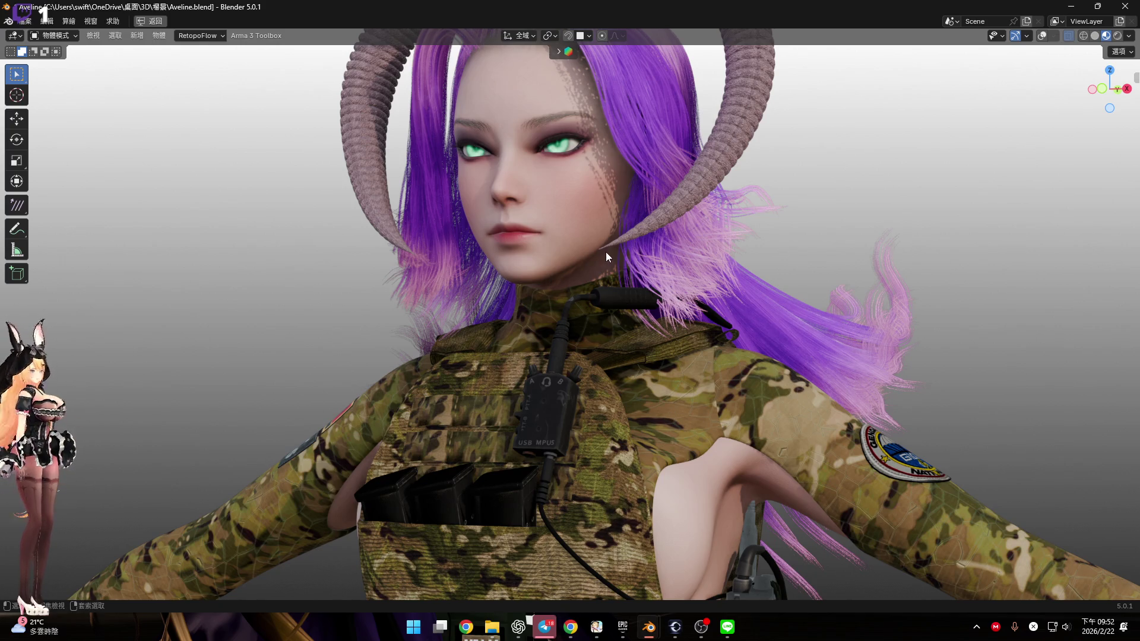
{"action": "key", "text": "ctrl+space"}
{"action": "scroll", "coordinate": [658, 312], "scroll_direction": "up", "scroll_amount": 4}
{"action": "mouse_move", "coordinate": [658, 313]}
{"action": "middle_mouse_down"}
{"action": "mouse_move", "coordinate": [625, 321]}
{"action": "mouse_move", "coordinate": [452, 311]}
{"action": "middle_mouse_up"}
{"action": "key", "text": "KP_1"}
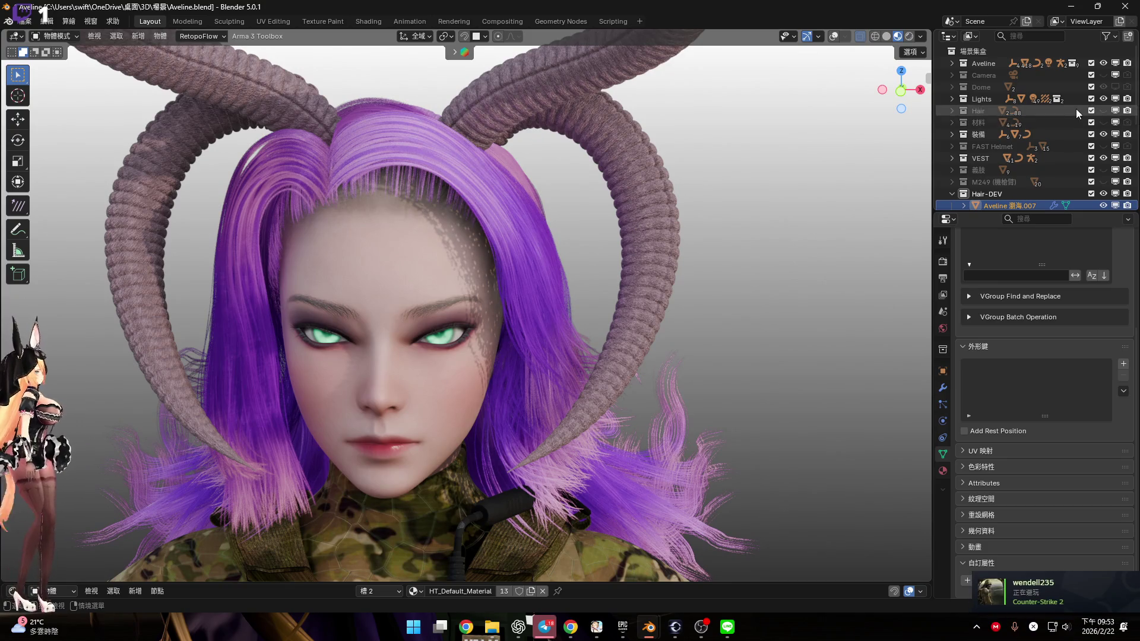
Briefly show the old Hair collection's bangs for comparison, then hide it again
{"action": "left_click", "coordinate": [1102, 110]}
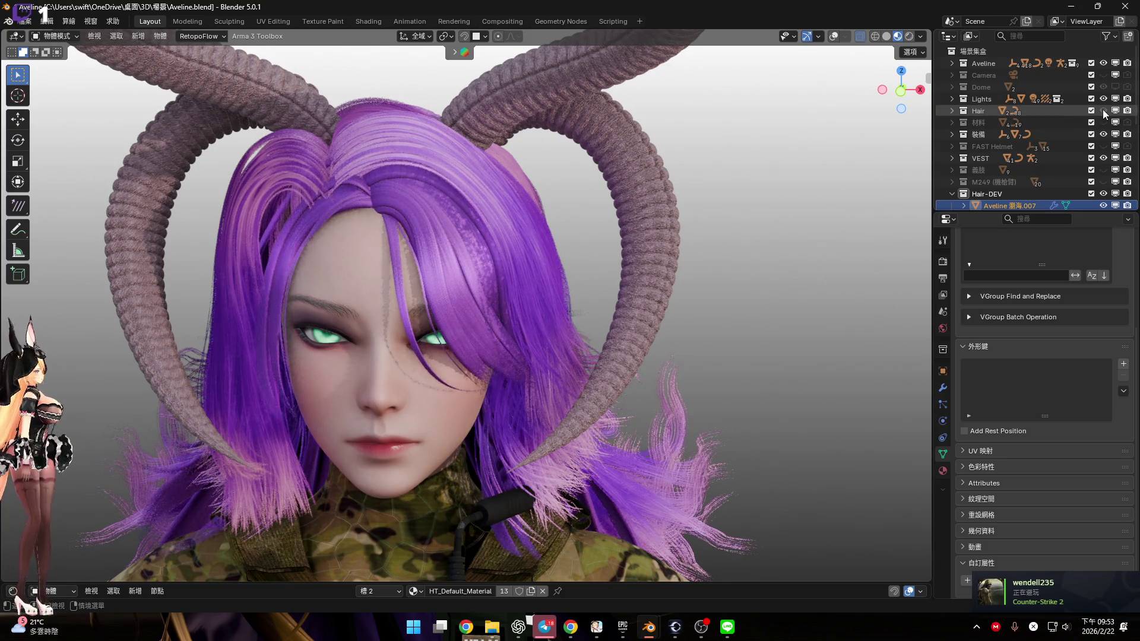
{"action": "left_click", "coordinate": [1102, 109]}
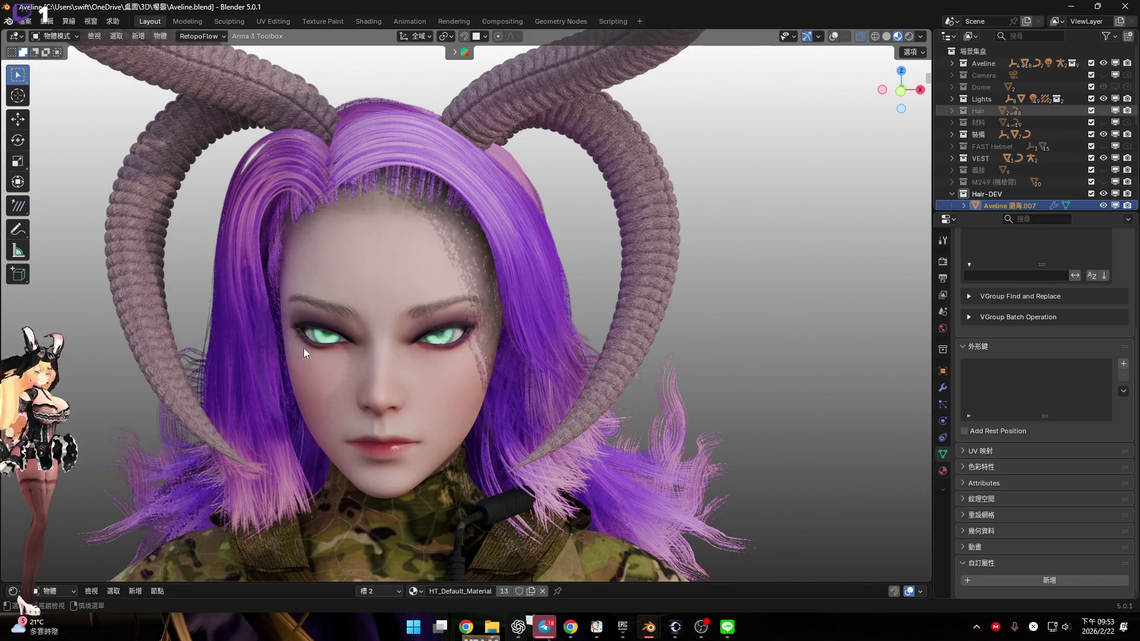
{"action": "scroll", "coordinate": [507, 240], "scroll_direction": "up", "scroll_amount": 5}
{"action": "mouse_move", "coordinate": [501, 225]}
{"action": "middle_mouse_down"}
{"action": "mouse_move", "coordinate": [522, 260]}
{"action": "mouse_move", "coordinate": [536, 259]}
{"action": "mouse_move", "coordinate": [537, 207]}
{"action": "mouse_move", "coordinate": [511, 215]}
{"action": "mouse_move", "coordinate": [522, 168]}
{"action": "mouse_move", "coordinate": [629, 164]}
{"action": "mouse_move", "coordinate": [625, 199]}
{"action": "mouse_move", "coordinate": [820, 201]}
{"action": "mouse_move", "coordinate": [633, 205]}
{"action": "mouse_move", "coordinate": [729, 201]}
{"action": "mouse_move", "coordinate": [681, 215]}
{"action": "mouse_move", "coordinate": [567, 198]}
{"action": "mouse_move", "coordinate": [562, 113]}
{"action": "mouse_move", "coordinate": [602, 208]}
{"action": "mouse_move", "coordinate": [536, 207]}
{"action": "mouse_move", "coordinate": [533, 278]}
{"action": "mouse_move", "coordinate": [566, 278]}
{"action": "mouse_move", "coordinate": [550, 258]}
{"action": "mouse_move", "coordinate": [586, 236]}
{"action": "middle_mouse_up"}
{"action": "scroll", "coordinate": [537, 207], "scroll_direction": "down", "scroll_amount": 4}
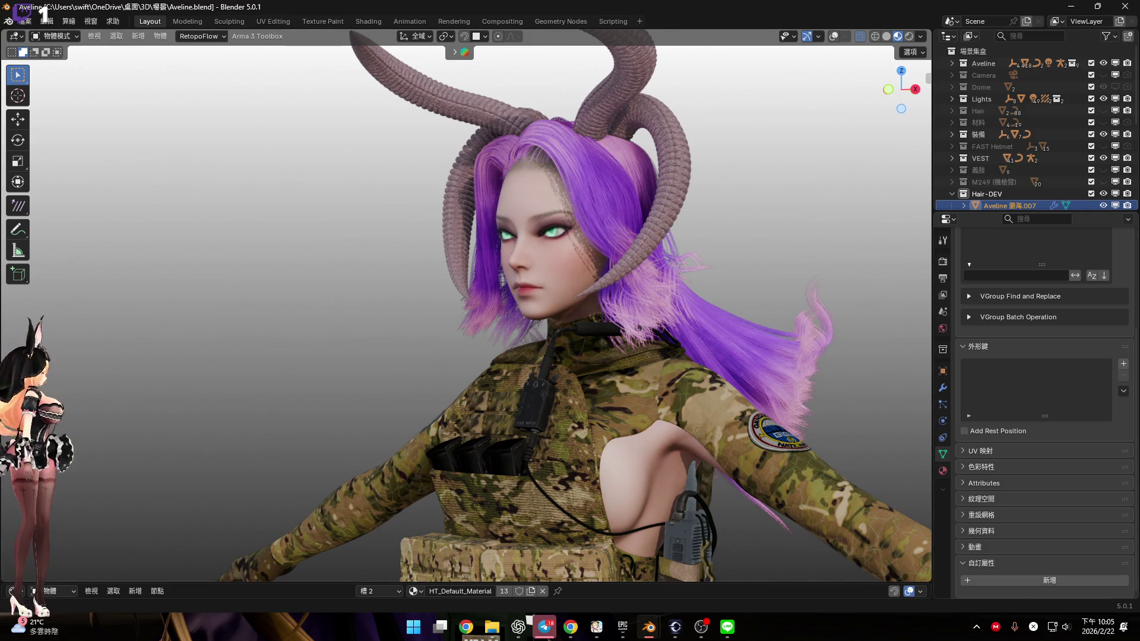
{"action": "key", "text": "alt+Tab"}
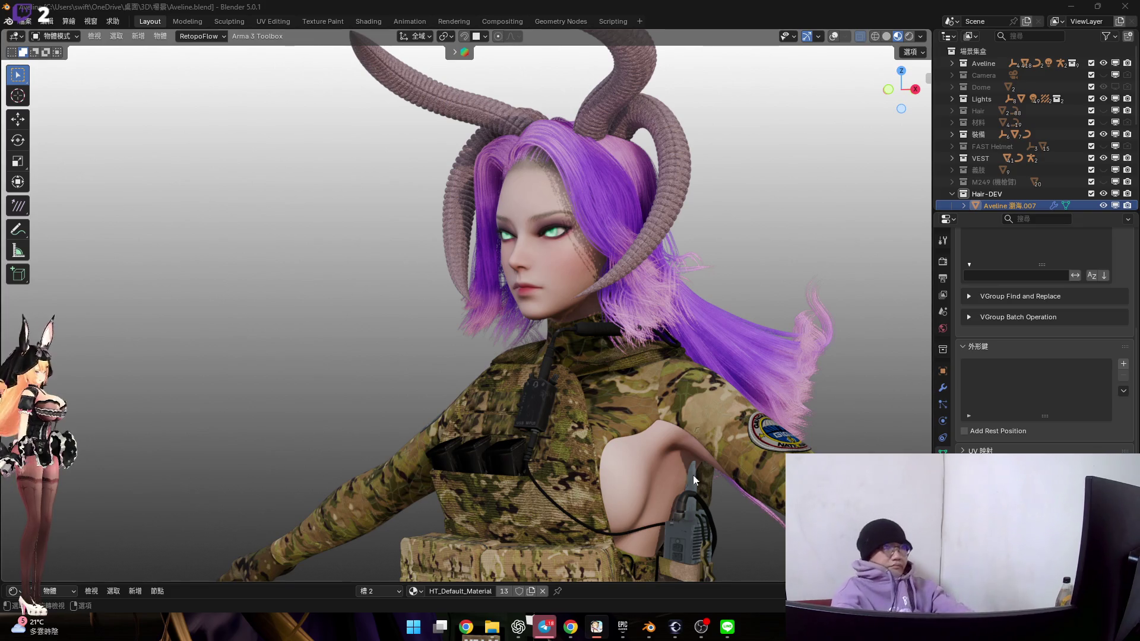
{"action": "middle_click_drag", "start_coordinate": [578, 309], "coordinate": [583, 375], "text": "shift"}
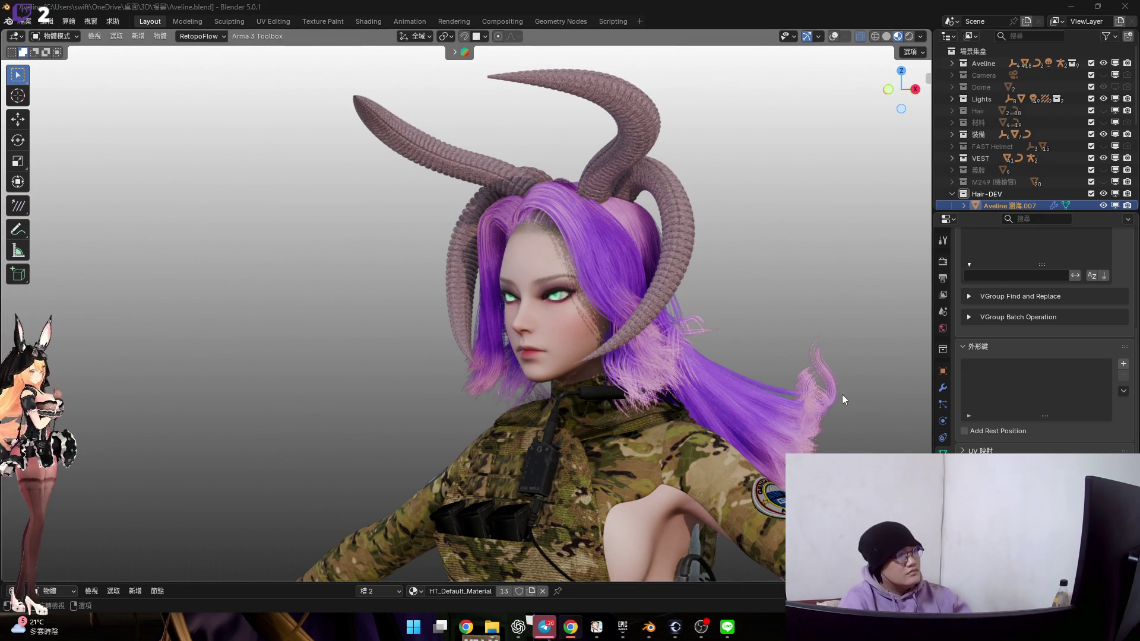
{"action": "middle_click_drag", "start_coordinate": [553, 325], "coordinate": [592, 273]}
Zoom in on the hair parting and hide the Hair collection to inspect the bare hairline
{"action": "scroll", "coordinate": [604, 288], "scroll_direction": "up", "scroll_amount": 5}
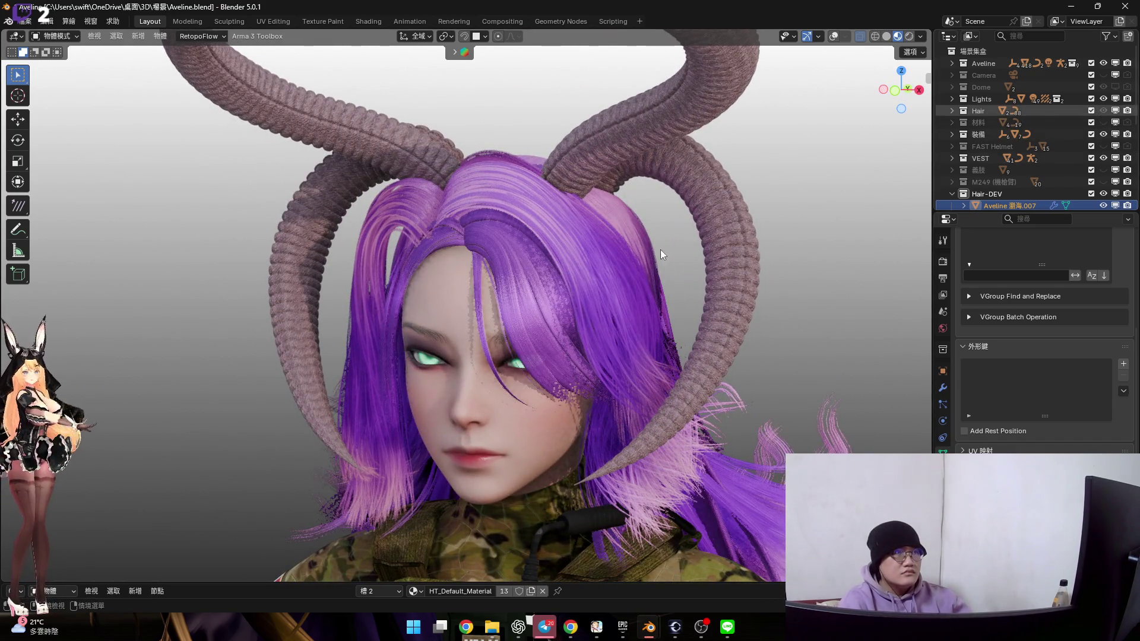
{"action": "mouse_move", "coordinate": [584, 268]}
{"action": "middle_mouse_down"}
{"action": "mouse_move", "coordinate": [511, 270]}
{"action": "mouse_move", "coordinate": [621, 273]}
{"action": "middle_mouse_up"}
{"action": "scroll", "coordinate": [617, 250], "scroll_direction": "up", "scroll_amount": 5}
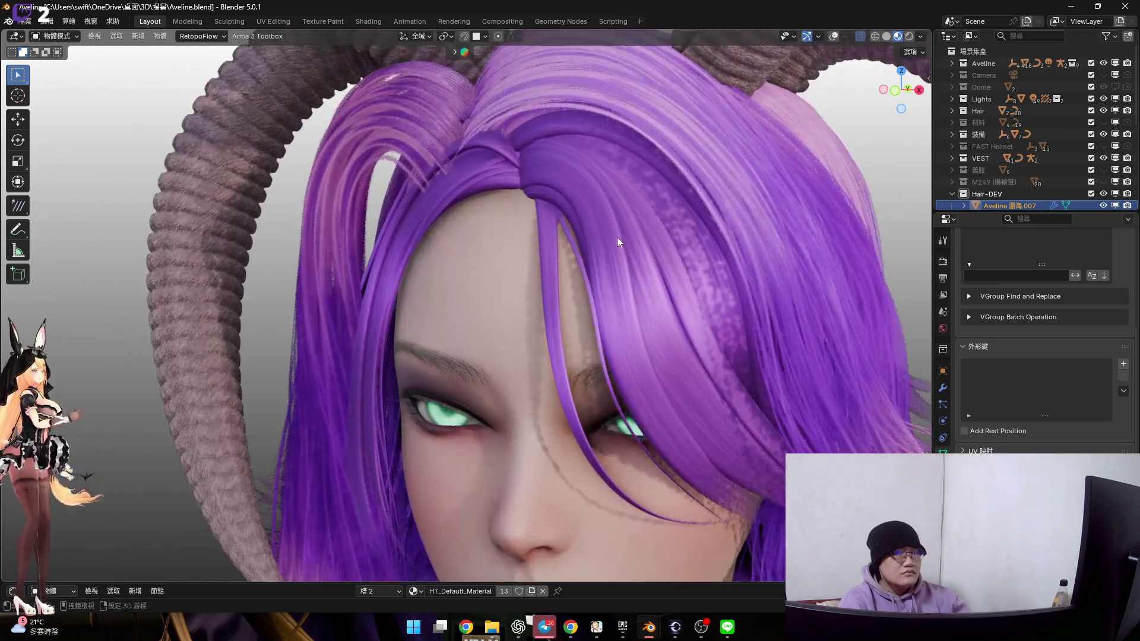
{"action": "scroll", "coordinate": [621, 252], "scroll_direction": "down", "scroll_amount": 3}
{"action": "mouse_move", "coordinate": [624, 209]}
{"action": "middle_mouse_down"}
{"action": "mouse_move", "coordinate": [573, 201]}
{"action": "mouse_move", "coordinate": [539, 235]}
{"action": "mouse_move", "coordinate": [566, 169]}
{"action": "mouse_move", "coordinate": [497, 167]}
{"action": "middle_mouse_up"}
{"action": "scroll", "coordinate": [536, 230], "scroll_direction": "up", "scroll_amount": 3}
{"action": "scroll", "coordinate": [536, 230], "scroll_direction": "down", "scroll_amount": 3}
{"action": "scroll", "coordinate": [497, 166], "scroll_direction": "up", "scroll_amount": 2}
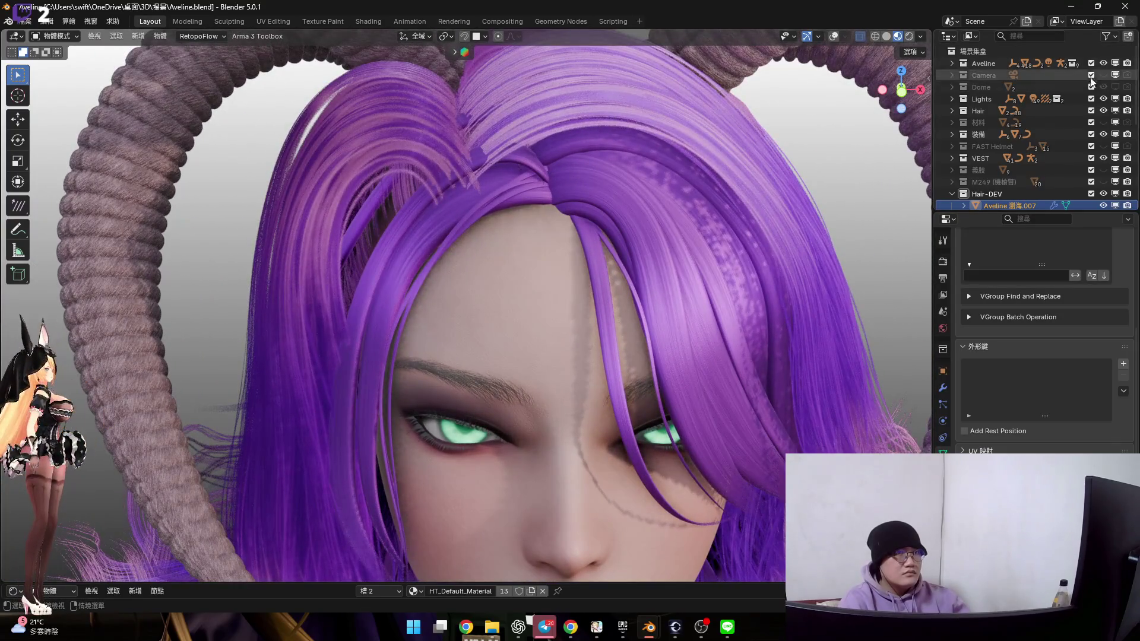
{"action": "left_click", "coordinate": [1103, 111]}
{"action": "mouse_move", "coordinate": [533, 175]}
{"action": "middle_mouse_down"}
{"action": "mouse_move", "coordinate": [545, 254]}
{"action": "mouse_move", "coordinate": [550, 233]}
{"action": "mouse_move", "coordinate": [527, 215]}
{"action": "mouse_move", "coordinate": [557, 173]}
{"action": "middle_mouse_up"}
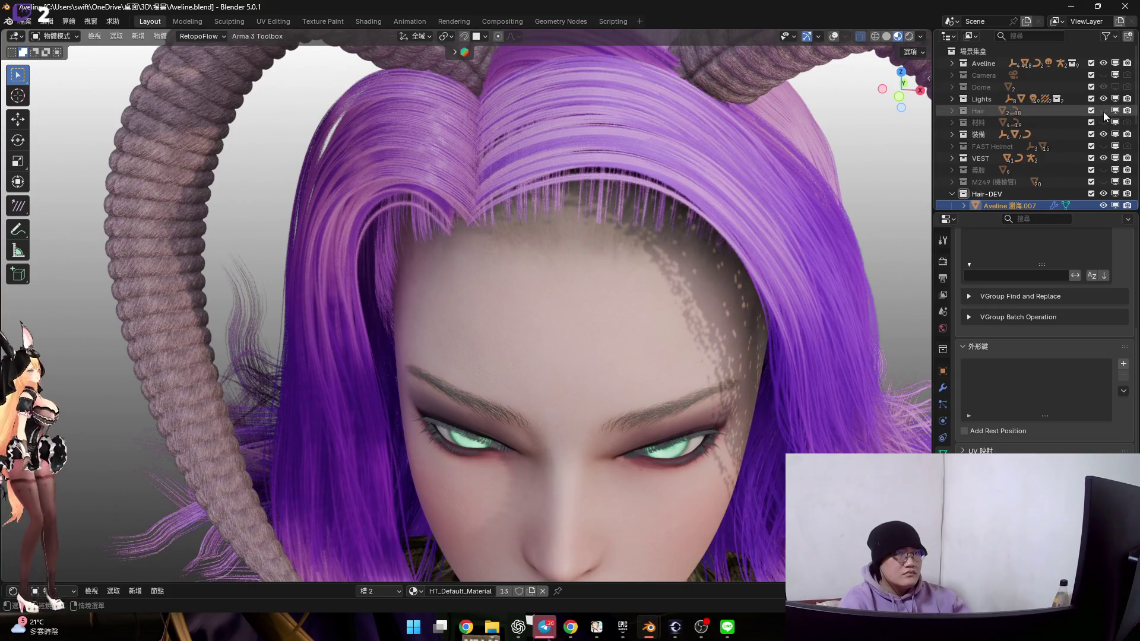
Show the Hair collection again and select the fringe strand left of the parting
{"action": "left_click", "coordinate": [1103, 111]}
{"action": "mouse_move", "coordinate": [570, 237]}
{"action": "middle_mouse_down"}
{"action": "mouse_move", "coordinate": [593, 197]}
{"action": "mouse_move", "coordinate": [583, 201]}
{"action": "mouse_move", "coordinate": [576, 209]}
{"action": "mouse_move", "coordinate": [607, 187]}
{"action": "middle_mouse_up"}
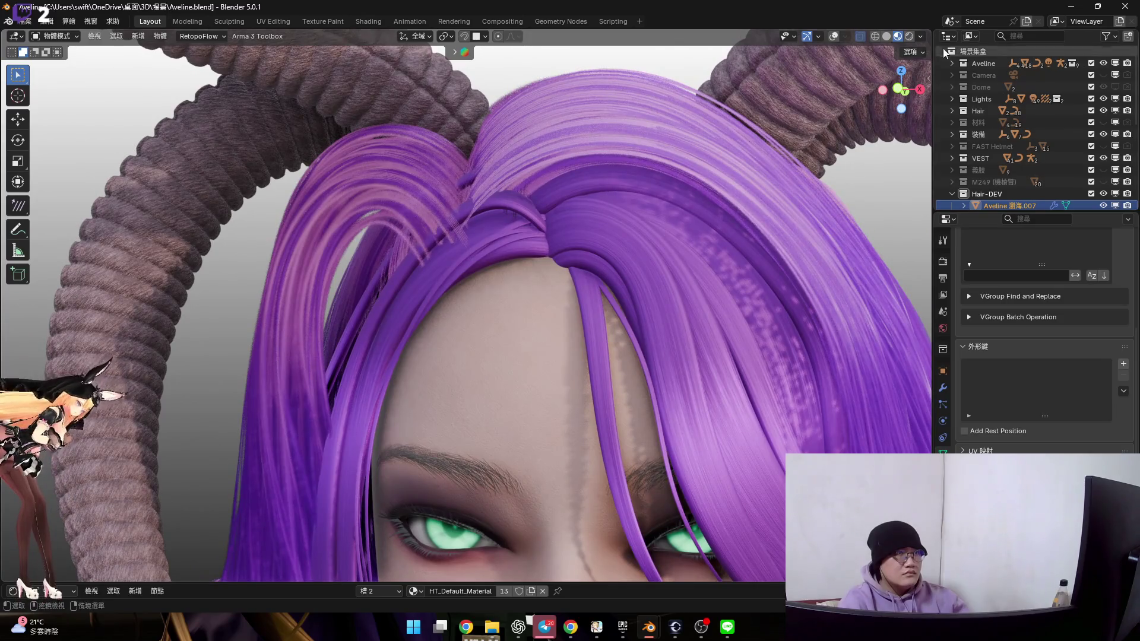
{"action": "mouse_move", "coordinate": [622, 230]}
{"action": "middle_mouse_down", "text": "shift"}
{"action": "mouse_move", "coordinate": [610, 207]}
{"action": "mouse_move", "coordinate": [640, 222]}
{"action": "middle_mouse_up", "text": "shift"}
{"action": "scroll", "coordinate": [600, 217], "scroll_direction": "up", "scroll_amount": 1}
{"action": "left_click", "coordinate": [834, 37]}
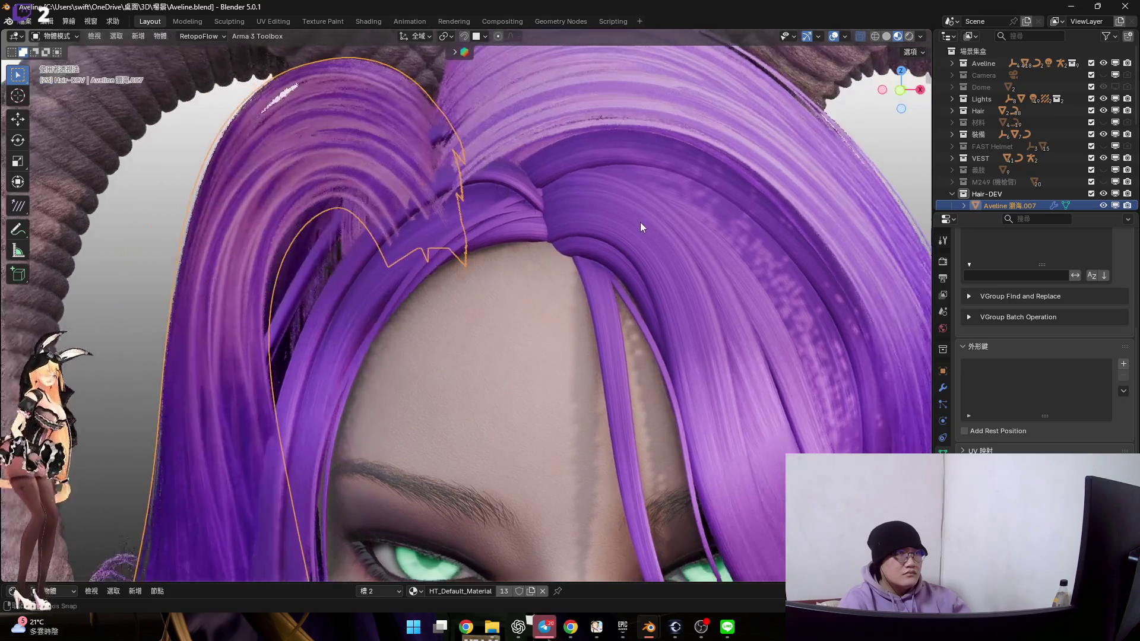
Select the fringe strands Aveline 瀏海.014 and Aveline 瀏海
{"action": "left_click", "coordinate": [664, 265]}
{"action": "mouse_move", "coordinate": [664, 264]}
{"action": "middle_mouse_down", "text": "shift"}
{"action": "mouse_move", "coordinate": [633, 196]}
{"action": "mouse_move", "coordinate": [607, 184]}
{"action": "mouse_move", "coordinate": [721, 268]}
{"action": "mouse_move", "coordinate": [676, 228]}
{"action": "mouse_move", "coordinate": [689, 225]}
{"action": "mouse_move", "coordinate": [654, 231]}
{"action": "mouse_move", "coordinate": [660, 240]}
{"action": "middle_mouse_up", "text": "shift"}
{"action": "scroll", "coordinate": [675, 228], "scroll_direction": "up", "scroll_amount": 2}
{"action": "left_click", "coordinate": [678, 316], "text": "shift"}
{"action": "scroll", "coordinate": [660, 240], "scroll_direction": "down", "scroll_amount": 3}
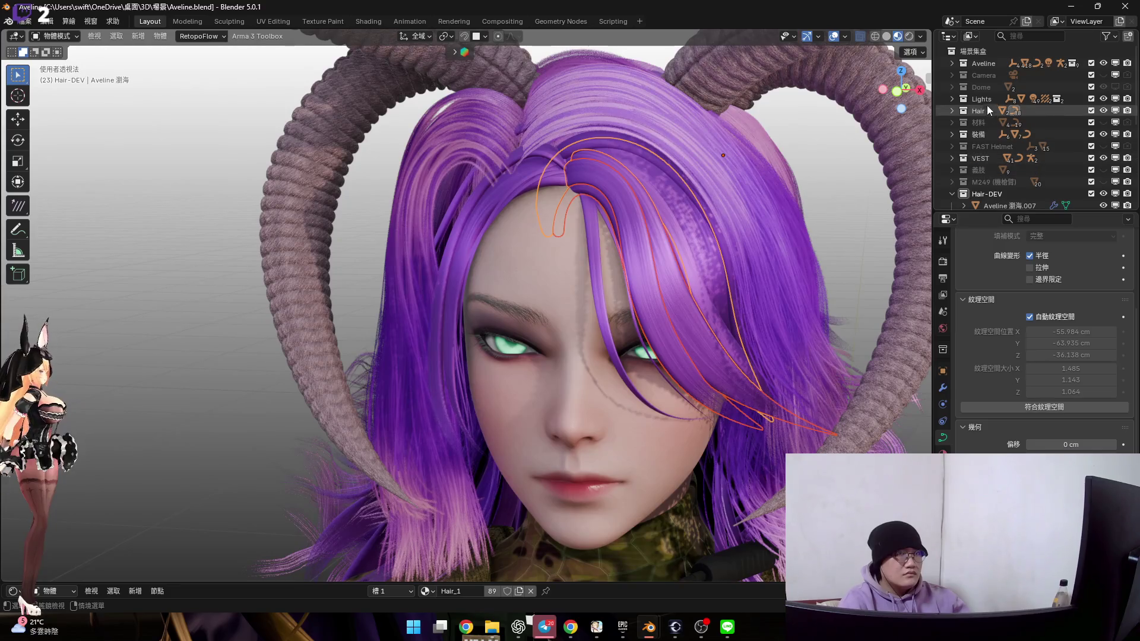
Browse the Hair collection's objects in the Outliner, collapse it, and hide it in the viewport
{"action": "left_click", "coordinate": [952, 111]}
{"action": "scroll", "coordinate": [1009, 148], "scroll_direction": "down", "scroll_amount": 10}
{"action": "mouse_move", "coordinate": [1042, 165]}
{"action": "left_mouse_down"}
{"action": "mouse_move", "coordinate": [1027, 149]}
{"action": "mouse_move", "coordinate": [1025, 169]}
{"action": "mouse_move", "coordinate": [1053, 160]}
{"action": "mouse_move", "coordinate": [1046, 169]}
{"action": "left_mouse_up"}
{"action": "scroll", "coordinate": [1053, 161], "scroll_direction": "down", "scroll_amount": 5}
{"action": "scroll", "coordinate": [1045, 168], "scroll_direction": "up", "scroll_amount": 10}
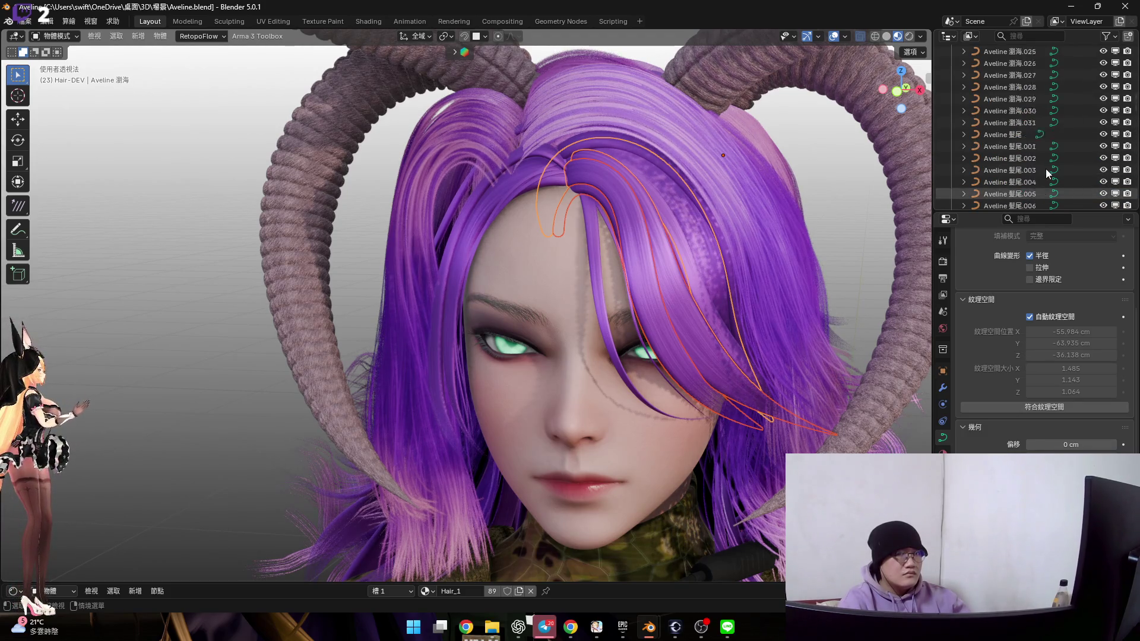
{"action": "scroll", "coordinate": [950, 113], "scroll_direction": "up", "scroll_amount": 2}
{"action": "left_click", "coordinate": [952, 110]}
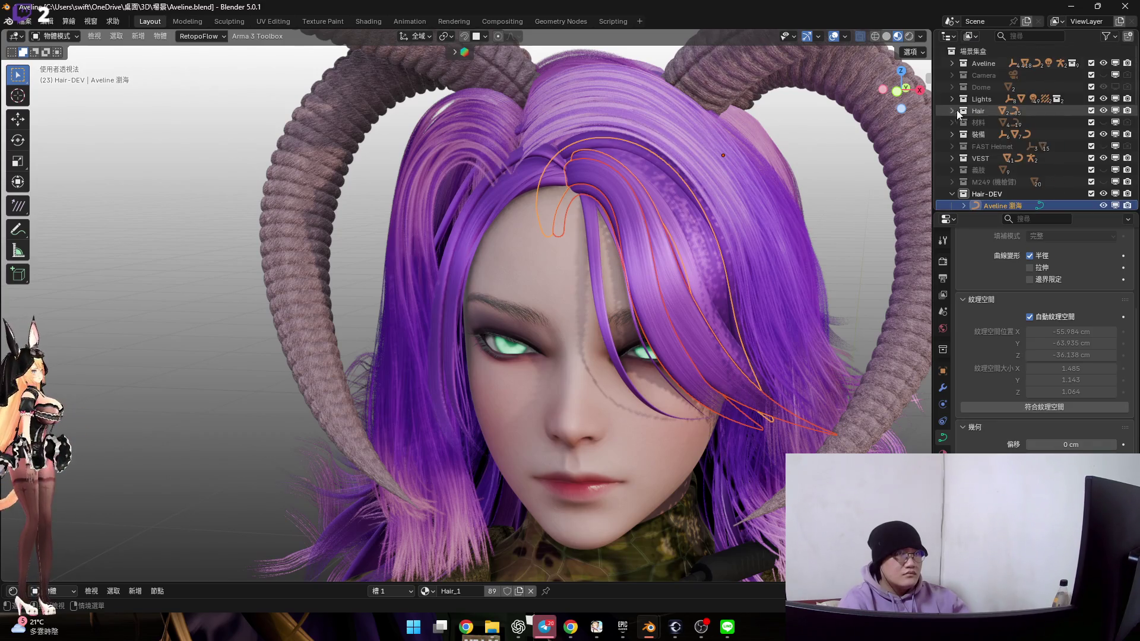
{"action": "left_click", "coordinate": [1103, 111]}
{"action": "scroll", "coordinate": [1049, 169], "scroll_direction": "down", "scroll_amount": 6}
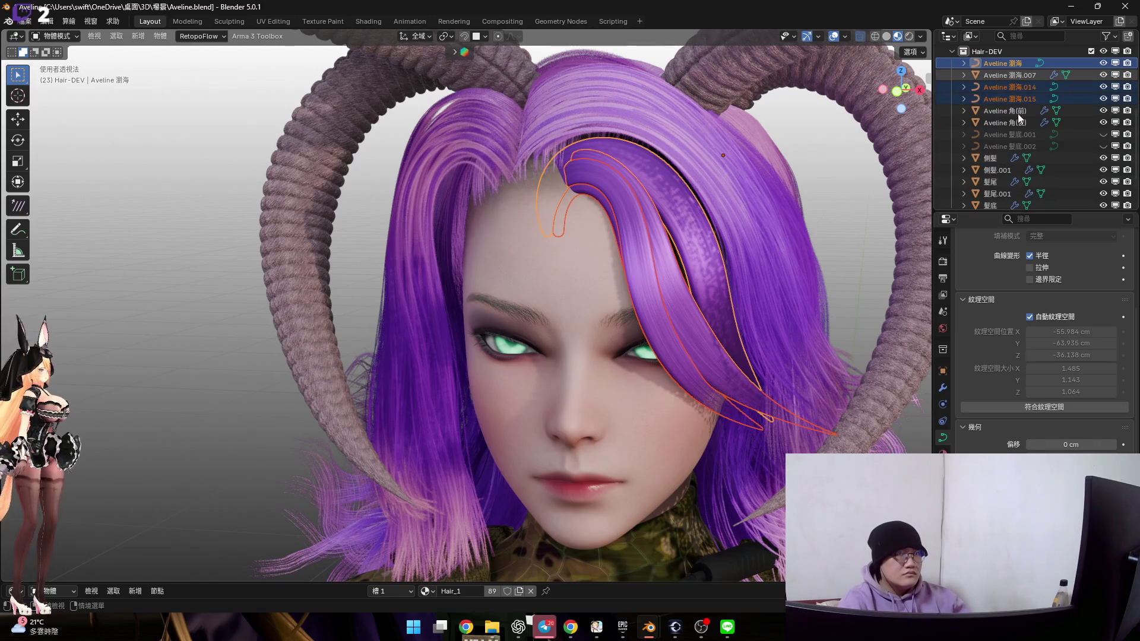
Rename the object Aveline 瀏海.007 to 側髮
{"action": "left_click", "coordinate": [1020, 74]}
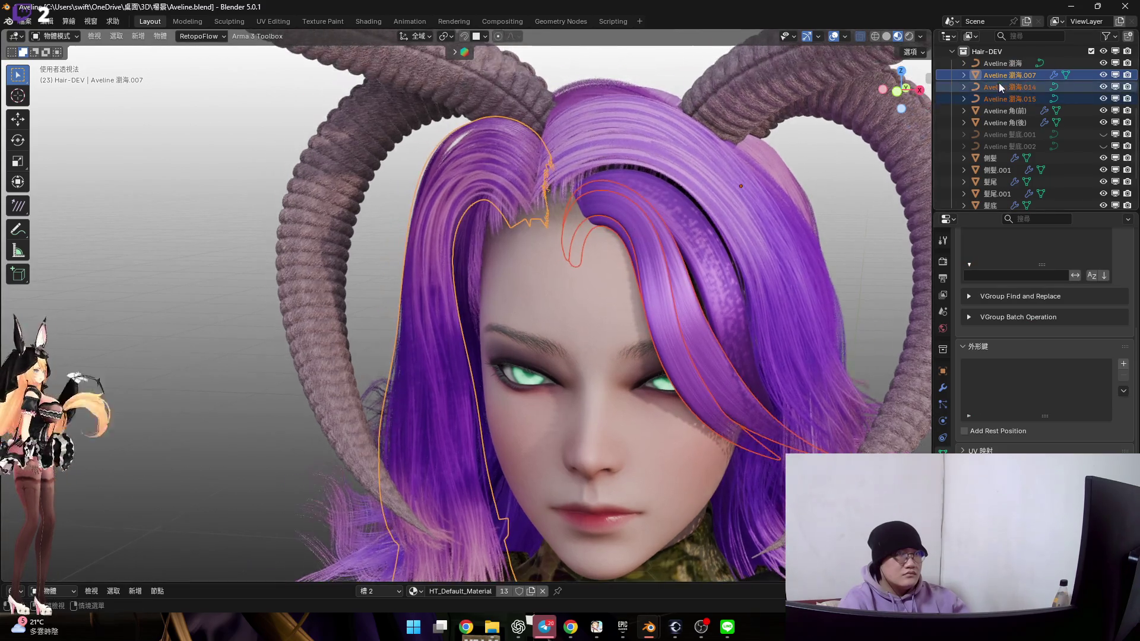
{"action": "key", "text": "F2"}
{"action": "type", "text": "H"}
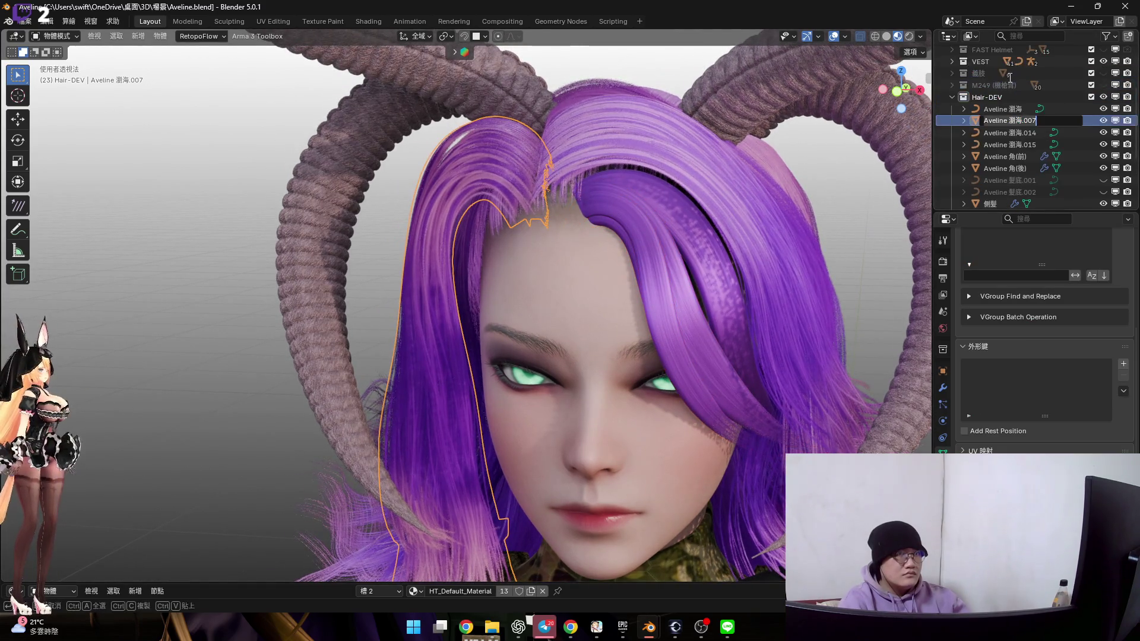
{"action": "key", "text": "BackSpace"}
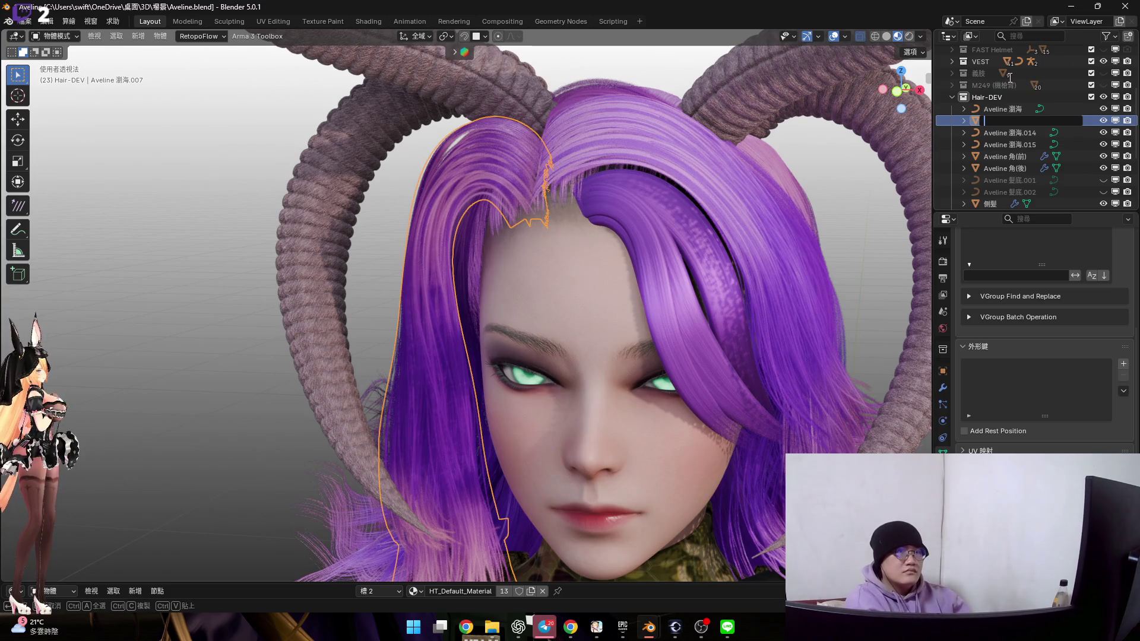
{"action": "type", "text": "側髮"}
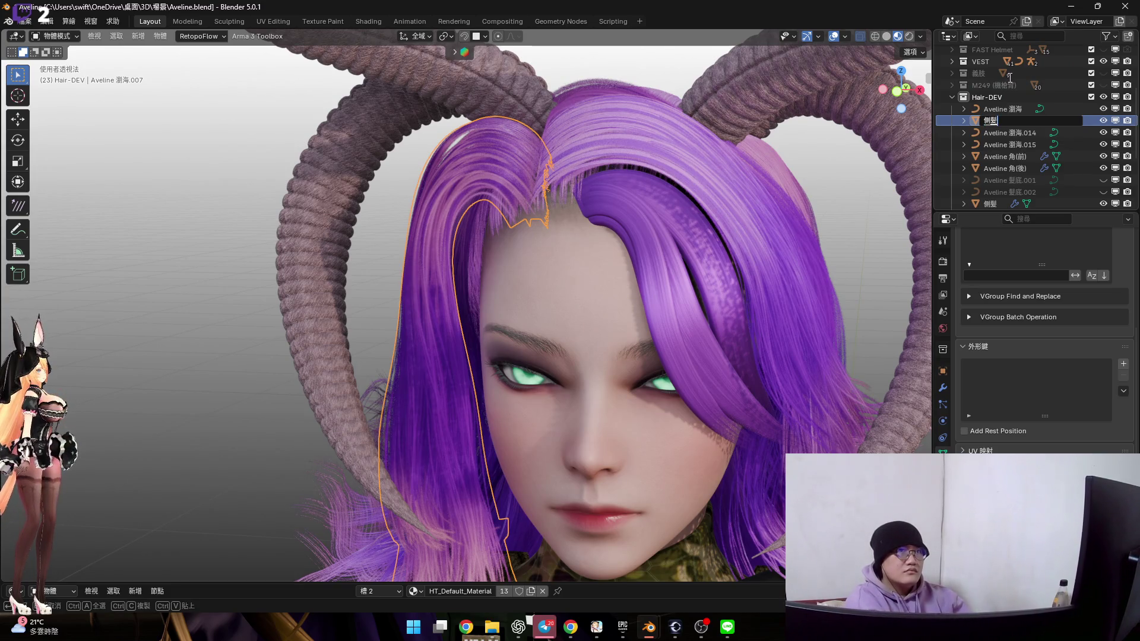
{"action": "key", "text": "Return"}
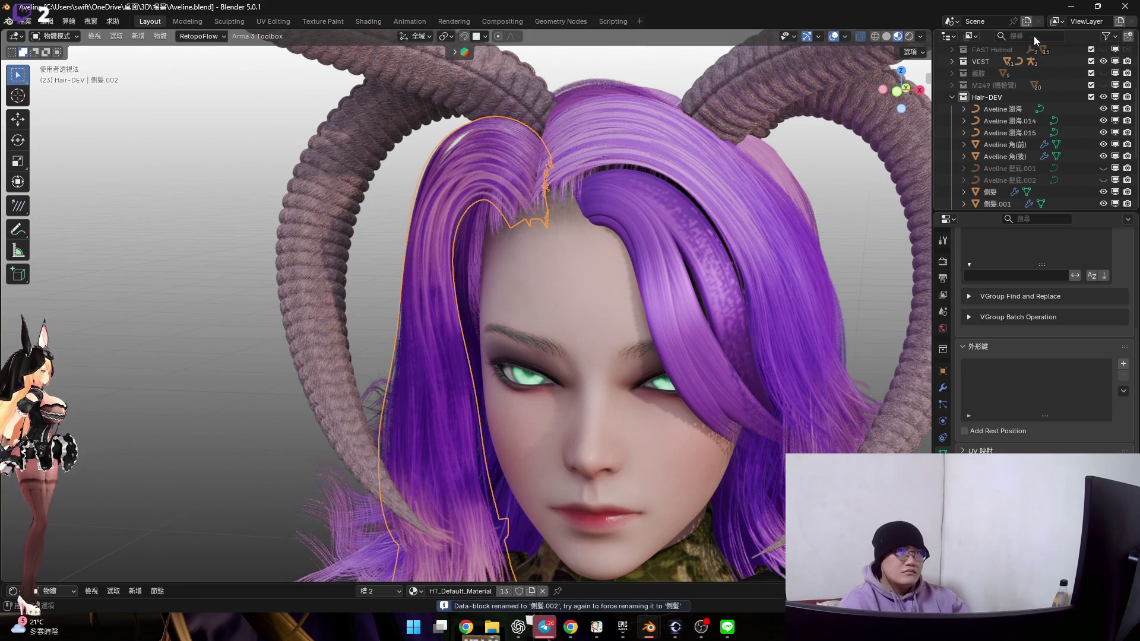
Select the three bangs curves Aveline 瀏海, 瀏海.015 and 瀏海.014
{"action": "scroll", "coordinate": [681, 253], "scroll_direction": "up", "scroll_amount": 5}
{"action": "scroll", "coordinate": [683, 388], "scroll_direction": "down", "scroll_amount": 3}
{"action": "left_click", "coordinate": [649, 220]}
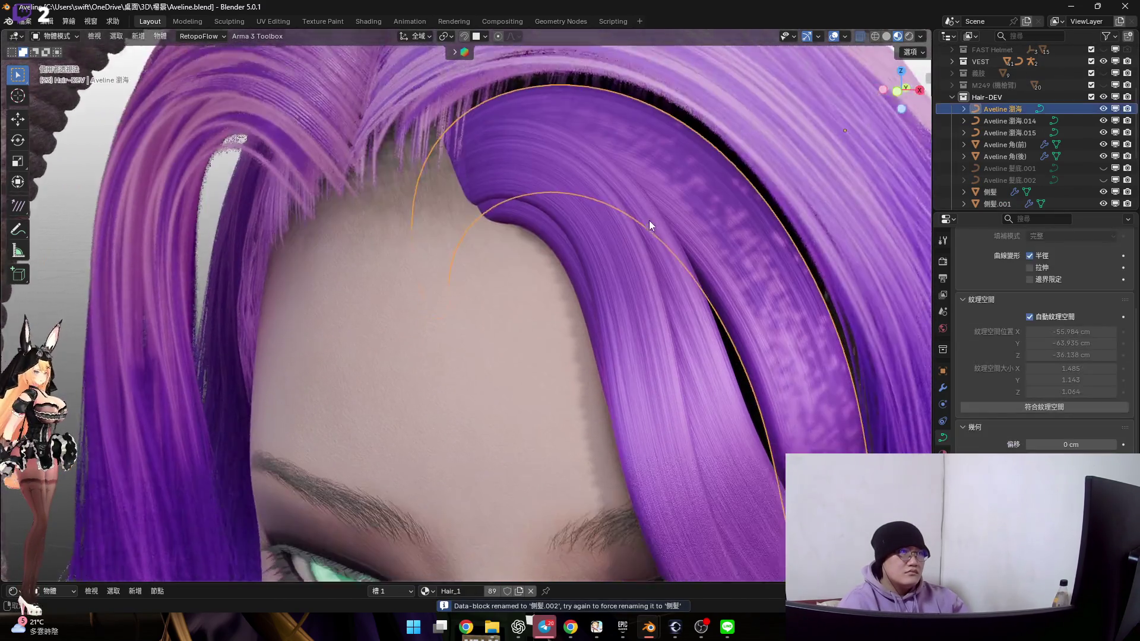
{"action": "left_click", "coordinate": [612, 274], "text": "shift"}
{"action": "mouse_move", "coordinate": [611, 236]}
{"action": "middle_mouse_down"}
{"action": "mouse_move", "coordinate": [608, 280]}
{"action": "mouse_move", "coordinate": [656, 250]}
{"action": "middle_mouse_up"}
{"action": "scroll", "coordinate": [656, 256], "scroll_direction": "down", "scroll_amount": 3}
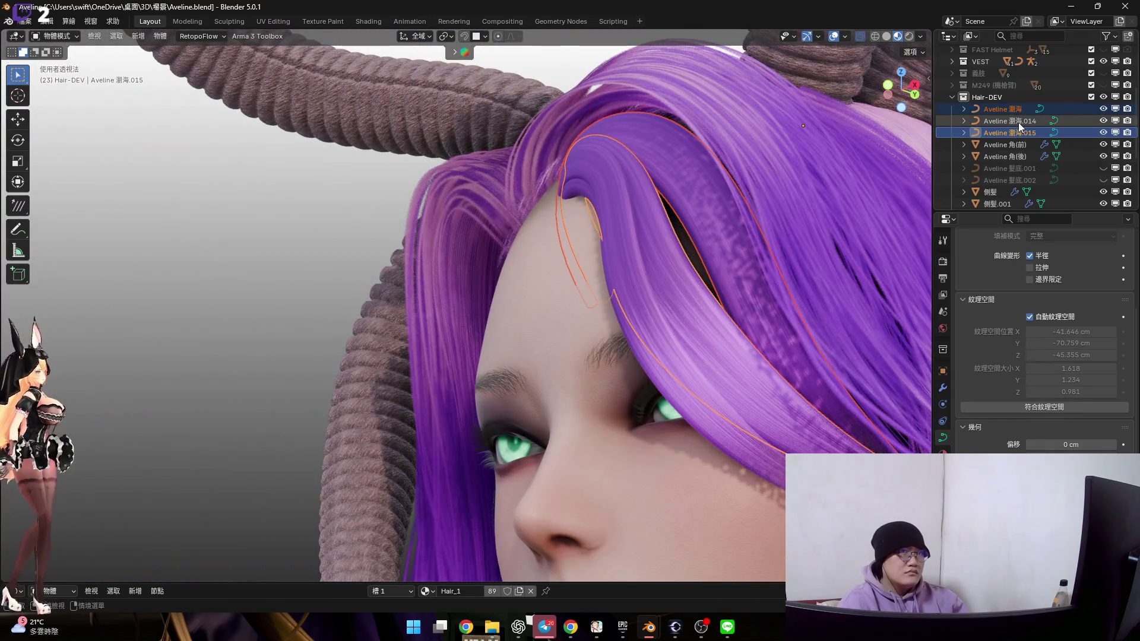
{"action": "left_click", "coordinate": [594, 201], "text": "shift"}
{"action": "mouse_move", "coordinate": [594, 201]}
{"action": "middle_mouse_down"}
{"action": "mouse_move", "coordinate": [649, 226]}
{"action": "mouse_move", "coordinate": [908, 104]}
{"action": "middle_mouse_up"}
{"action": "scroll", "coordinate": [673, 157], "scroll_direction": "up", "scroll_amount": 5}
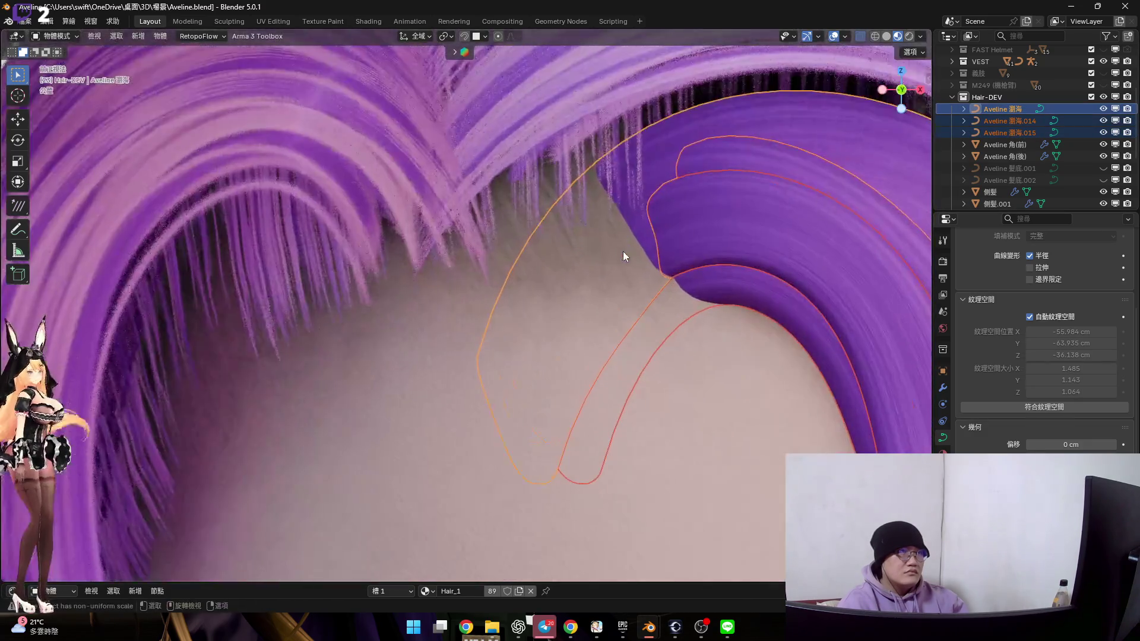
{"action": "scroll", "coordinate": [622, 251], "scroll_direction": "down", "scroll_amount": 2}
In front view Edit Mode, move the left curve's points along global X
{"action": "key", "text": "KP_1"}
{"action": "key", "text": "Tab"}
{"action": "key", "text": "l"}
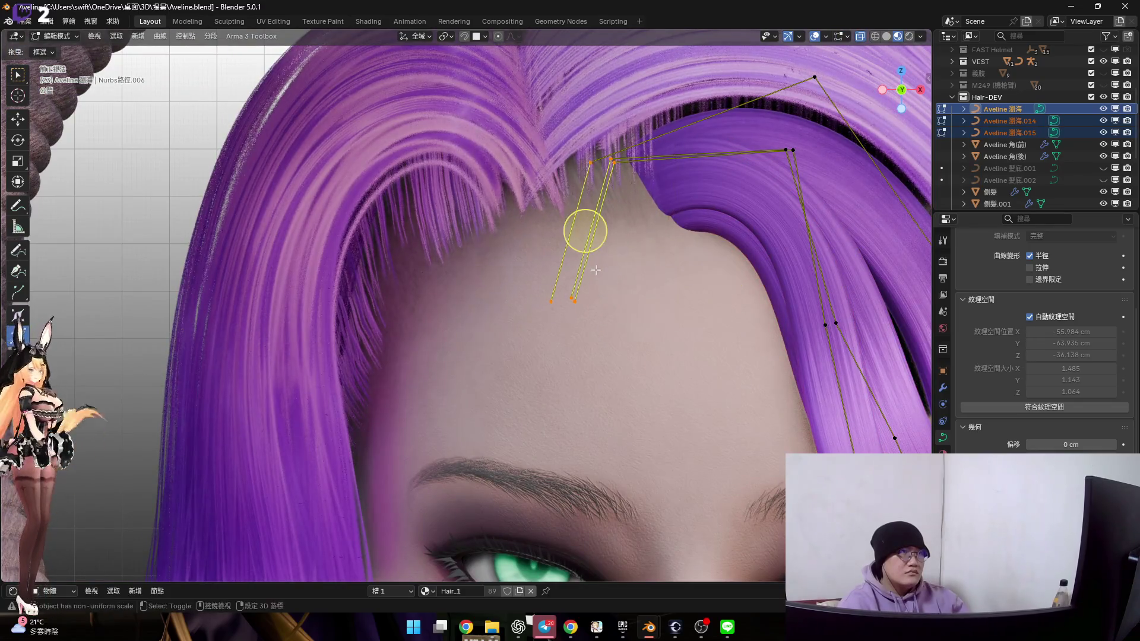
{"action": "scroll", "coordinate": [602, 279], "scroll_direction": "up", "scroll_amount": 2}
{"action": "key", "text": "g"}
{"action": "key", "text": "x"}
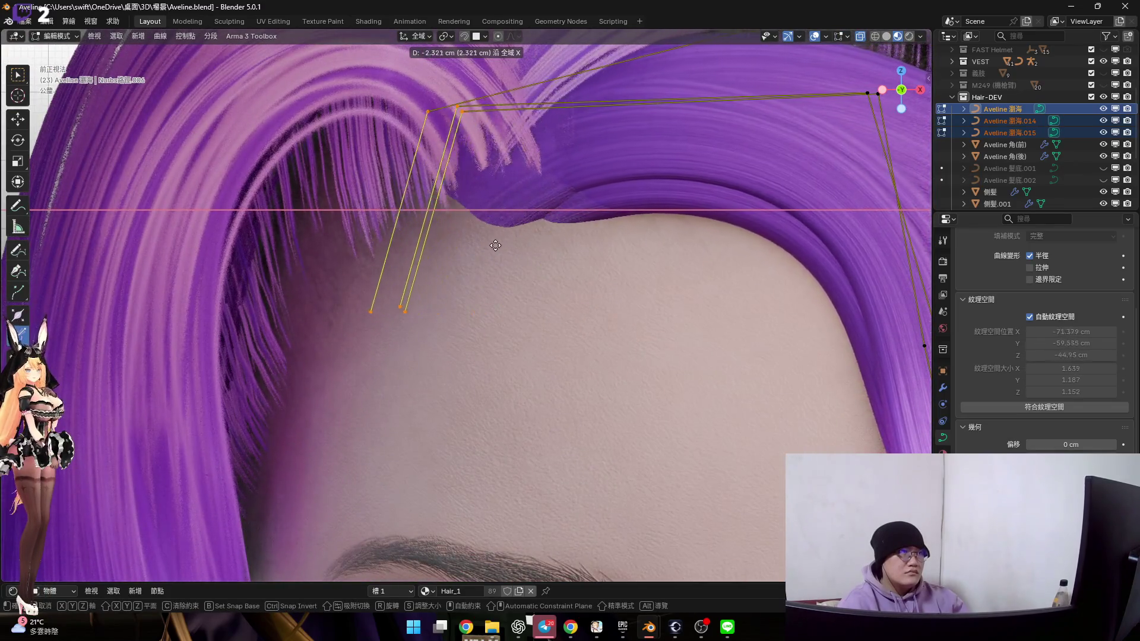
{"action": "left_click", "coordinate": [525, 249]}
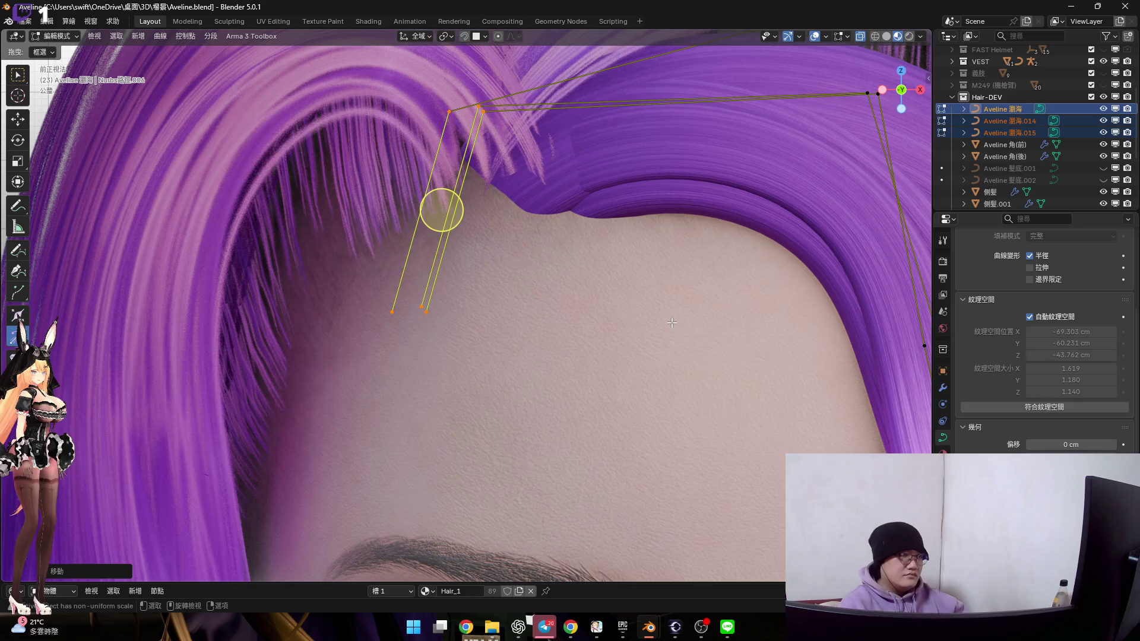
Set the pivot to Active Element and scale in the first strand's end point
{"action": "scroll", "coordinate": [481, 253], "scroll_direction": "down", "scroll_amount": 2}
{"action": "middle_click_drag", "start_coordinate": [481, 252], "coordinate": [480, 247], "text": "shift"}
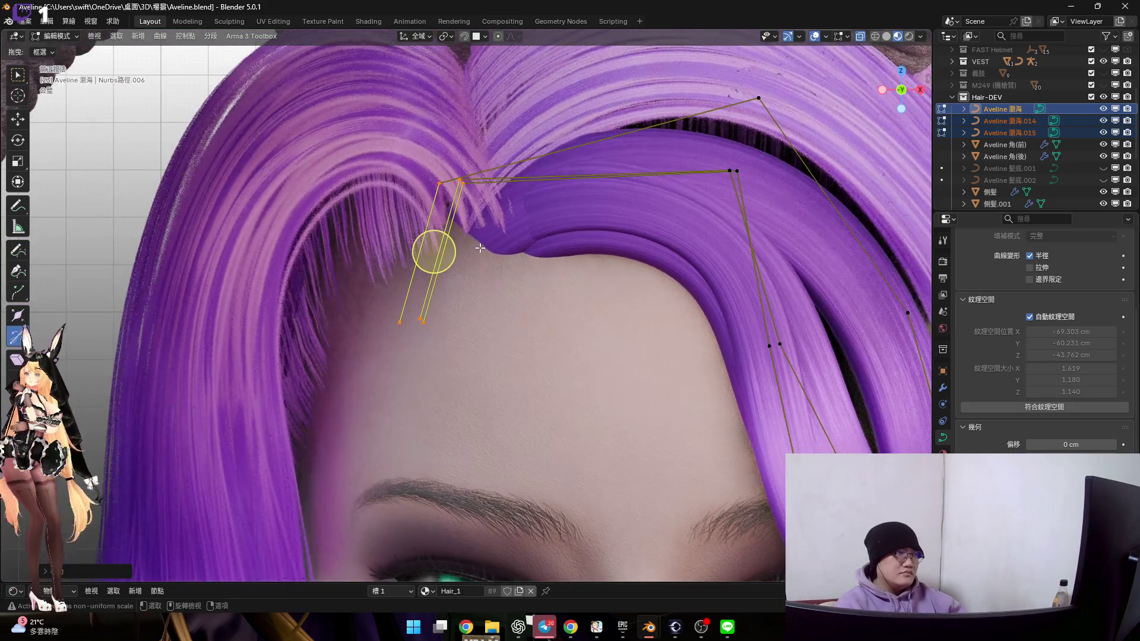
{"action": "left_click", "coordinate": [400, 322]}
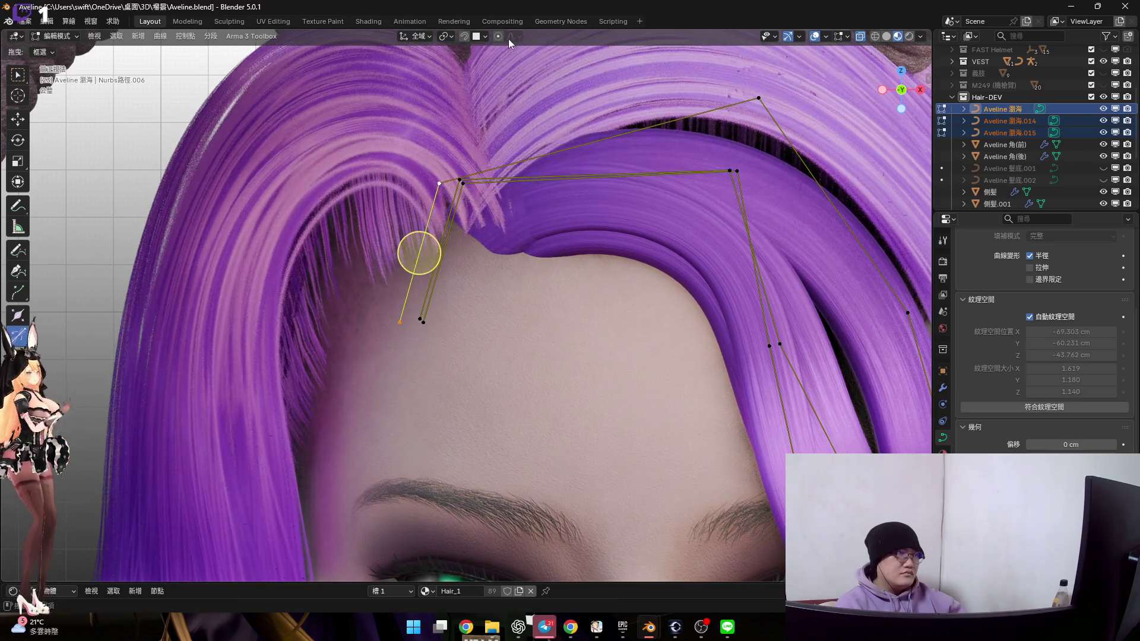
{"action": "left_click", "coordinate": [446, 36]}
{"action": "left_click", "coordinate": [469, 118]}
{"action": "key", "text": "s"}
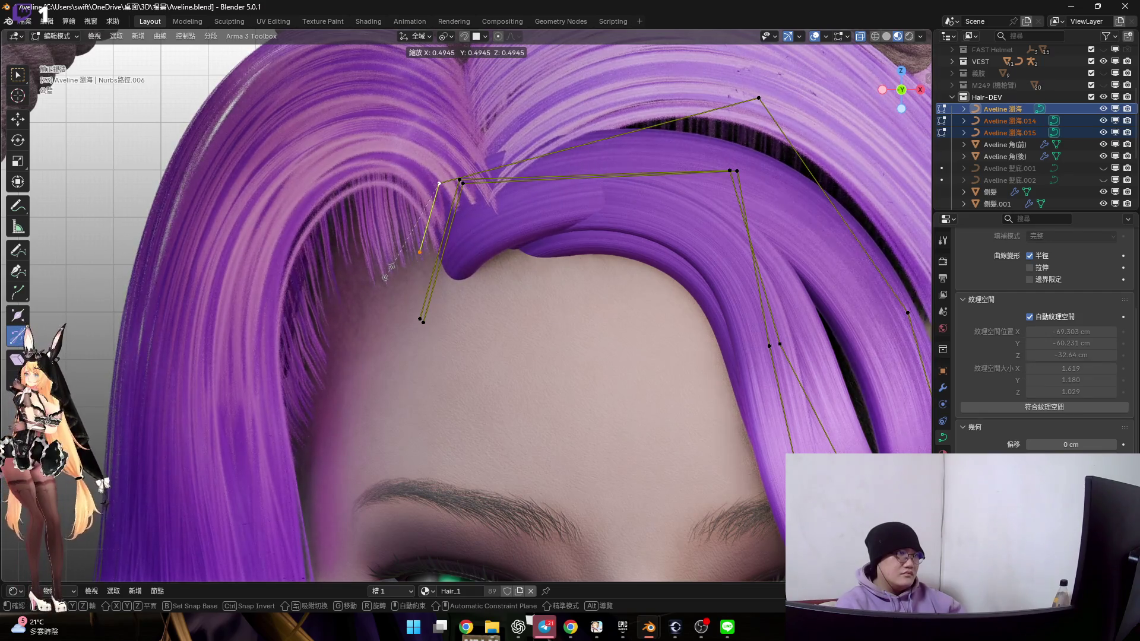
{"action": "left_click", "coordinate": [381, 290]}
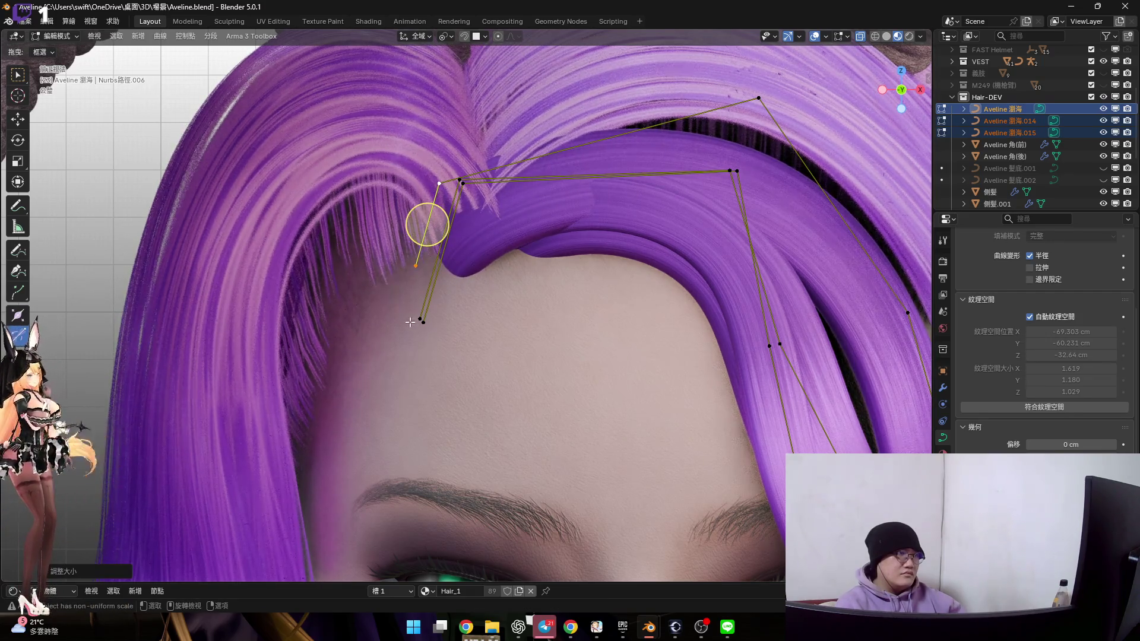
Scale in the end points of the 瀏海.015 and 瀏海.014 curves
{"action": "left_click", "coordinate": [436, 249]}
{"action": "key", "text": "s"}
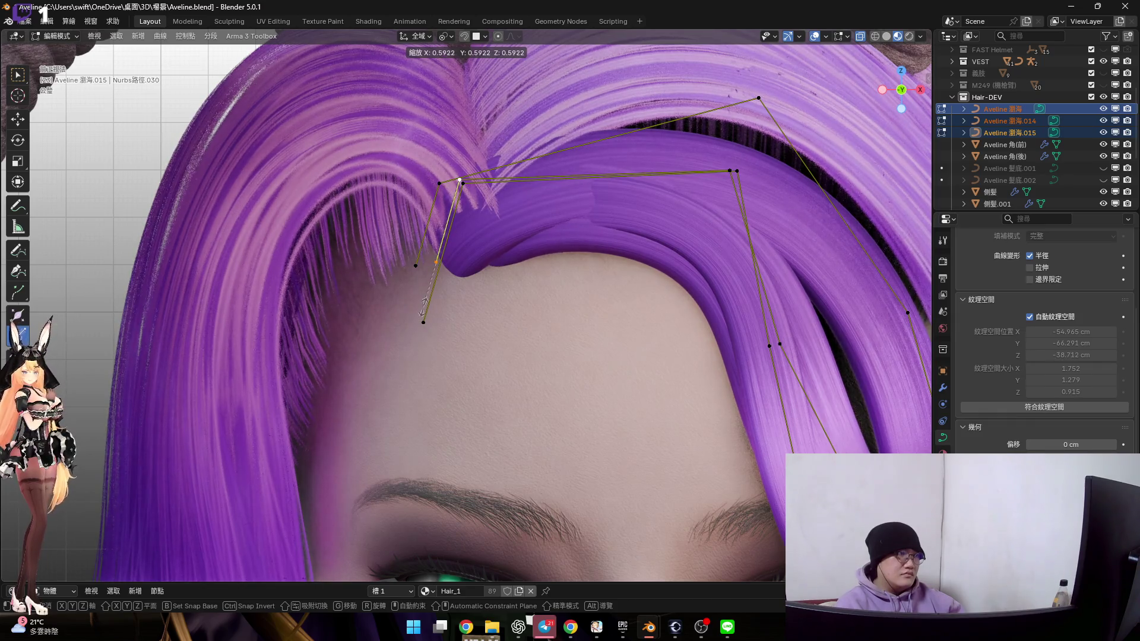
{"action": "left_click", "coordinate": [413, 319]}
{"action": "left_click", "coordinate": [423, 323]}
{"action": "key", "text": "s"}
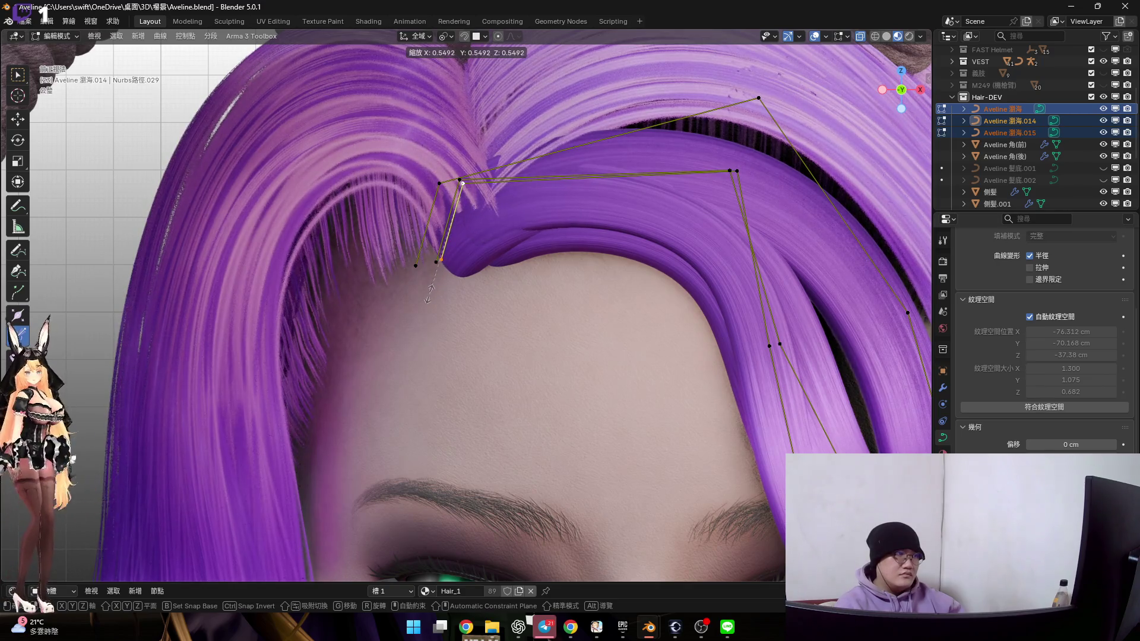
{"action": "left_click", "coordinate": [427, 295]}
Move the strand's top and lower points to the right
{"action": "mouse_move", "coordinate": [491, 288]}
{"action": "middle_mouse_down", "text": "shift"}
{"action": "mouse_move", "coordinate": [473, 301]}
{"action": "mouse_move", "coordinate": [500, 299]}
{"action": "middle_mouse_up", "text": "shift"}
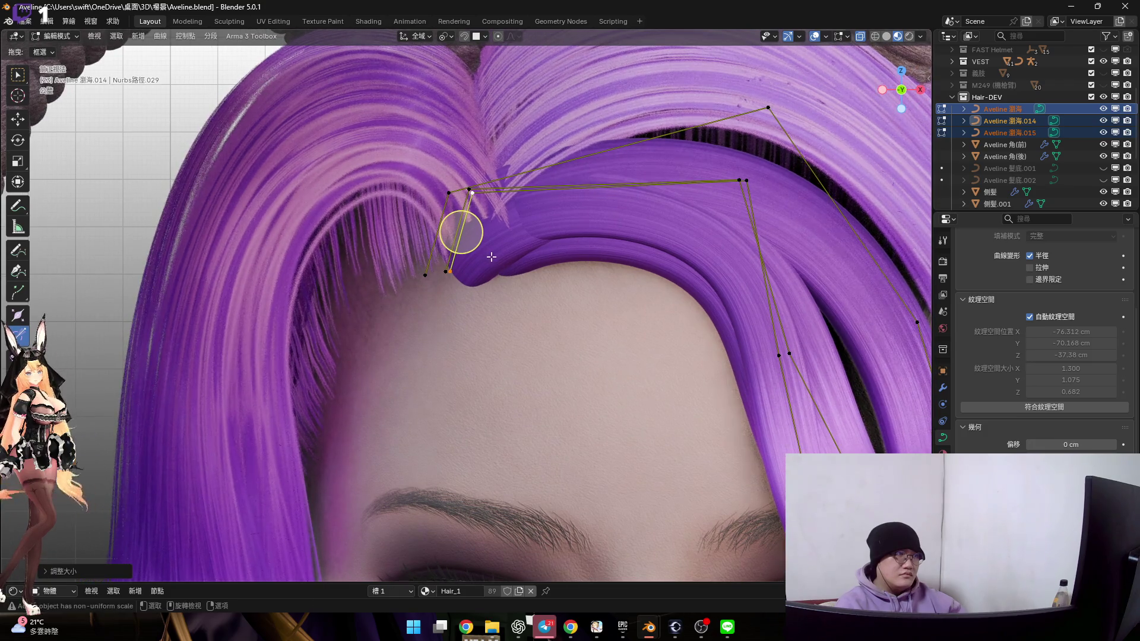
{"action": "scroll", "coordinate": [474, 241], "scroll_direction": "up", "scroll_amount": 2}
{"action": "left_click", "coordinate": [470, 172]}
{"action": "left_click", "coordinate": [438, 283], "text": "shift"}
{"action": "key", "text": "g"}
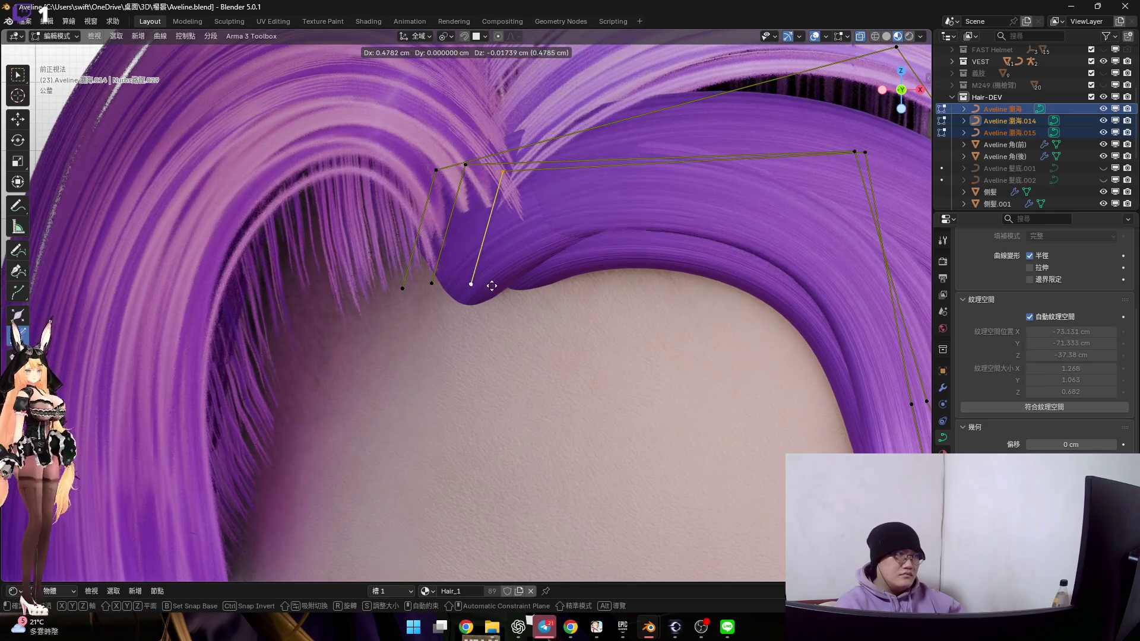
{"action": "left_click", "coordinate": [428, 290]}
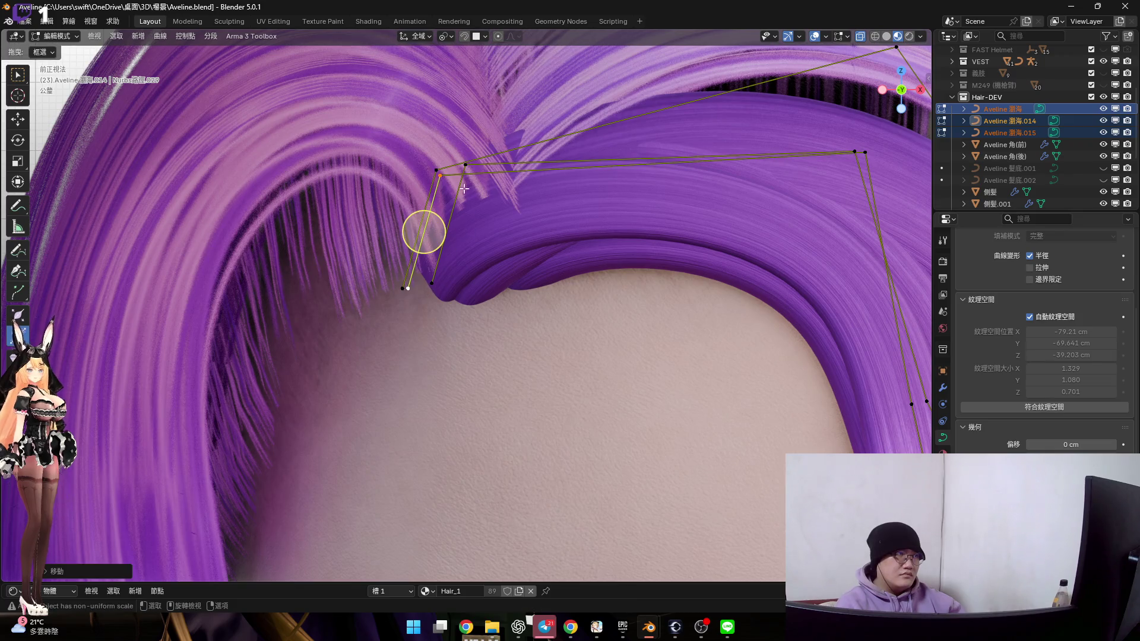
Nudge the top and lower points of 瀏海.015 right and scale them in
{"action": "left_click", "coordinate": [461, 165]}
{"action": "left_click", "coordinate": [442, 277], "text": "shift"}
{"action": "key", "text": "g"}
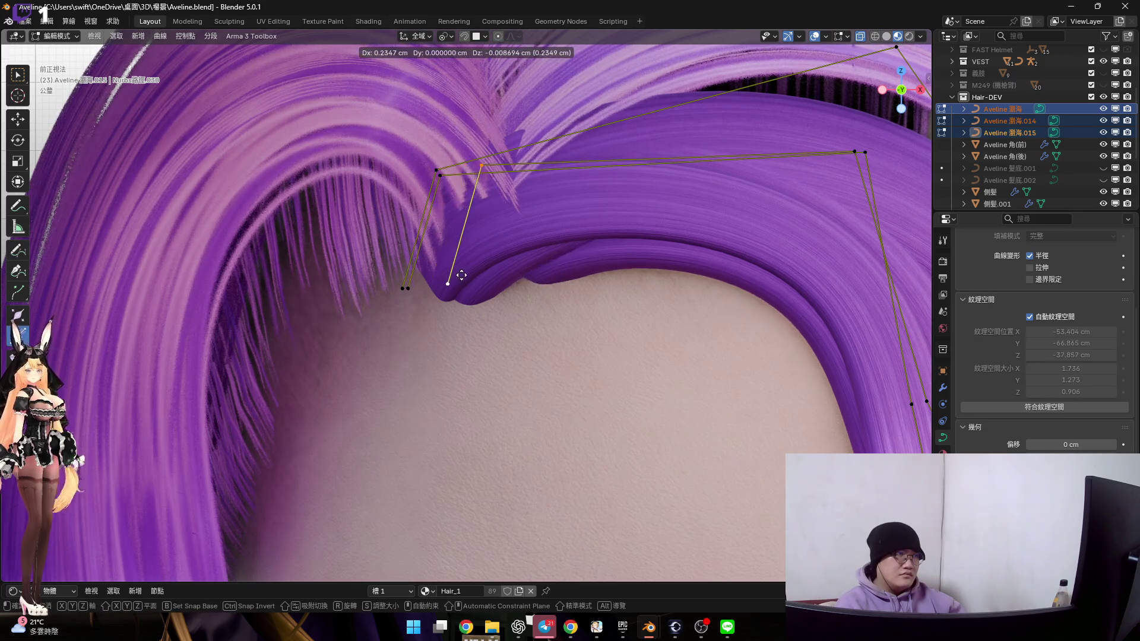
{"action": "left_click", "coordinate": [441, 279]}
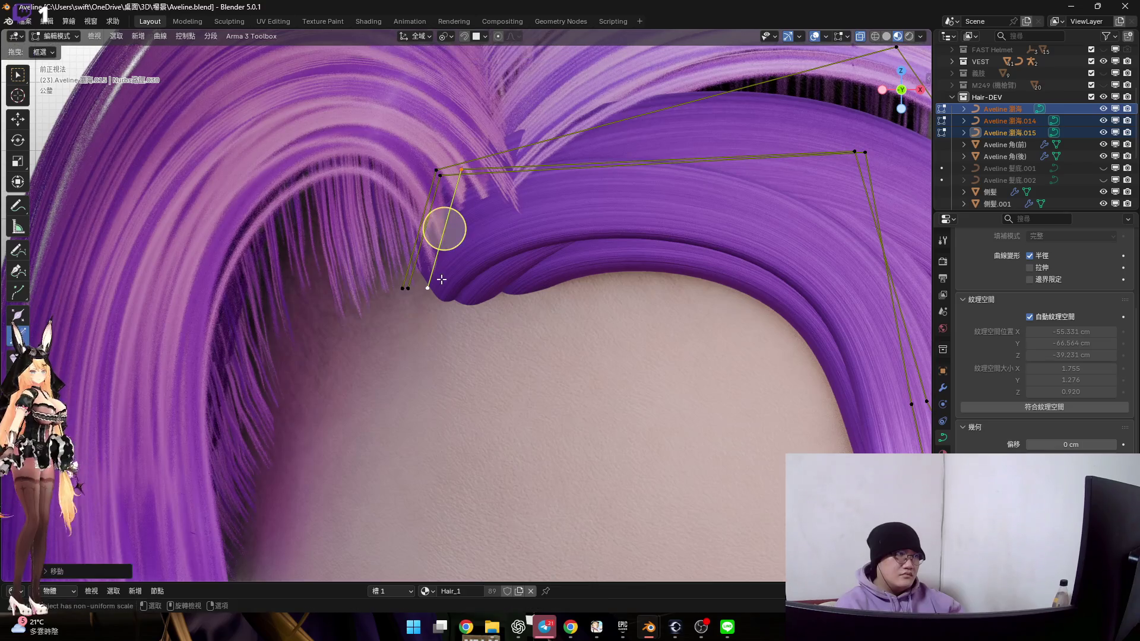
{"action": "key", "text": "ctrl+z"}
{"action": "key", "text": "ctrl+z"}
{"action": "key", "text": "ctrl+z"}
{"action": "key", "text": "ctrl+shift+z"}
{"action": "key", "text": "ctrl+shift+z"}
{"action": "key", "text": "ctrl+shift+z"}
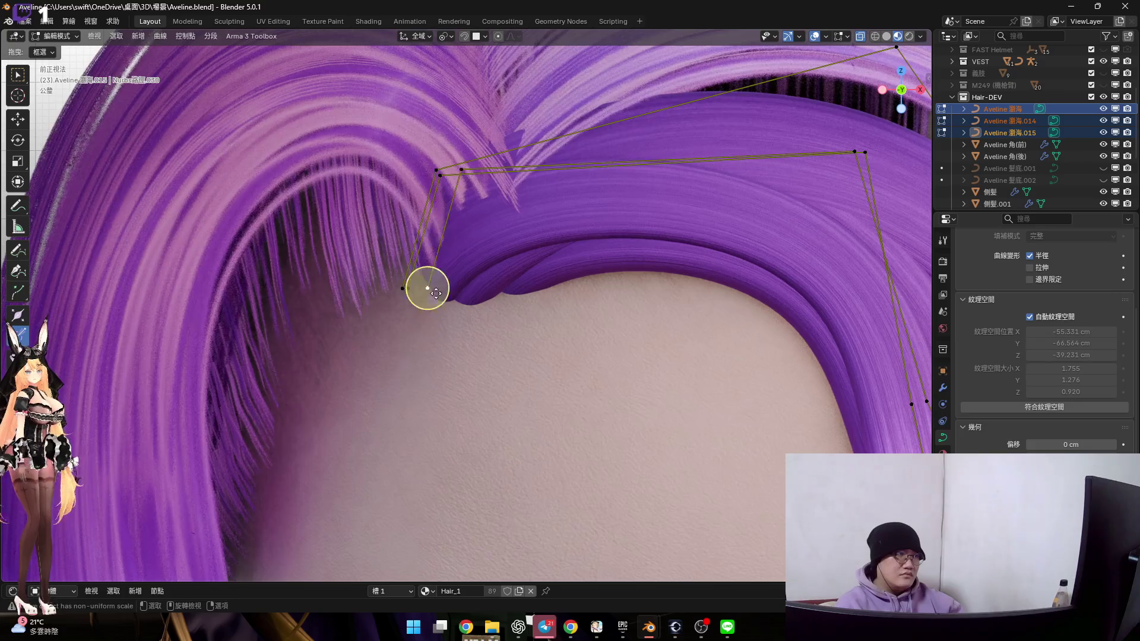
{"action": "key", "text": "s"}
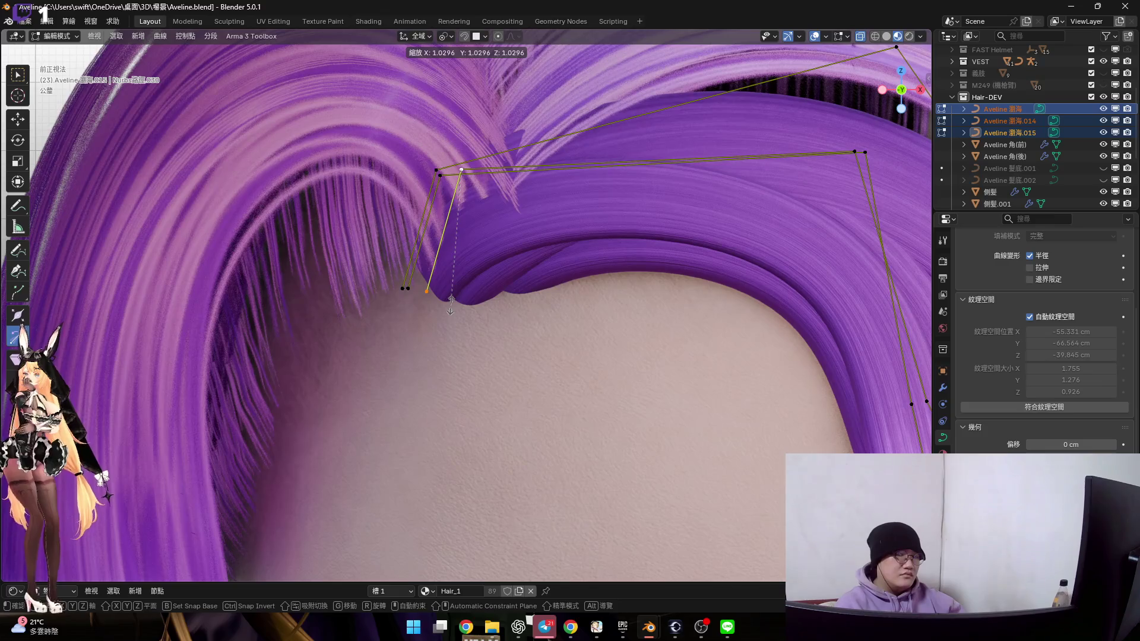
{"action": "left_click", "coordinate": [450, 303]}
{"action": "scroll", "coordinate": [529, 258], "scroll_direction": "down", "scroll_amount": 5}
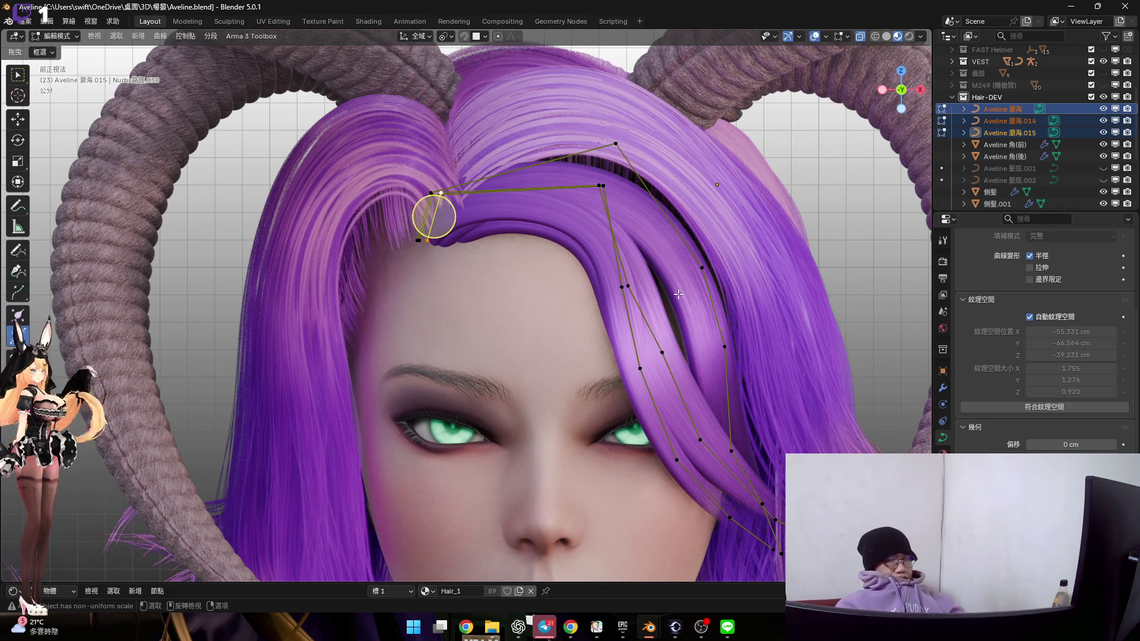
Rotate the selected fringe control points, viewed from the side of the head
{"action": "mouse_move", "coordinate": [478, 282]}
{"action": "middle_mouse_down"}
{"action": "mouse_move", "coordinate": [659, 288]}
{"action": "mouse_move", "coordinate": [625, 293]}
{"action": "mouse_move", "coordinate": [622, 279]}
{"action": "mouse_move", "coordinate": [638, 290]}
{"action": "middle_mouse_up"}
{"action": "mouse_move", "coordinate": [697, 415]}
{"action": "middle_mouse_down"}
{"action": "mouse_move", "coordinate": [656, 362]}
{"action": "mouse_move", "coordinate": [633, 285]}
{"action": "mouse_move", "coordinate": [600, 350]}
{"action": "middle_mouse_up"}
{"action": "key", "text": "r"}
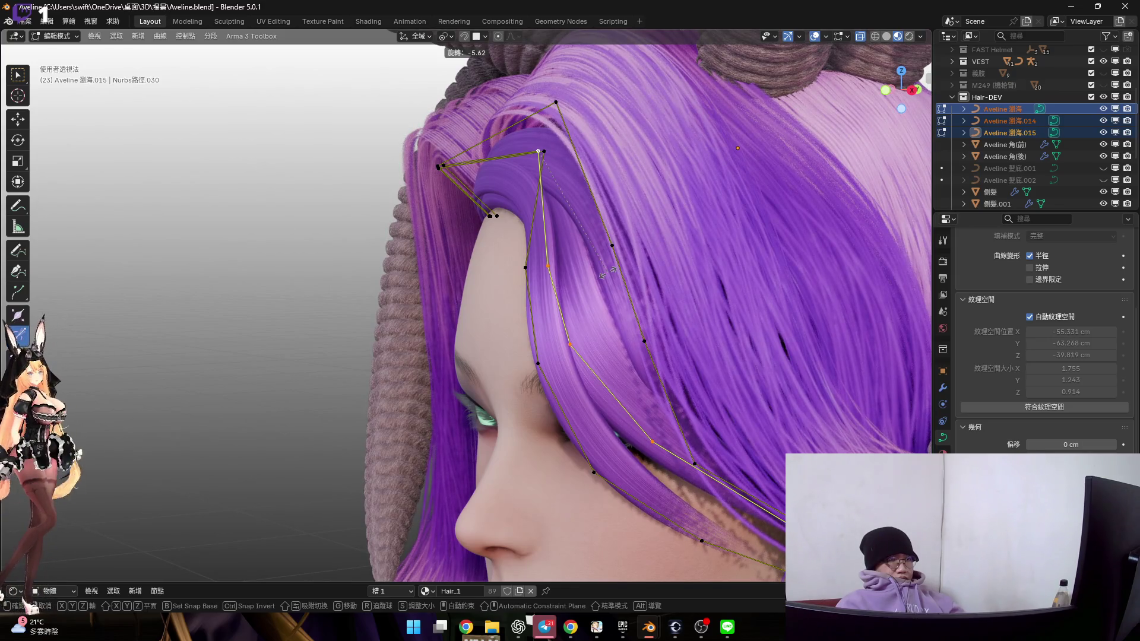
{"action": "left_click", "coordinate": [606, 273]}
{"action": "middle_click_drag", "start_coordinate": [606, 273], "coordinate": [603, 349]}
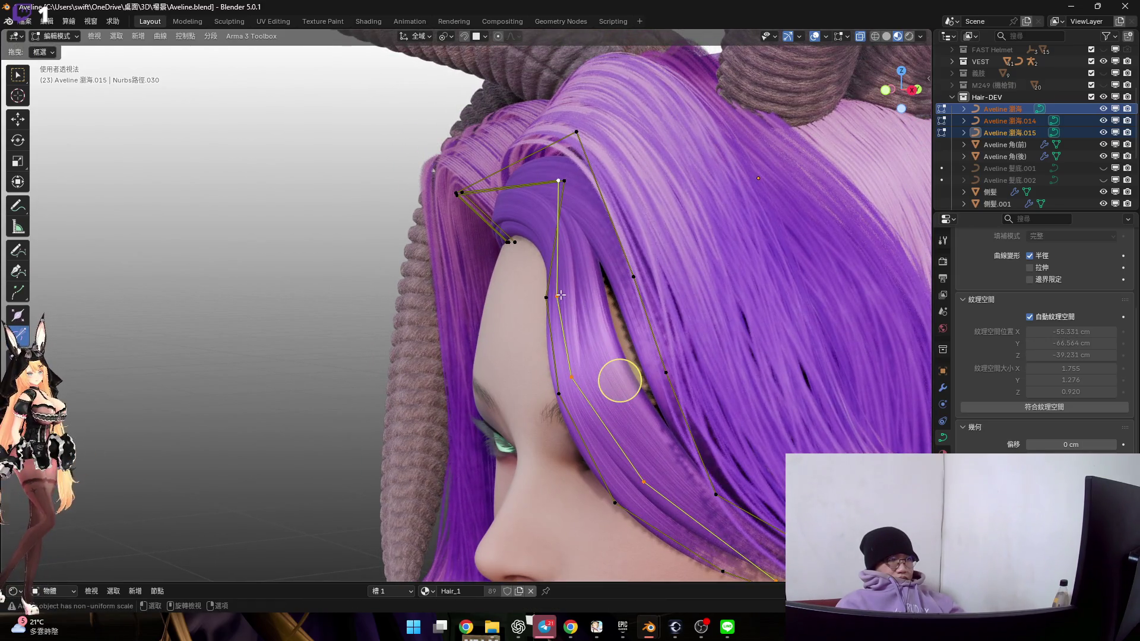
Move the fringe control points twice so the strand hugs the forehead beside the eye
{"action": "key", "text": "g"}
{"action": "left_click", "coordinate": [579, 327]}
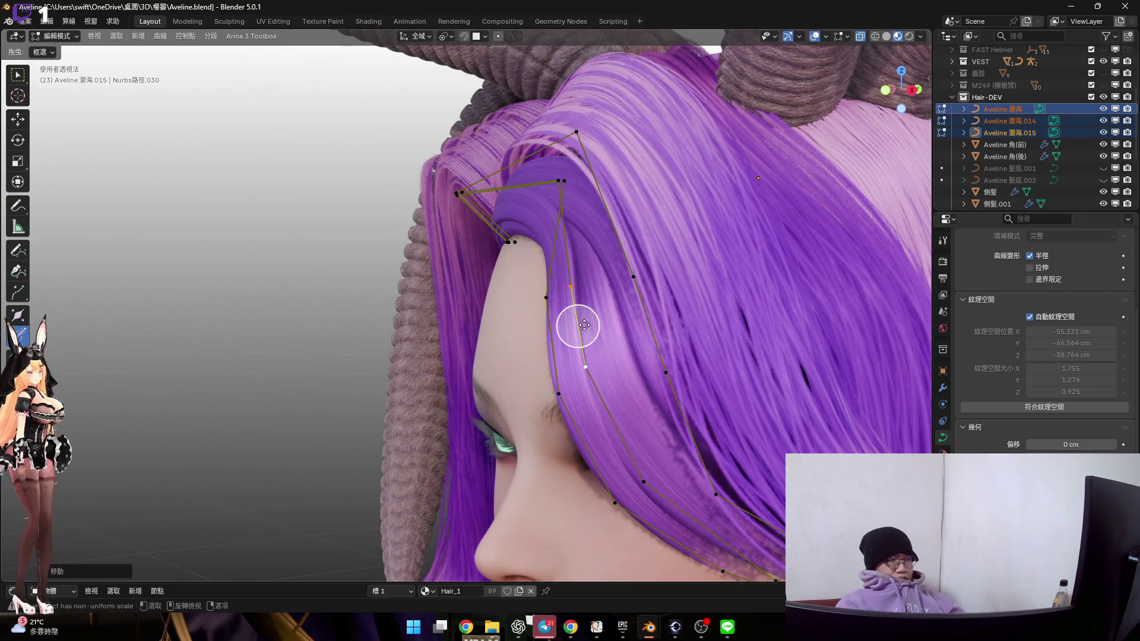
{"action": "middle_click_drag", "start_coordinate": [579, 327], "coordinate": [600, 322]}
{"action": "scroll", "coordinate": [600, 322], "scroll_direction": "up", "scroll_amount": 4}
{"action": "key", "text": "g"}
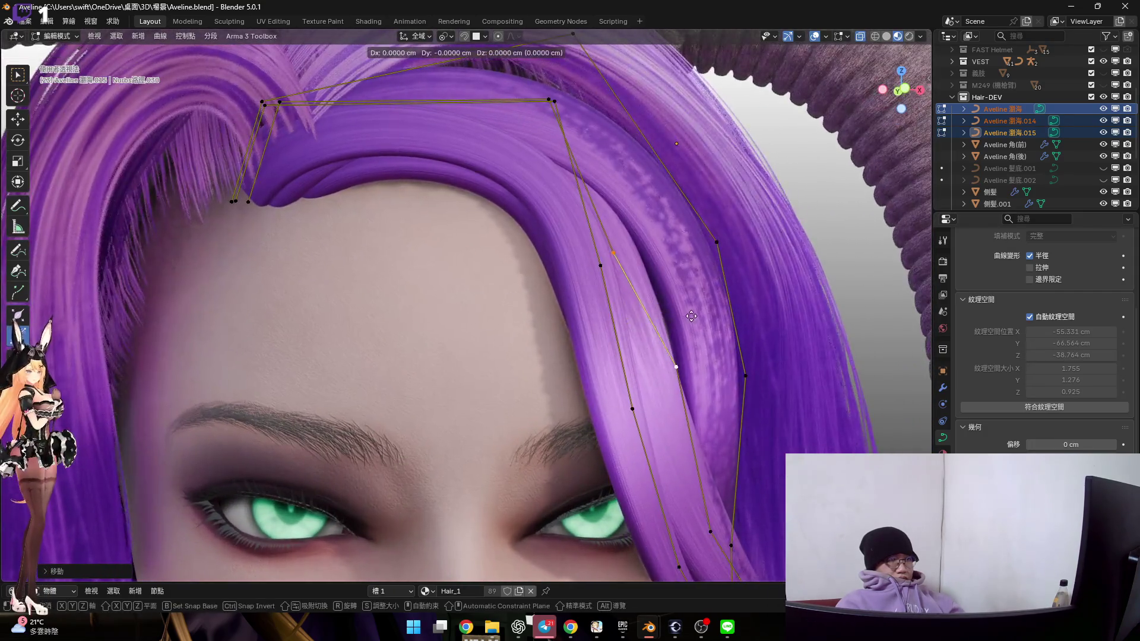
{"action": "left_click", "coordinate": [676, 335]}
{"action": "scroll", "coordinate": [674, 338], "scroll_direction": "down", "scroll_amount": 5}
{"action": "mouse_move", "coordinate": [649, 346]}
{"action": "middle_mouse_down"}
{"action": "mouse_move", "coordinate": [659, 315]}
{"action": "mouse_move", "coordinate": [686, 313]}
{"action": "middle_mouse_up"}
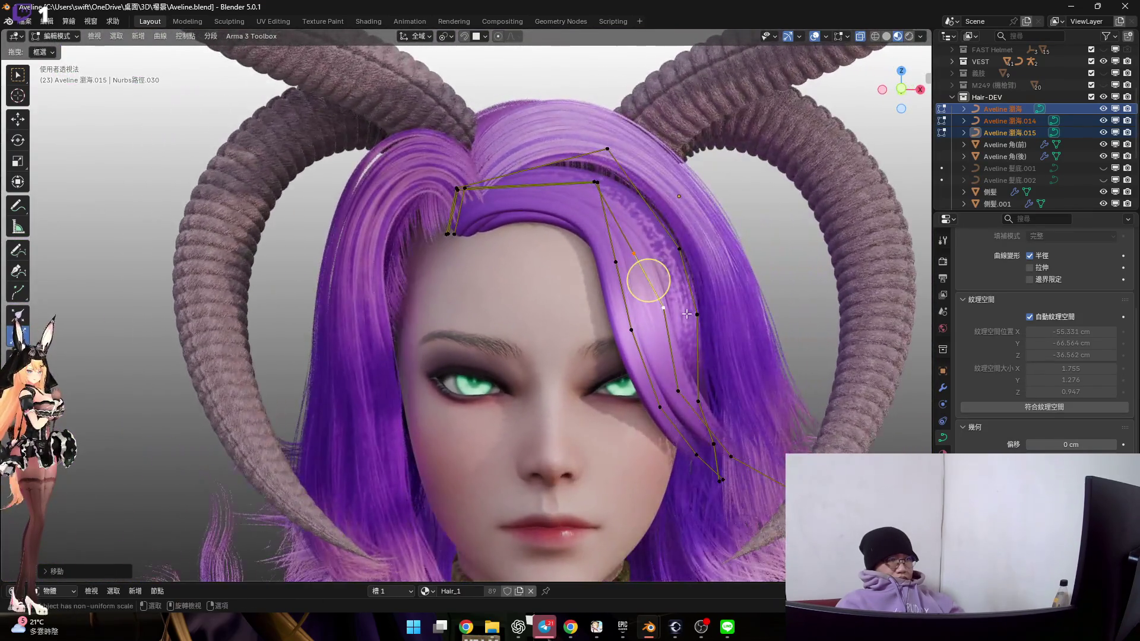
Clear the tilt on all points of the fringe curve
{"action": "key", "text": "a"}
{"action": "right_click", "coordinate": [731, 318]}
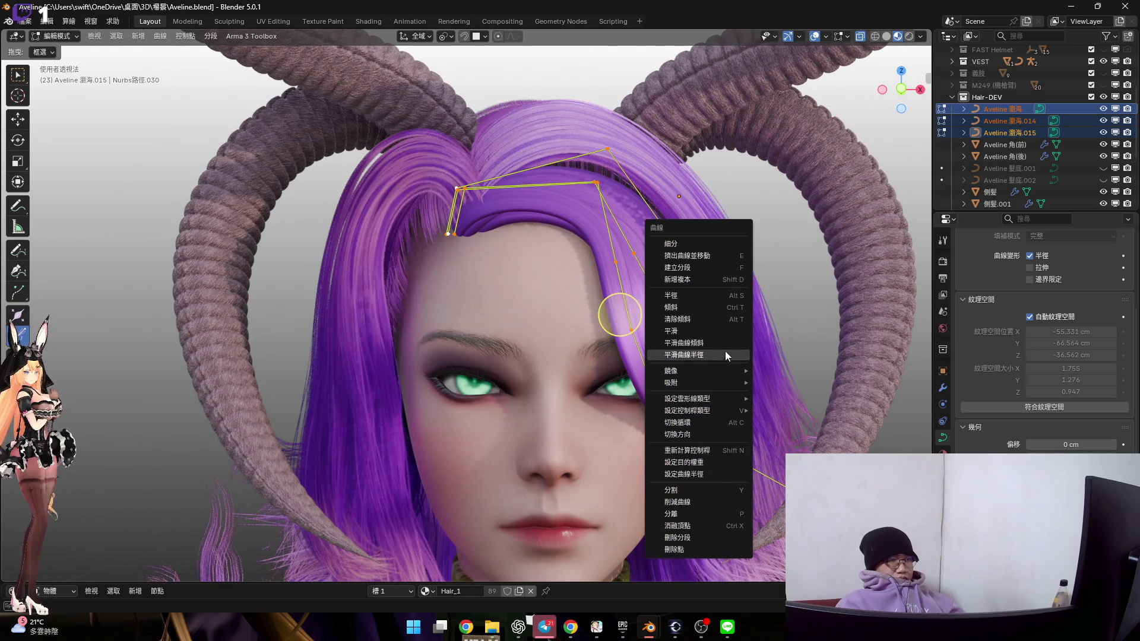
{"action": "left_click", "coordinate": [725, 319]}
Lower the curve's Resolution Preview U from 12 to 5
{"action": "scroll", "coordinate": [726, 319], "scroll_direction": "up", "scroll_amount": 3}
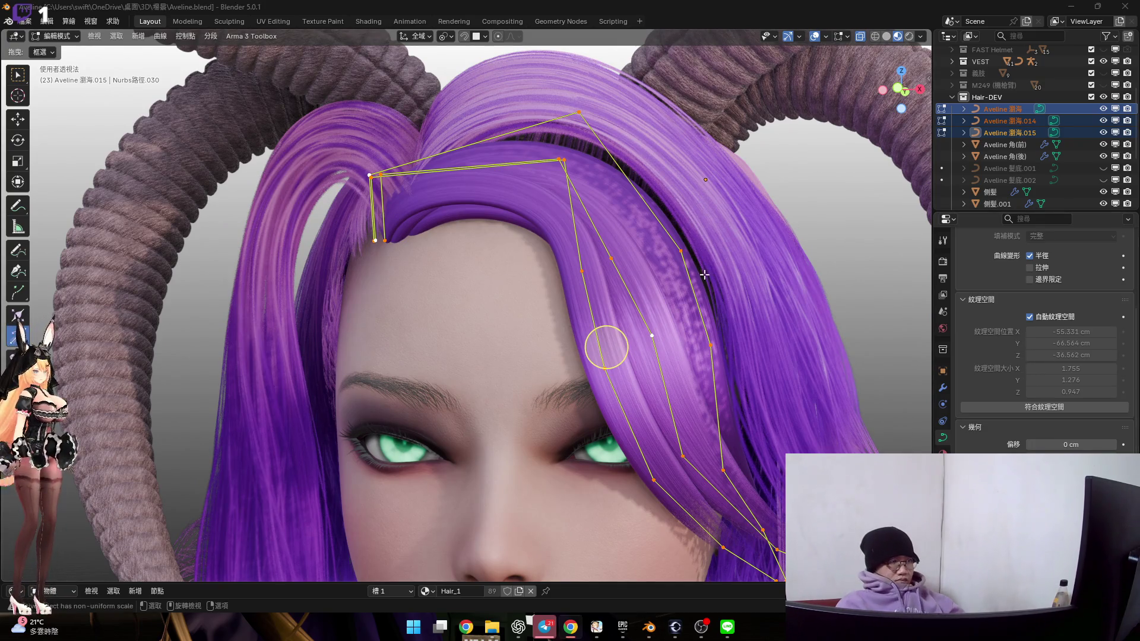
{"action": "middle_click_drag", "start_coordinate": [606, 347], "coordinate": [655, 371], "text": "shift"}
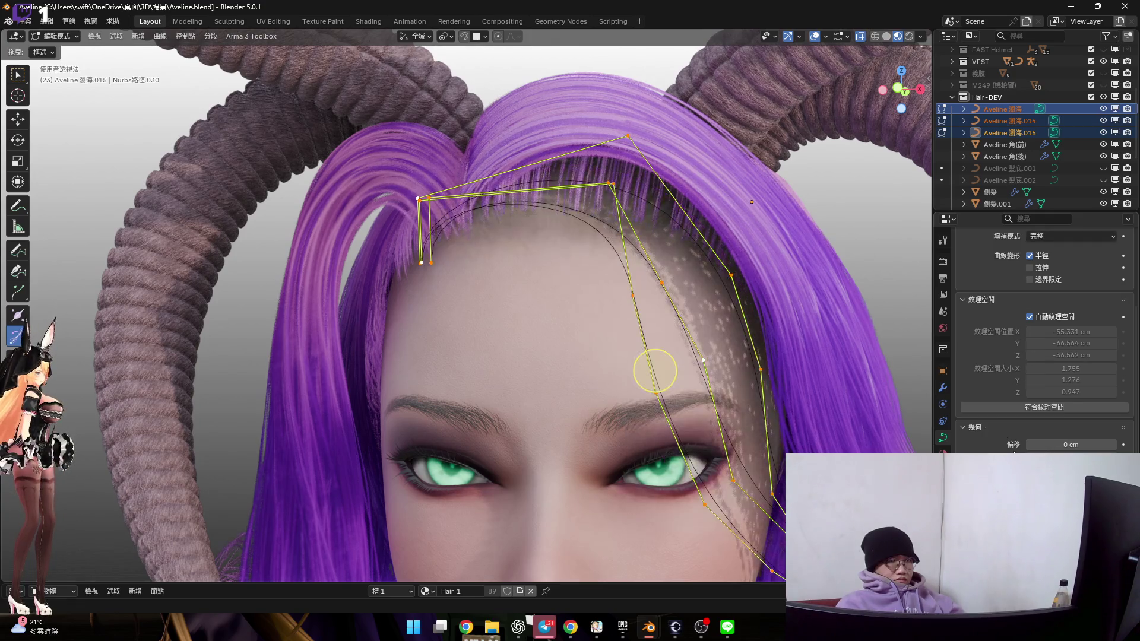
{"action": "scroll", "coordinate": [1083, 336], "scroll_direction": "up", "scroll_amount": 5}
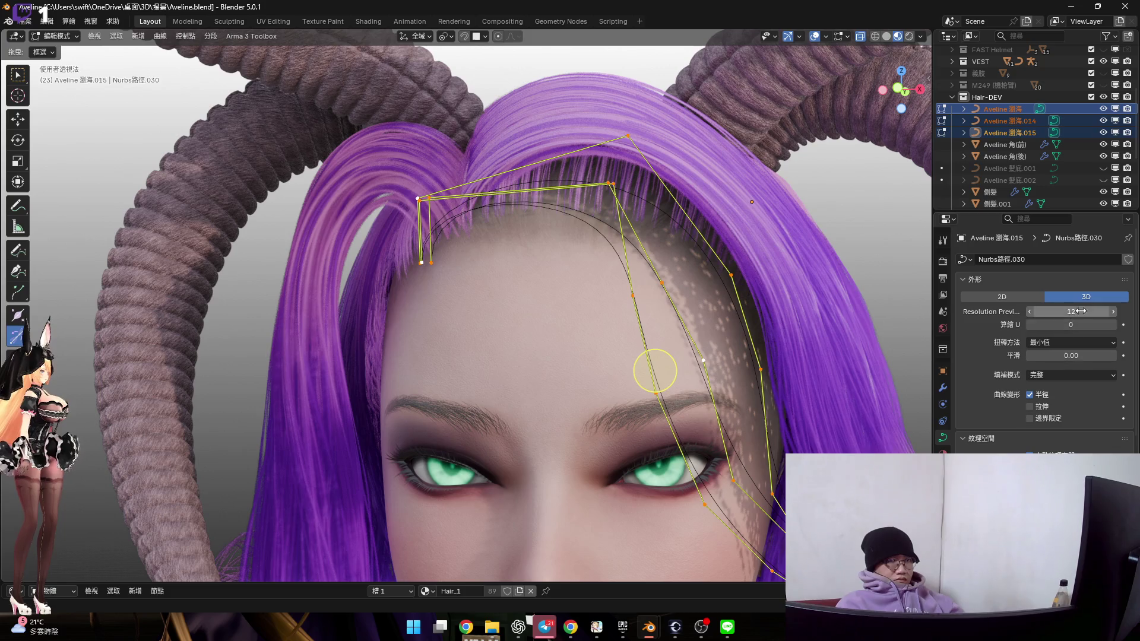
{"action": "left_click_drag", "start_coordinate": [1077, 312], "coordinate": [1030, 312]}
Raise the fringe curve's Extrude to 50 cm to widen the purple strip
{"action": "scroll", "coordinate": [1065, 393], "scroll_direction": "down", "scroll_amount": 7}
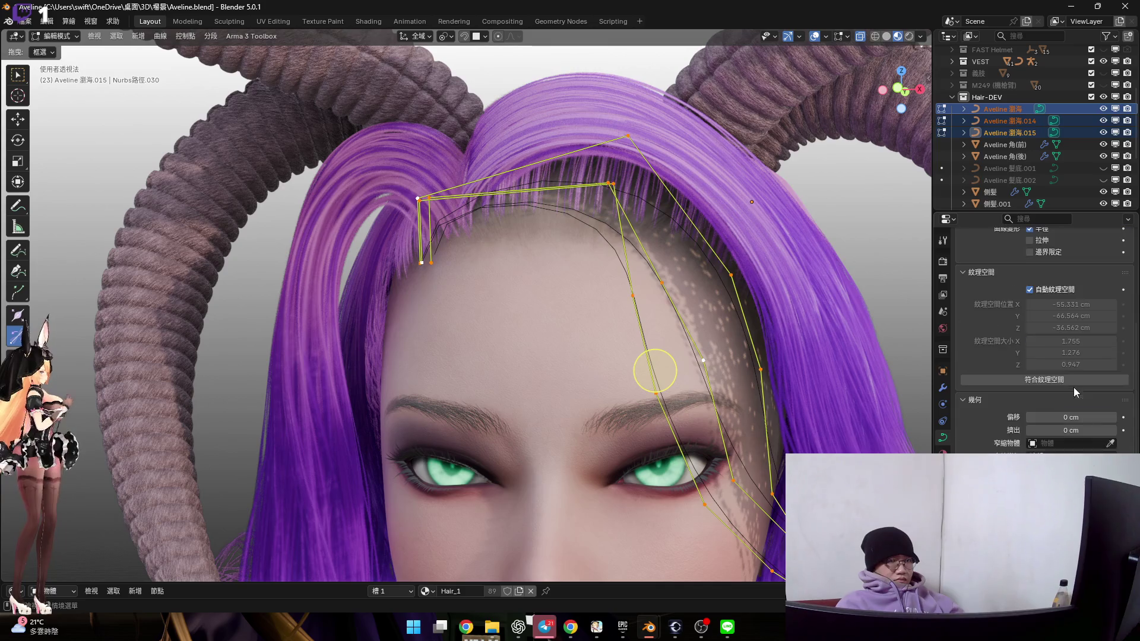
{"action": "left_click_drag", "start_coordinate": [1066, 406], "coordinate": [1101, 406]}
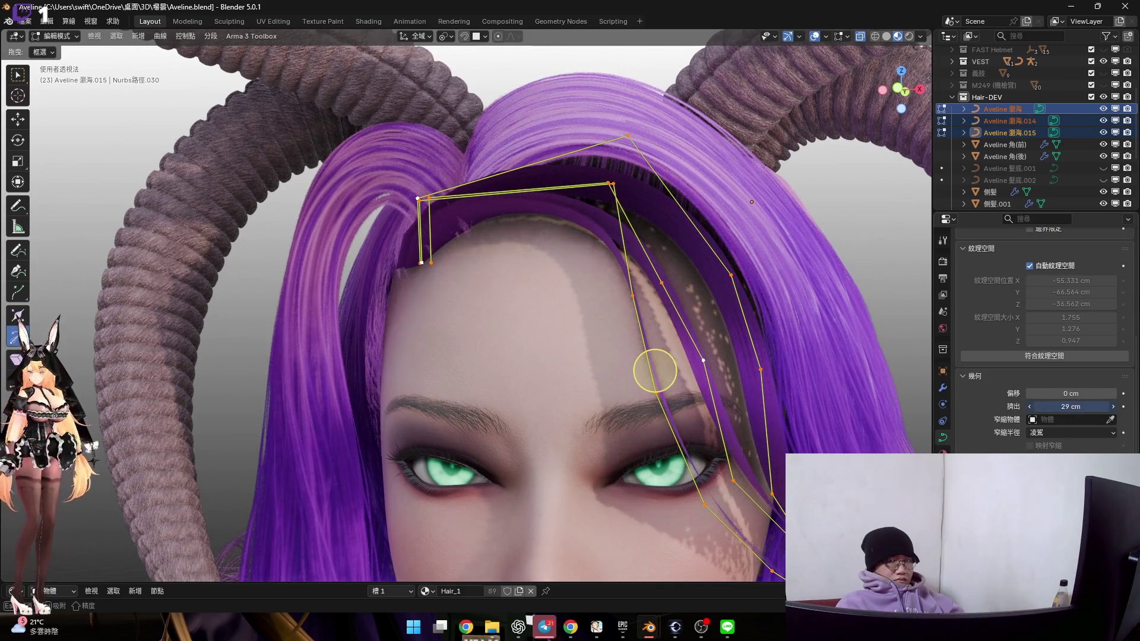
{"action": "left_click_drag", "start_coordinate": [1101, 407], "coordinate": [1123, 407]}
{"action": "middle_click_drag", "start_coordinate": [742, 333], "coordinate": [778, 334]}
{"action": "scroll", "coordinate": [778, 334], "scroll_direction": "up", "scroll_amount": 2}
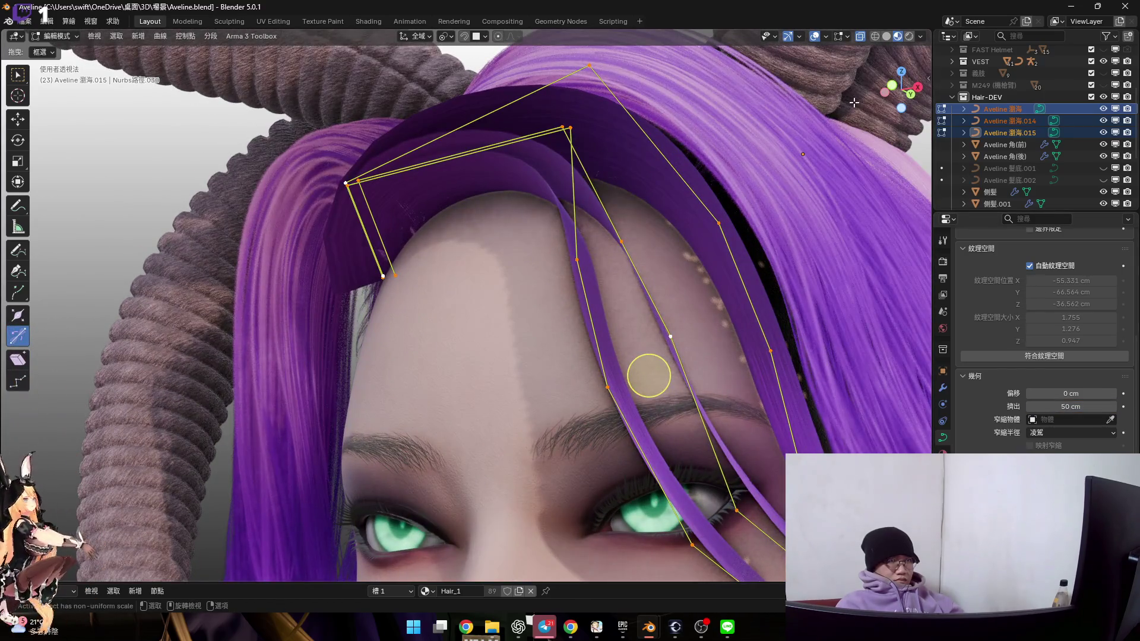
{"action": "left_click", "coordinate": [825, 41]}
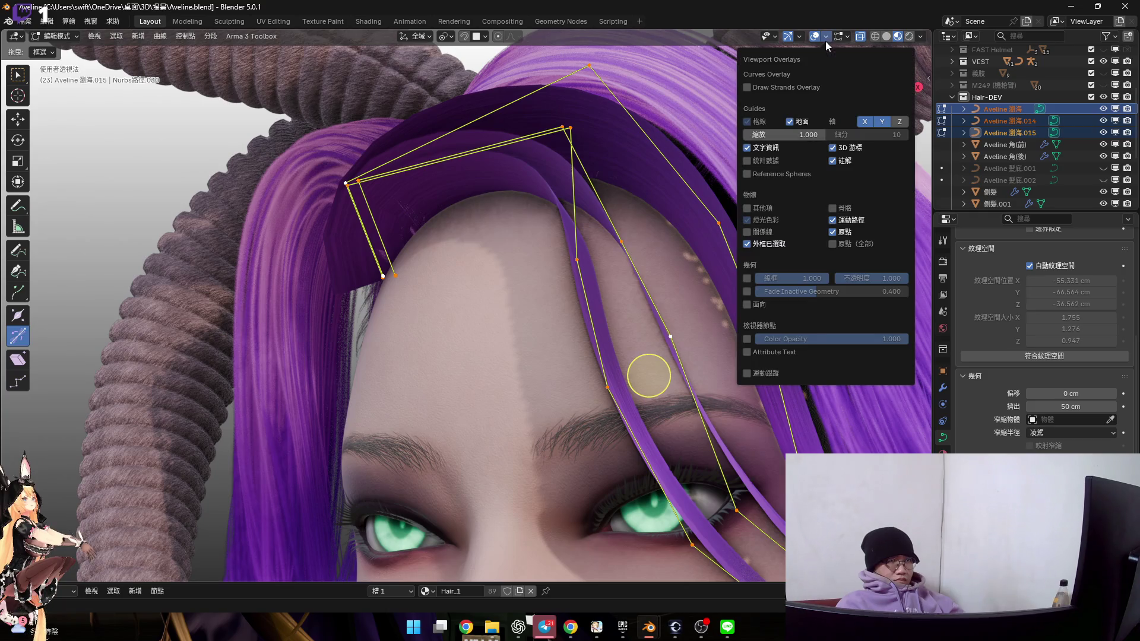
Enable the Face Orientation overlay and tilt the selected fringe points
{"action": "left_click", "coordinate": [747, 304]}
{"action": "mouse_move", "coordinate": [638, 273]}
{"action": "middle_mouse_down"}
{"action": "mouse_move", "coordinate": [676, 297]}
{"action": "mouse_move", "coordinate": [672, 308]}
{"action": "middle_mouse_up"}
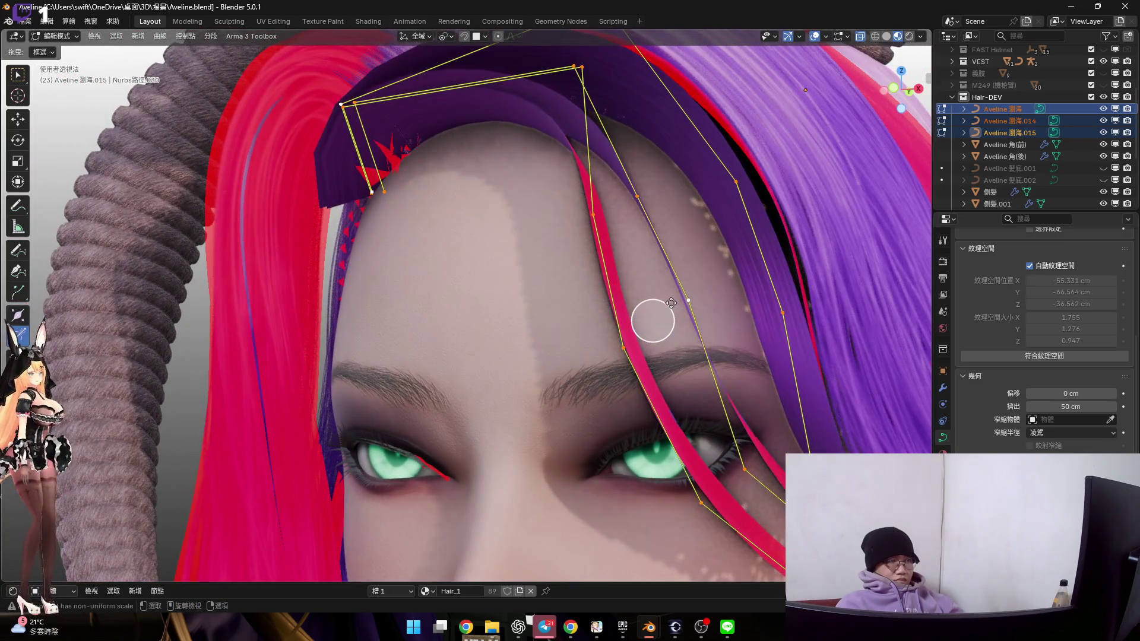
{"action": "key", "text": "ctrl+t"}
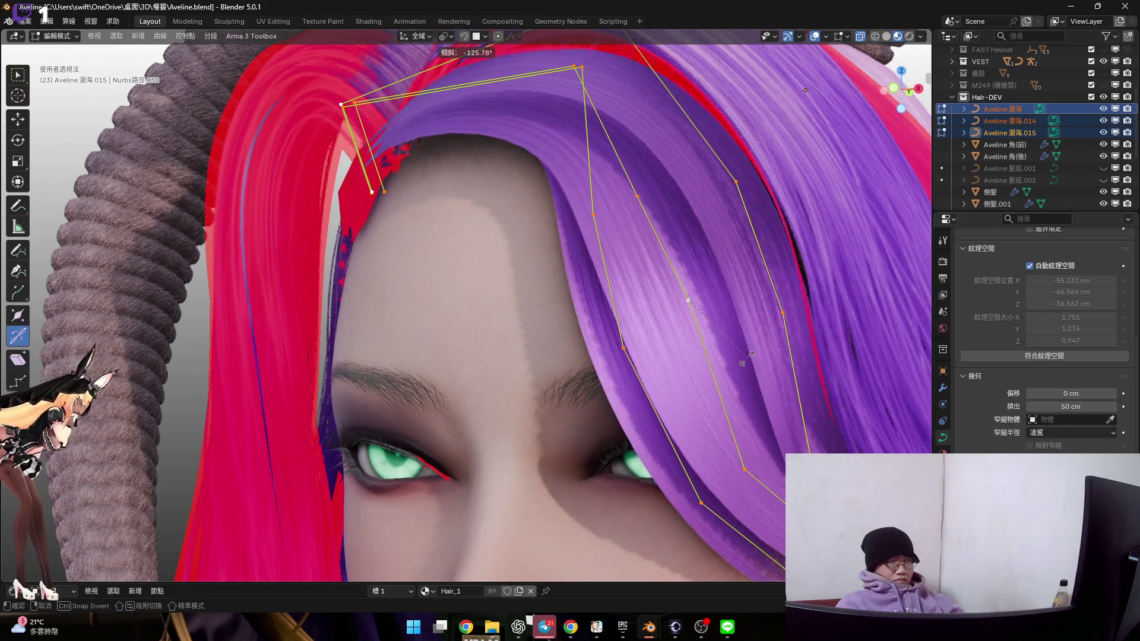
{"action": "left_click", "coordinate": [750, 354]}
{"action": "mouse_move", "coordinate": [648, 319]}
{"action": "middle_mouse_down"}
{"action": "mouse_move", "coordinate": [600, 293]}
{"action": "mouse_move", "coordinate": [587, 313]}
{"action": "mouse_move", "coordinate": [753, 317]}
{"action": "middle_mouse_up"}
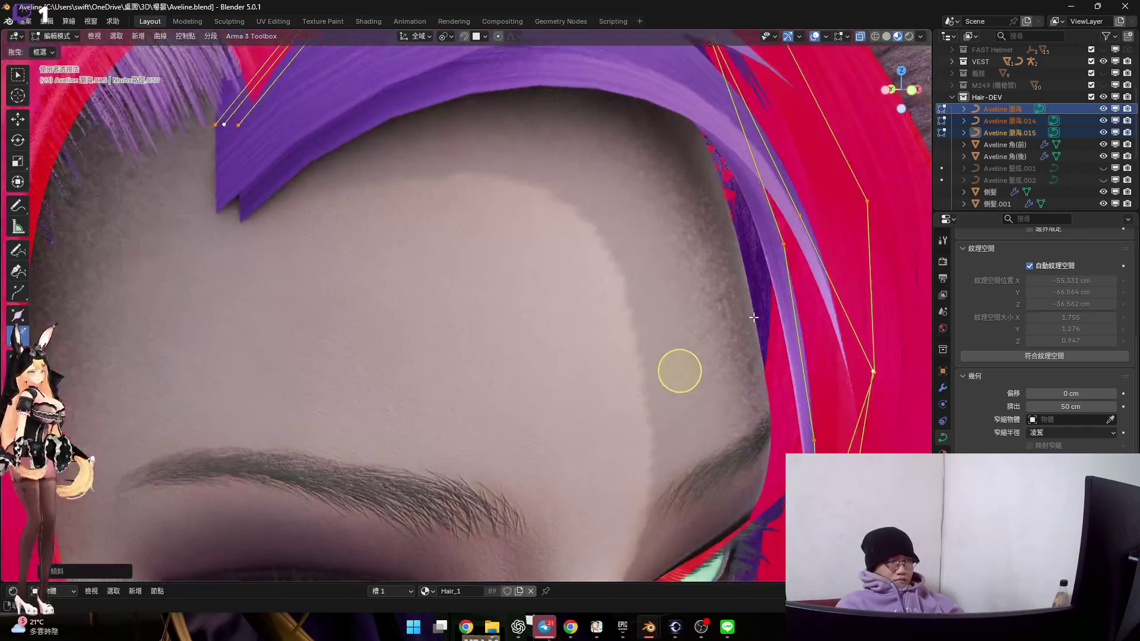
{"action": "scroll", "coordinate": [753, 318], "scroll_direction": "down", "scroll_amount": 3}
Tilt the points a further 13.09° so the strip's front faces outward
{"action": "key", "text": "ctrl+t"}
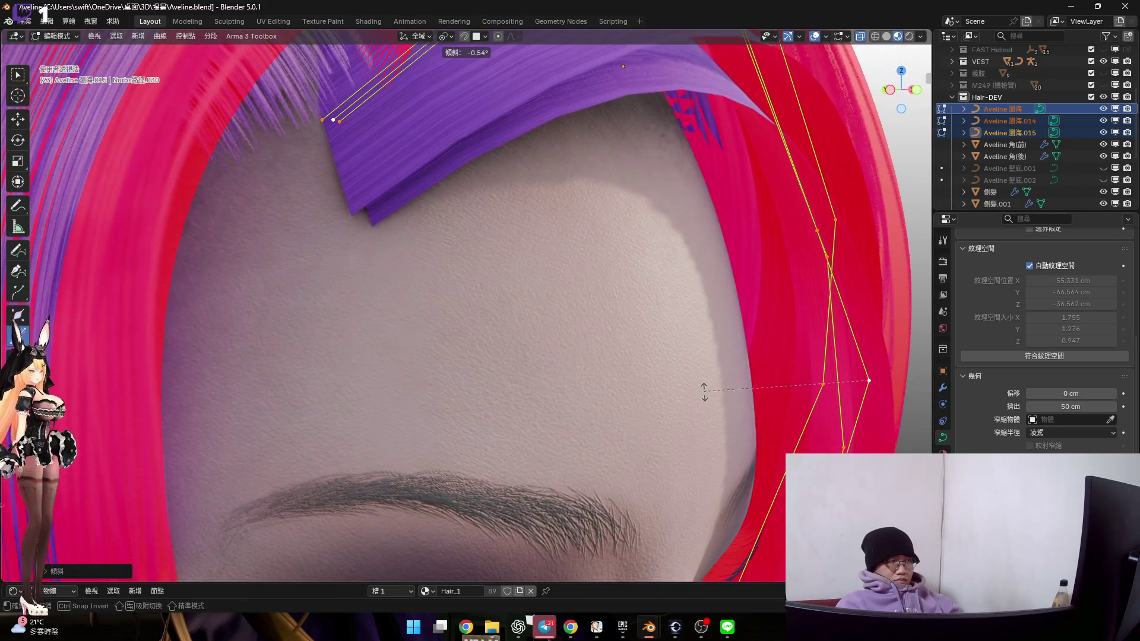
{"action": "left_click", "coordinate": [719, 354]}
{"action": "scroll", "coordinate": [719, 355], "scroll_direction": "down", "scroll_amount": 3}
{"action": "mouse_move", "coordinate": [763, 394]}
{"action": "middle_mouse_down"}
{"action": "mouse_move", "coordinate": [623, 348]}
{"action": "mouse_move", "coordinate": [681, 353]}
{"action": "middle_mouse_up"}
{"action": "middle_click_drag", "start_coordinate": [720, 298], "coordinate": [680, 265], "text": "shift"}
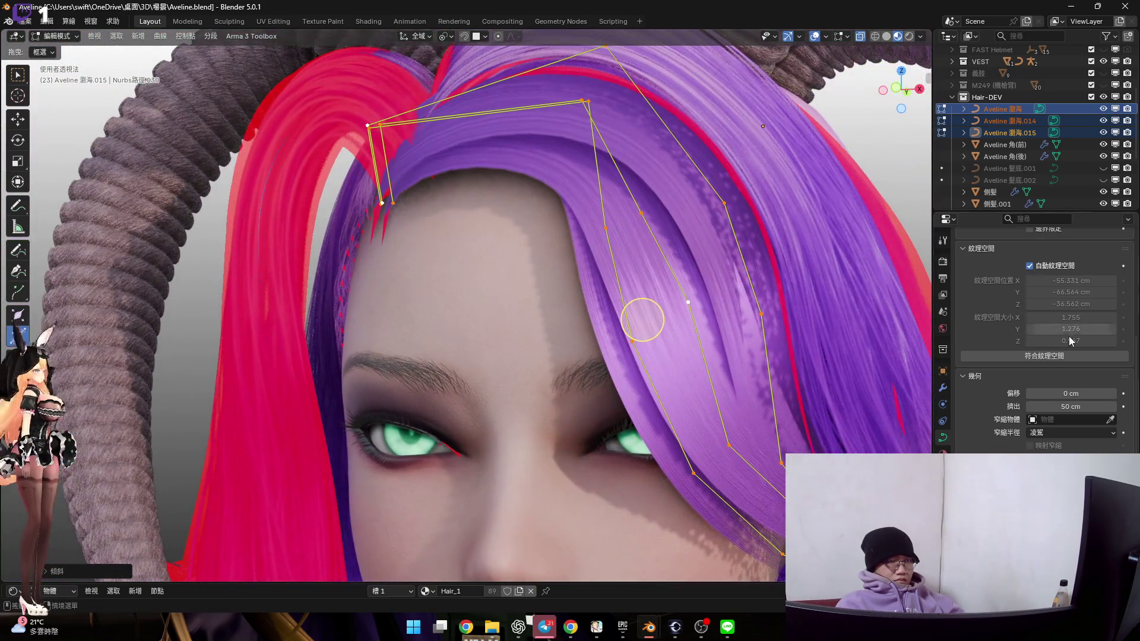
{"action": "scroll", "coordinate": [1077, 336], "scroll_direction": "up", "scroll_amount": 6}
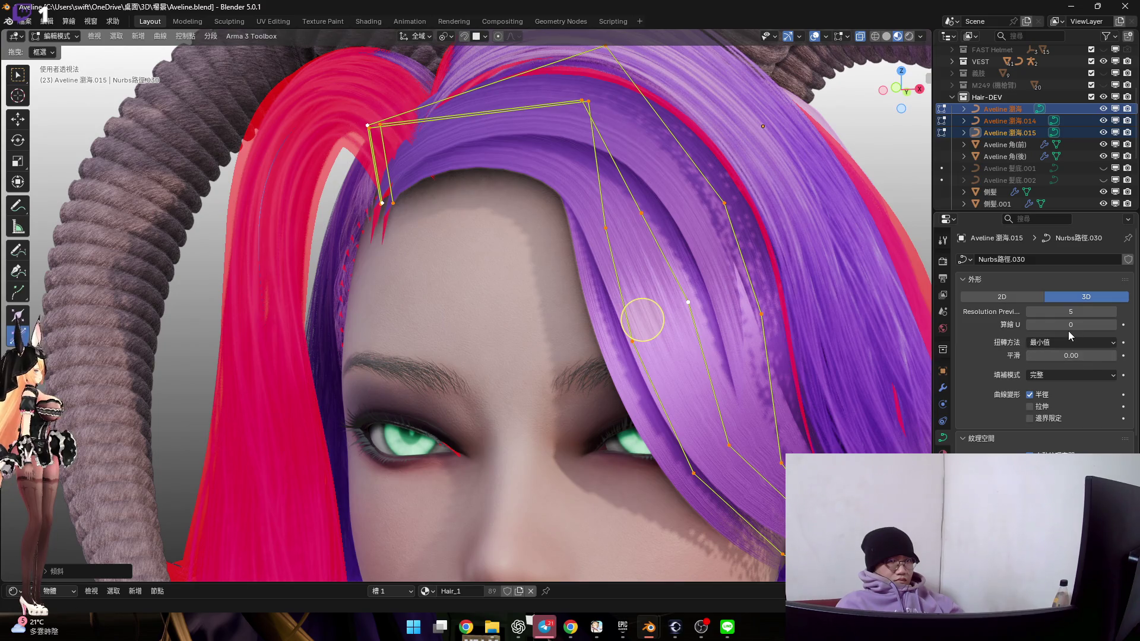
Narrow the fringe's Extrude to 30 cm, check it in profile, and return to Object Mode
{"action": "scroll", "coordinate": [1067, 330], "scroll_direction": "down", "scroll_amount": 8}
{"action": "mouse_move", "coordinate": [1069, 359]}
{"action": "left_mouse_down"}
{"action": "mouse_move", "coordinate": [1086, 359]}
{"action": "mouse_move", "coordinate": [1069, 359]}
{"action": "left_mouse_up"}
{"action": "mouse_move", "coordinate": [643, 320]}
{"action": "middle_mouse_down", "text": "shift"}
{"action": "mouse_move", "coordinate": [640, 380]}
{"action": "mouse_move", "coordinate": [738, 349]}
{"action": "mouse_move", "coordinate": [675, 262]}
{"action": "mouse_move", "coordinate": [778, 226]}
{"action": "middle_mouse_up", "text": "shift"}
{"action": "scroll", "coordinate": [640, 380], "scroll_direction": "down", "scroll_amount": 4}
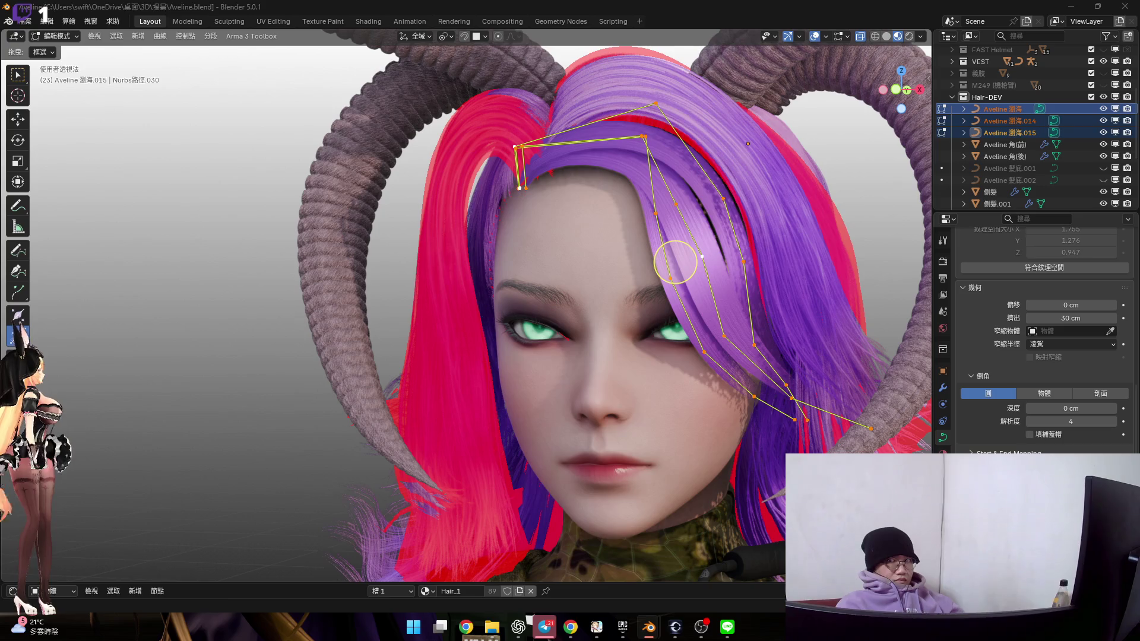
{"action": "scroll", "coordinate": [792, 168], "scroll_direction": "up", "scroll_amount": 3}
{"action": "mouse_move", "coordinate": [791, 167]}
{"action": "middle_mouse_down", "text": "shift"}
{"action": "mouse_move", "coordinate": [666, 291]}
{"action": "mouse_move", "coordinate": [724, 217]}
{"action": "mouse_move", "coordinate": [793, 249]}
{"action": "mouse_move", "coordinate": [816, 178]}
{"action": "middle_mouse_up", "text": "shift"}
{"action": "mouse_move", "coordinate": [827, 38]}
{"action": "middle_mouse_down"}
{"action": "mouse_move", "coordinate": [724, 467]}
{"action": "mouse_move", "coordinate": [763, 279]}
{"action": "mouse_move", "coordinate": [717, 278]}
{"action": "middle_mouse_up"}
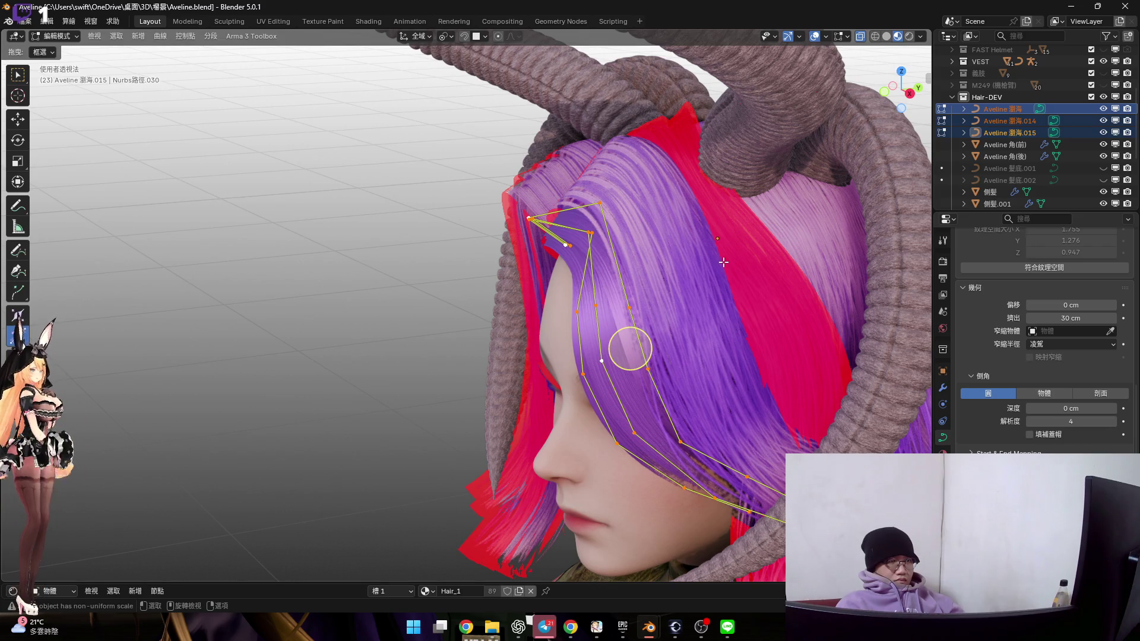
{"action": "key", "text": "Tab"}
{"action": "middle_click_drag", "start_coordinate": [728, 263], "coordinate": [756, 277]}
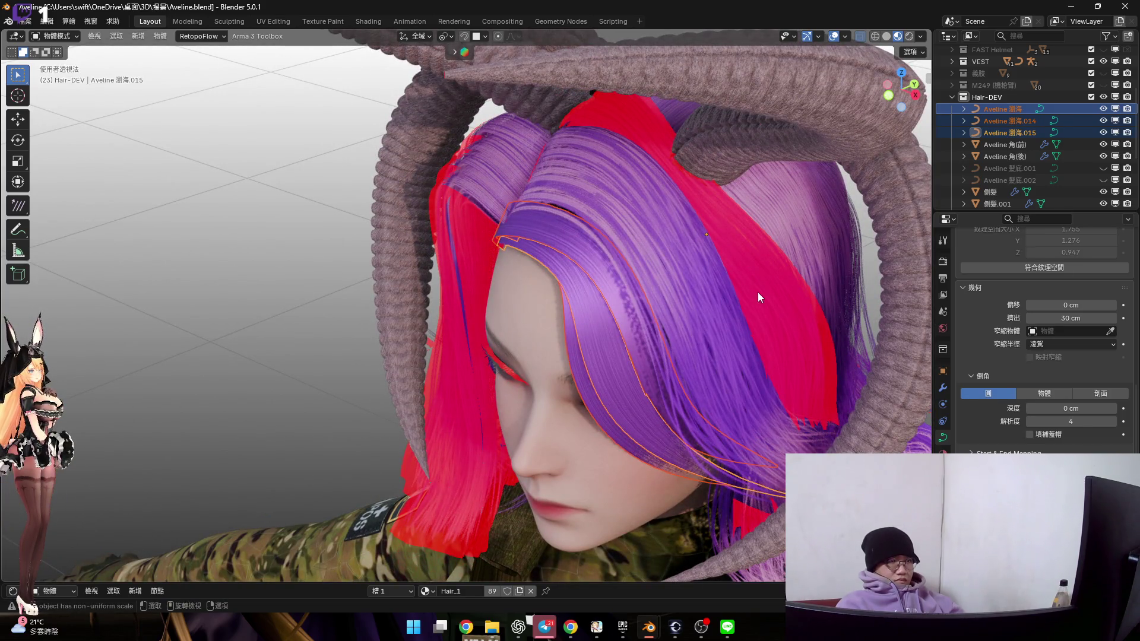
Select the 側髮.001 side hair strand and briefly check its hair system panel
{"action": "left_click", "coordinate": [757, 292]}
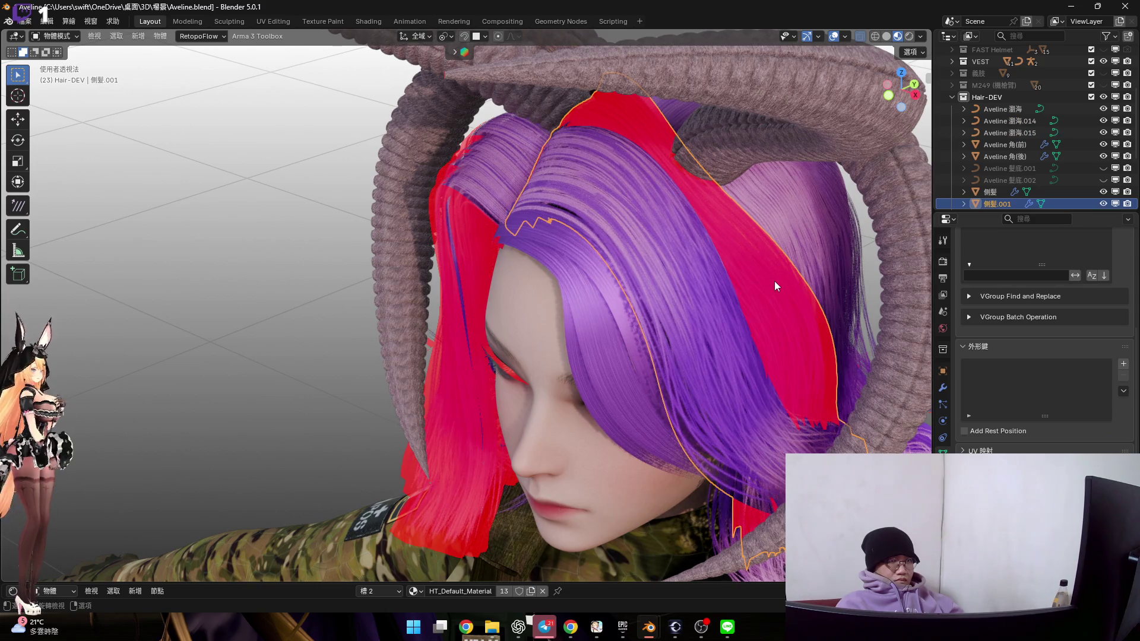
{"action": "key", "text": "n"}
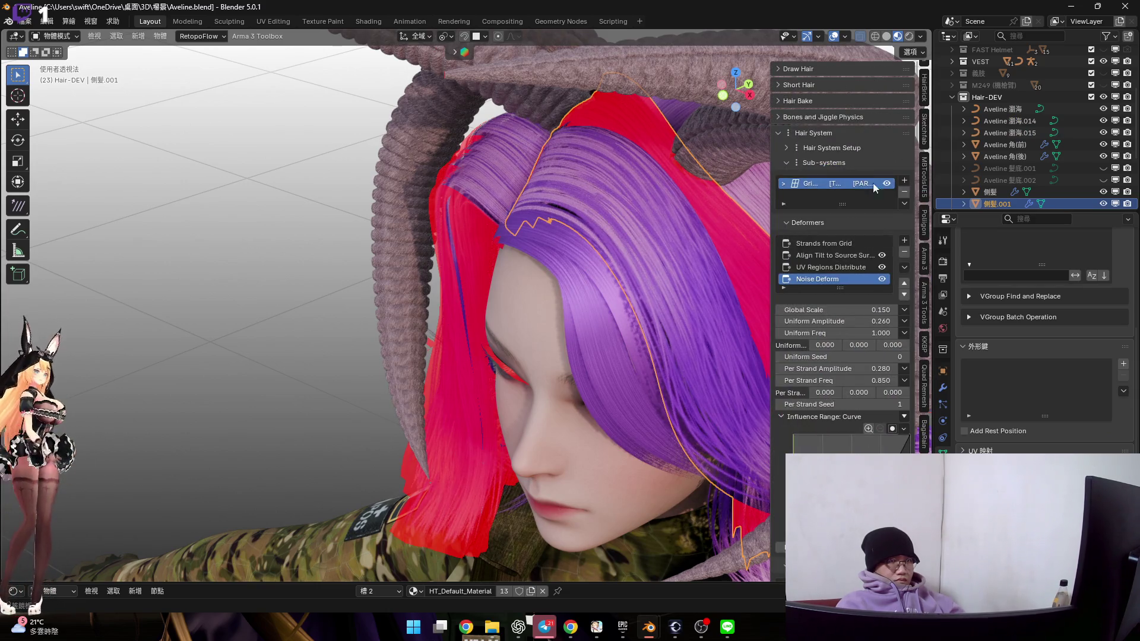
{"action": "key", "text": "n"}
{"action": "mouse_move", "coordinate": [692, 243]}
{"action": "middle_mouse_down"}
{"action": "mouse_move", "coordinate": [656, 212]}
{"action": "mouse_move", "coordinate": [724, 341]}
{"action": "middle_mouse_up"}
In Edit Mode, select and grow the linked strip, deselect, reveal the hidden strip, and exit
{"action": "key", "text": "Tab"}
{"action": "scroll", "coordinate": [724, 341], "scroll_direction": "down", "scroll_amount": 1}
{"action": "key", "text": "l"}
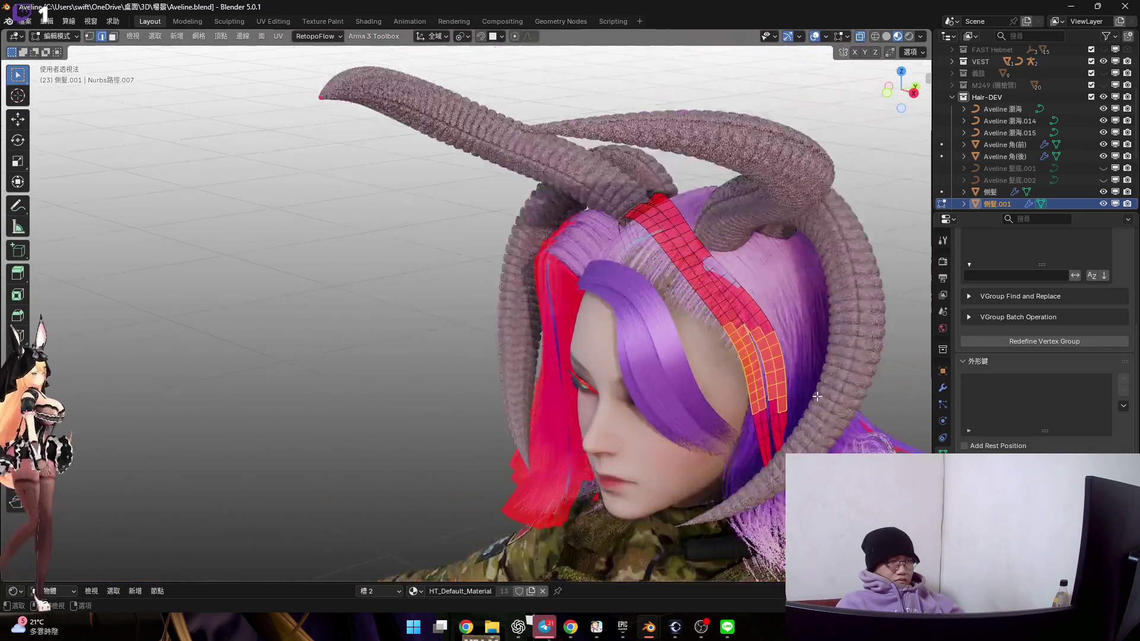
{"action": "scroll", "coordinate": [736, 353], "scroll_direction": "down", "scroll_amount": 3}
{"action": "key", "text": "ctrl+KP_Add"}
{"action": "key", "text": "ctrl+KP_Add"}
{"action": "key", "text": "ctrl+KP_Add"}
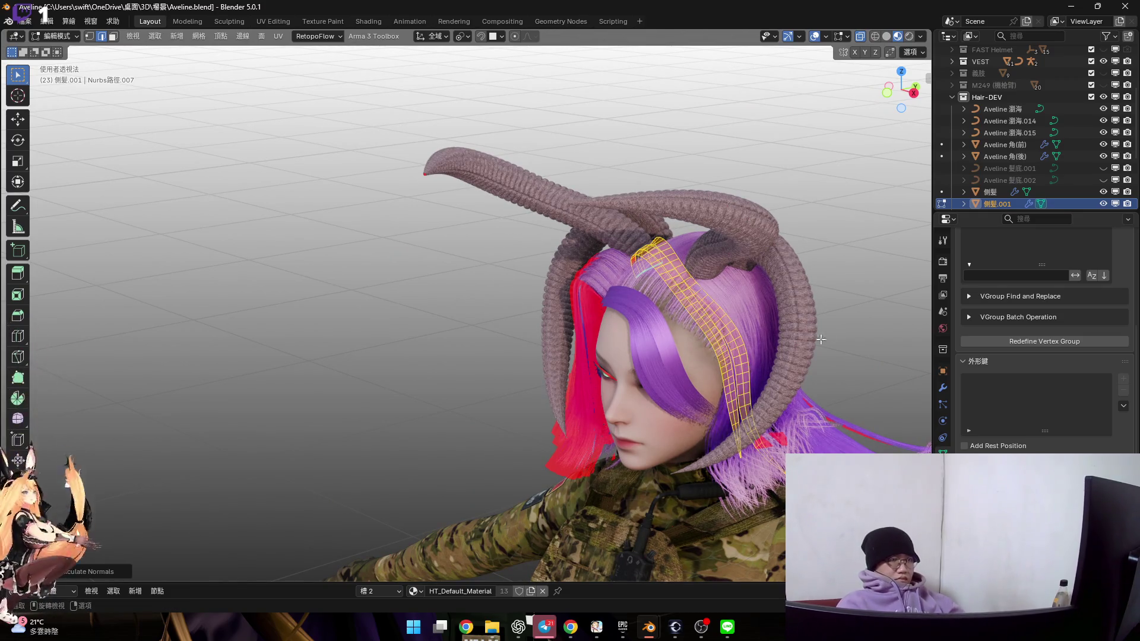
{"action": "key", "text": "alt+a"}
{"action": "scroll", "coordinate": [723, 334], "scroll_direction": "up", "scroll_amount": 3}
{"action": "key", "text": "alt+h"}
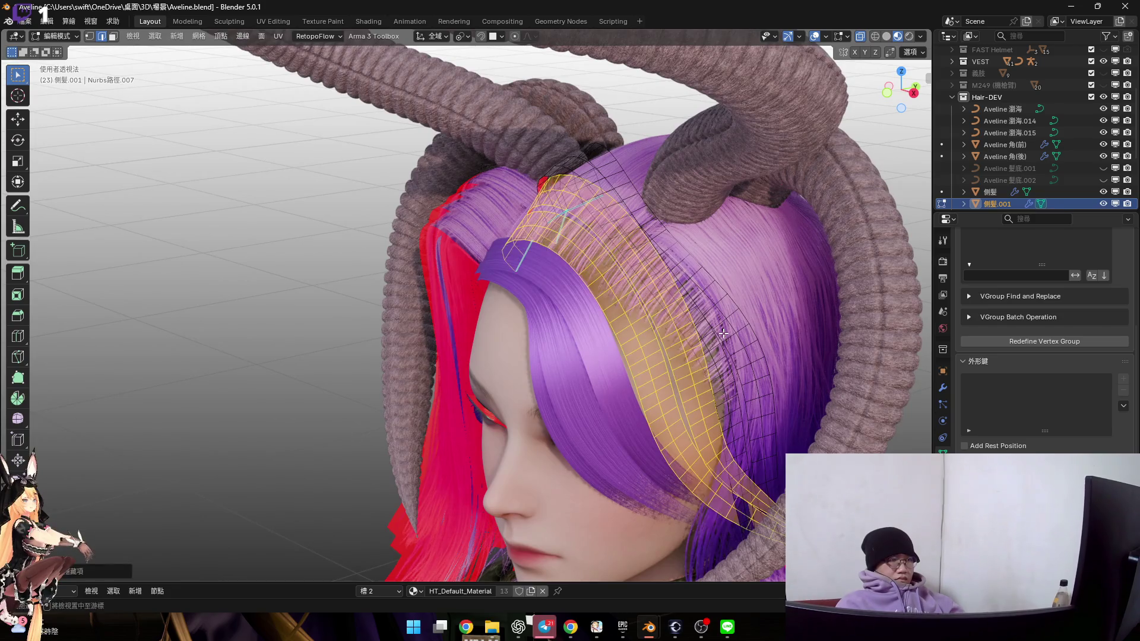
{"action": "key", "text": "Tab"}
Glance at the hair system panel again and orbit to a front view of the head
{"action": "scroll", "coordinate": [723, 333], "scroll_direction": "down", "scroll_amount": 3}
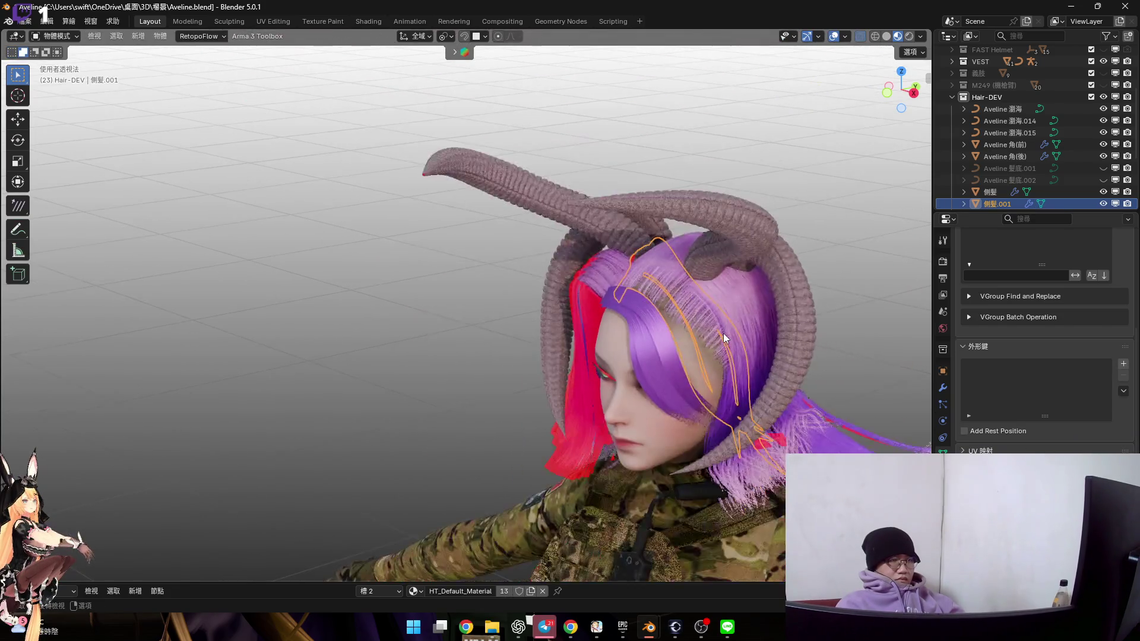
{"action": "key", "text": "n"}
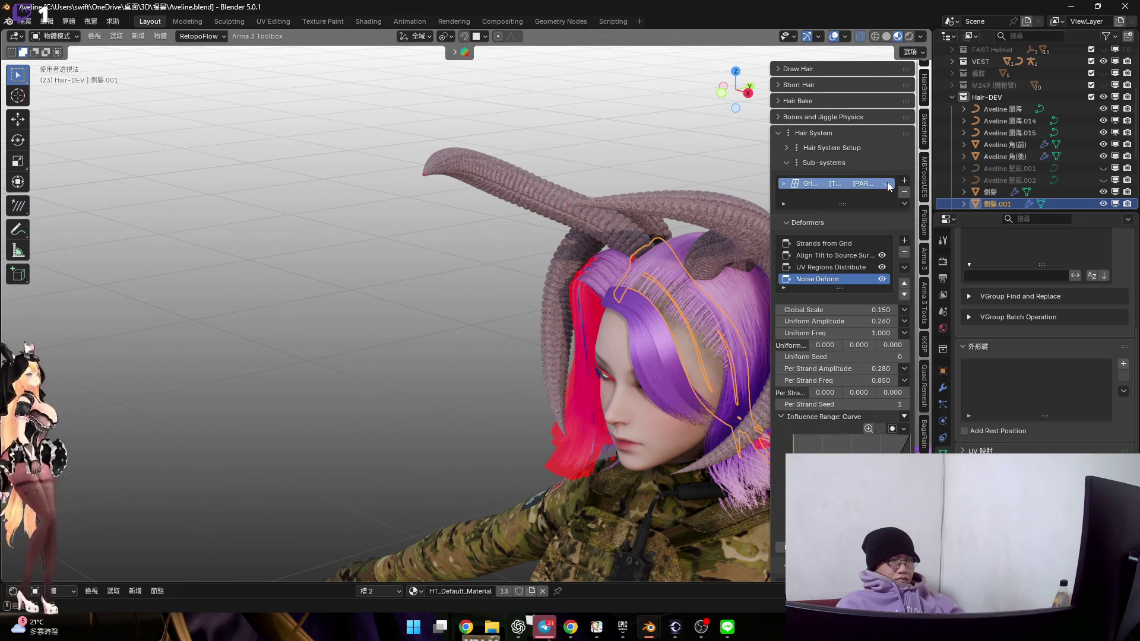
{"action": "key", "text": "n"}
{"action": "mouse_move", "coordinate": [671, 336]}
{"action": "middle_mouse_down"}
{"action": "mouse_move", "coordinate": [749, 212]}
{"action": "mouse_move", "coordinate": [850, 228]}
{"action": "mouse_move", "coordinate": [768, 279]}
{"action": "mouse_move", "coordinate": [733, 330]}
{"action": "mouse_move", "coordinate": [661, 290]}
{"action": "mouse_move", "coordinate": [728, 331]}
{"action": "mouse_move", "coordinate": [783, 256]}
{"action": "mouse_move", "coordinate": [774, 277]}
{"action": "mouse_move", "coordinate": [660, 249]}
{"action": "mouse_move", "coordinate": [778, 244]}
{"action": "mouse_move", "coordinate": [780, 210]}
{"action": "mouse_move", "coordinate": [756, 224]}
{"action": "mouse_move", "coordinate": [796, 235]}
{"action": "mouse_move", "coordinate": [796, 251]}
{"action": "mouse_move", "coordinate": [653, 261]}
{"action": "mouse_move", "coordinate": [815, 57]}
{"action": "middle_mouse_up"}
Check the Viewport Overlays options and zoom in on the forehead
{"action": "left_click", "coordinate": [845, 36]}
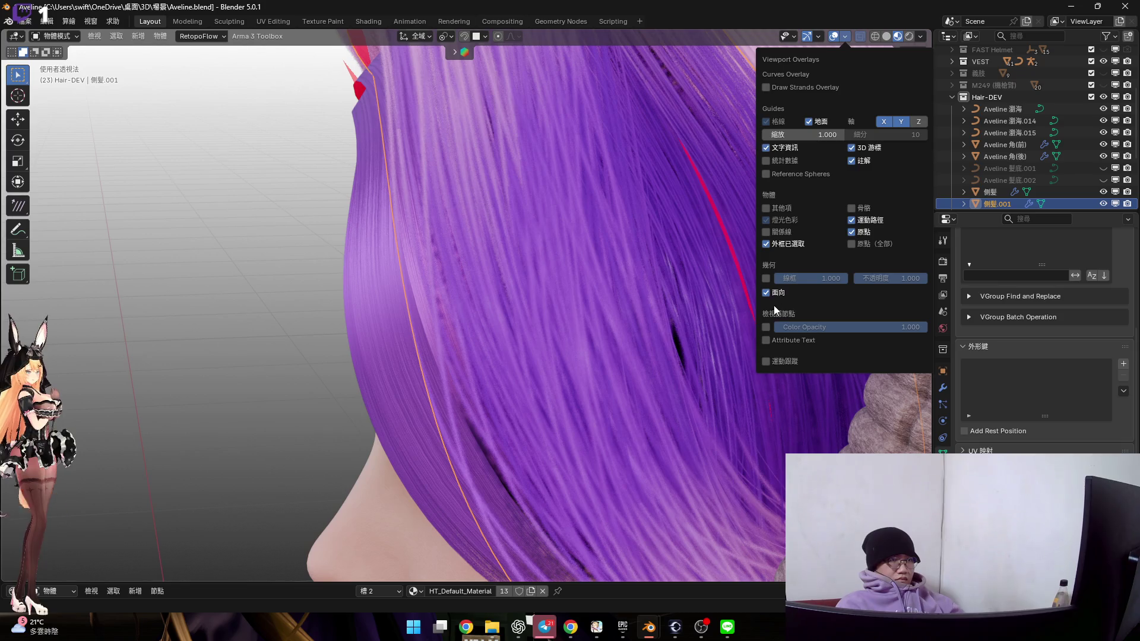
{"action": "mouse_move", "coordinate": [713, 288]}
{"action": "middle_mouse_down"}
{"action": "mouse_move", "coordinate": [482, 254]}
{"action": "mouse_move", "coordinate": [698, 266]}
{"action": "mouse_move", "coordinate": [550, 300]}
{"action": "mouse_move", "coordinate": [685, 288]}
{"action": "middle_mouse_up"}
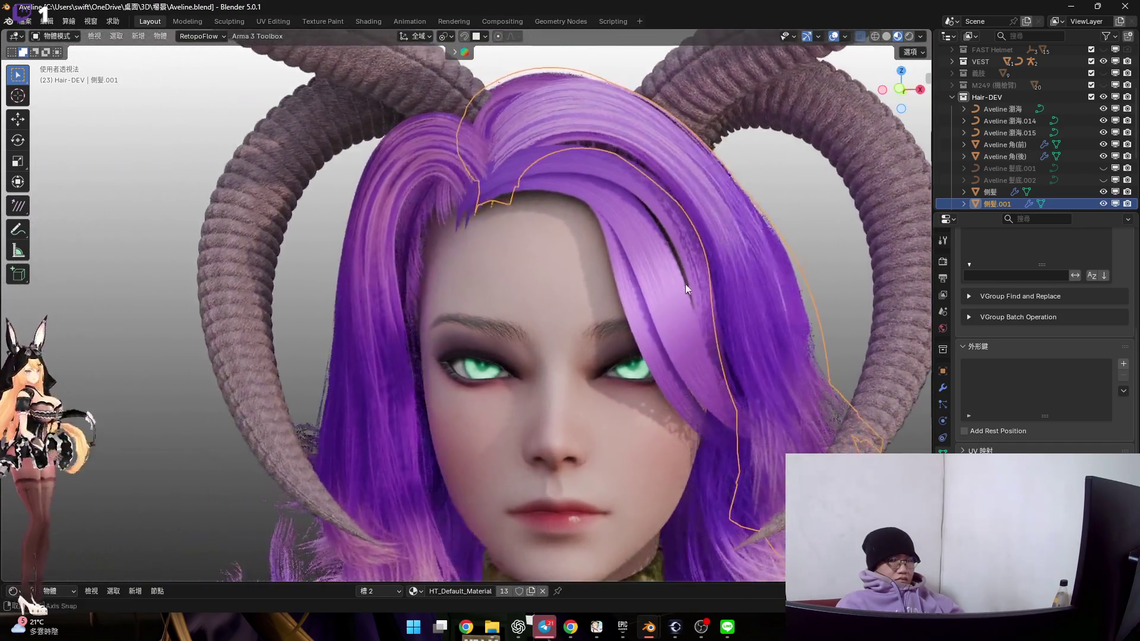
{"action": "scroll", "coordinate": [685, 284], "scroll_direction": "up", "scroll_amount": 5}
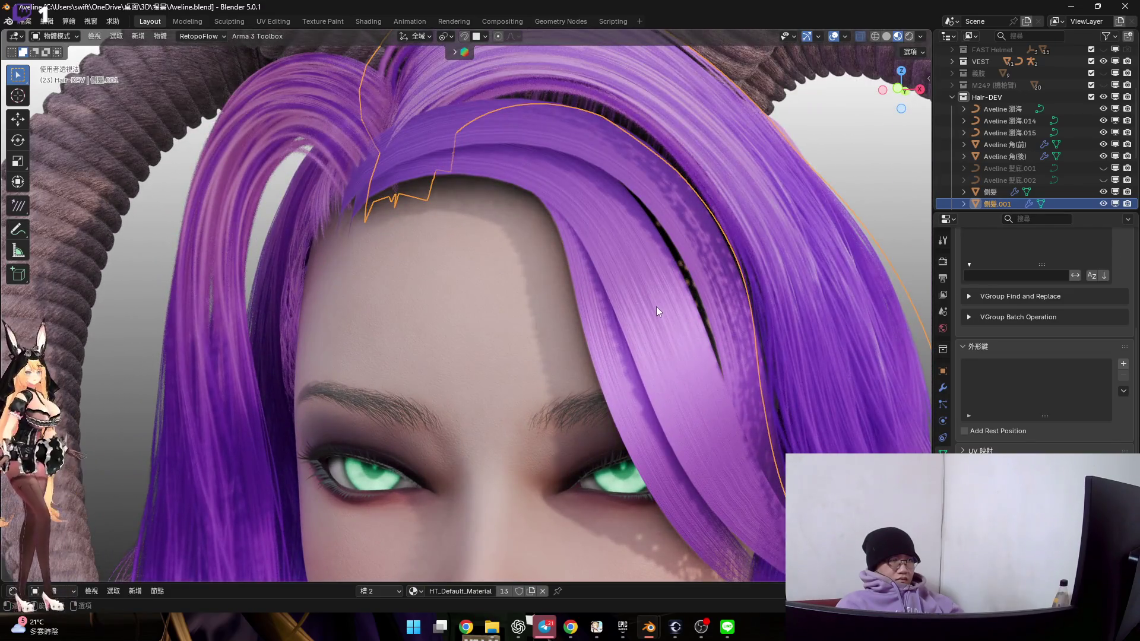
Select the fringe curves Aveline 瀏海, 瀏海.015 and 瀏海.014 together
{"action": "left_click", "coordinate": [656, 306]}
{"action": "left_click", "coordinate": [612, 366], "text": "shift"}
{"action": "left_click", "coordinate": [613, 368], "text": "shift"}
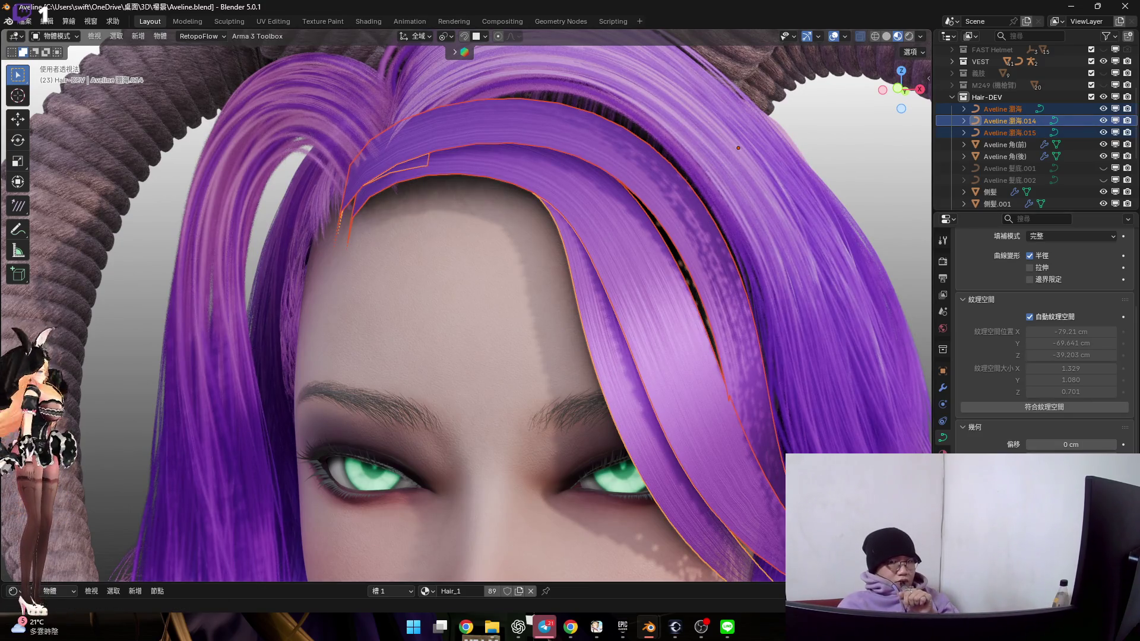
{"action": "left_click", "coordinate": [413, 626]}
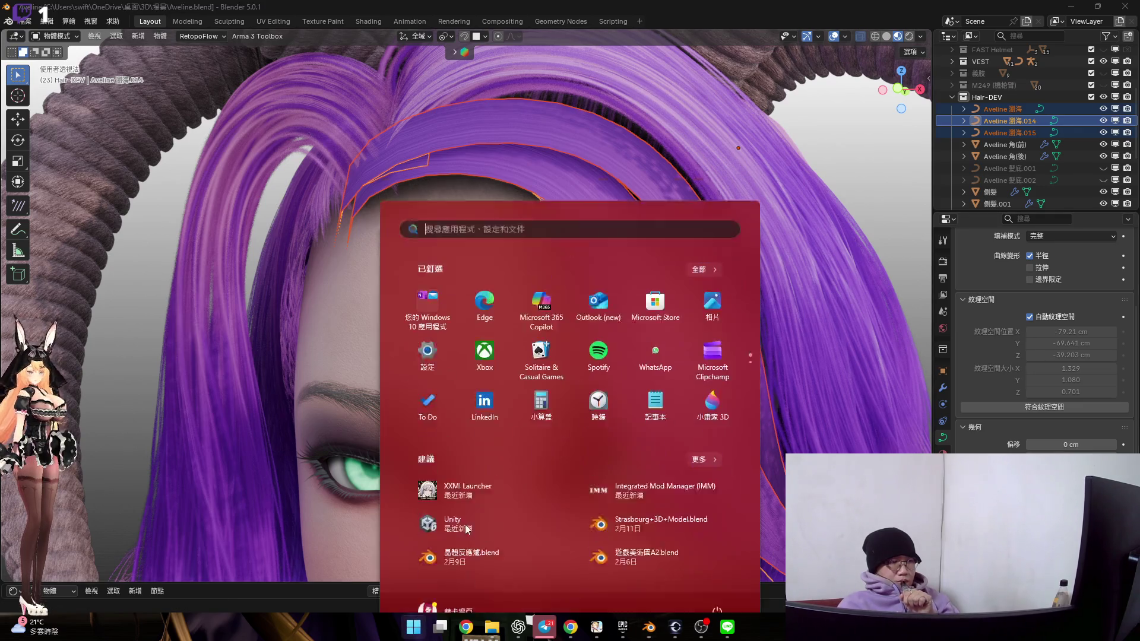
Search the Start menu for 'discord' and launch Discord
{"action": "scroll", "coordinate": [580, 344], "scroll_direction": "down", "scroll_amount": 1}
{"action": "scroll", "coordinate": [581, 344], "scroll_direction": "up", "scroll_amount": 1}
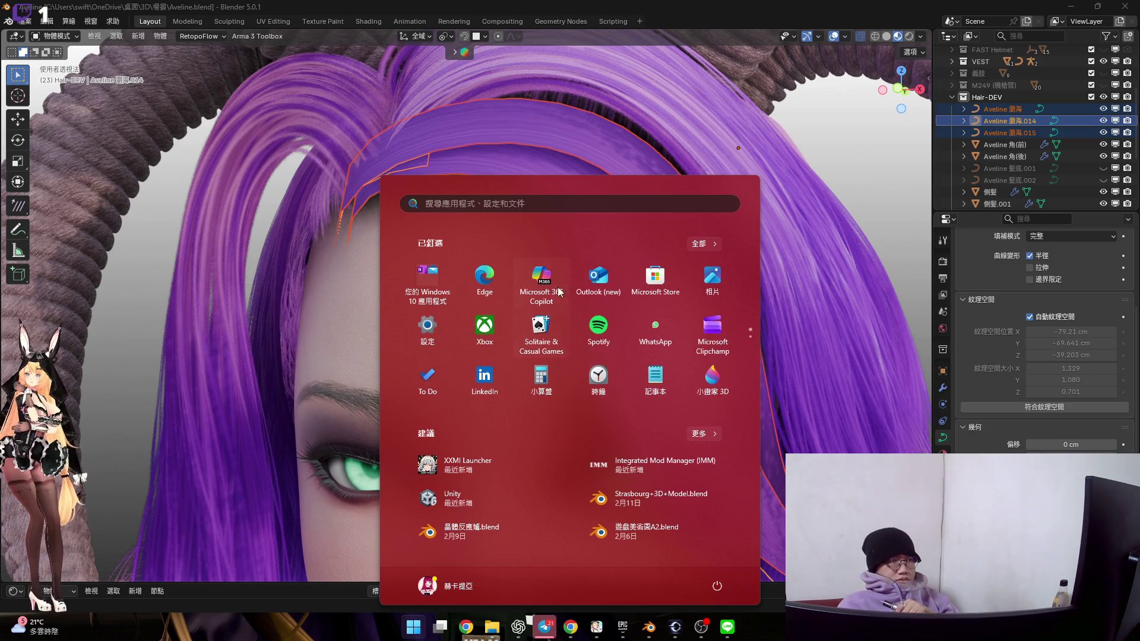
{"action": "left_click", "coordinate": [531, 208]}
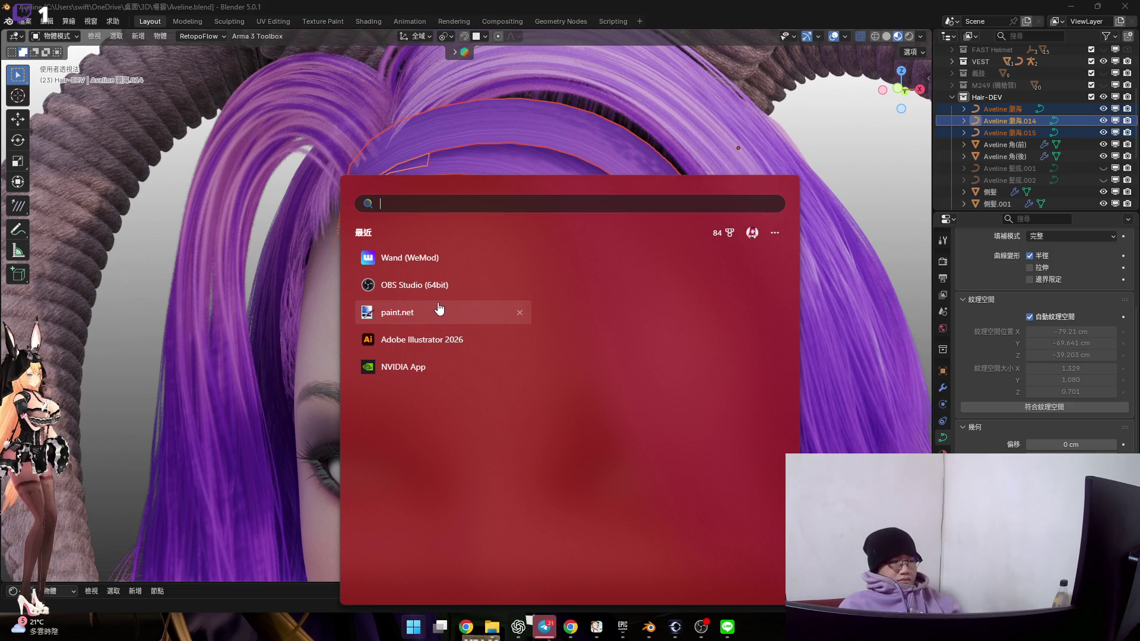
{"action": "type", "text": "discord"}
{"action": "left_click", "coordinate": [457, 292]}
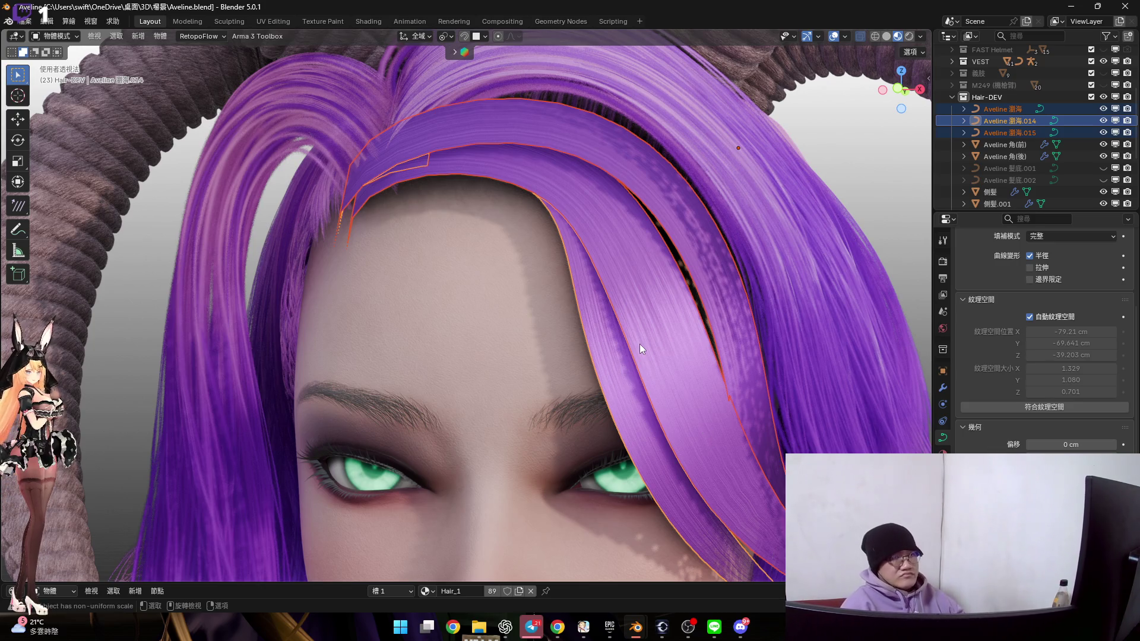
Browse the material list, frame the whole face, and open the curves' Convert To submenu
{"action": "middle_click_drag", "start_coordinate": [639, 323], "coordinate": [637, 293], "text": "shift"}
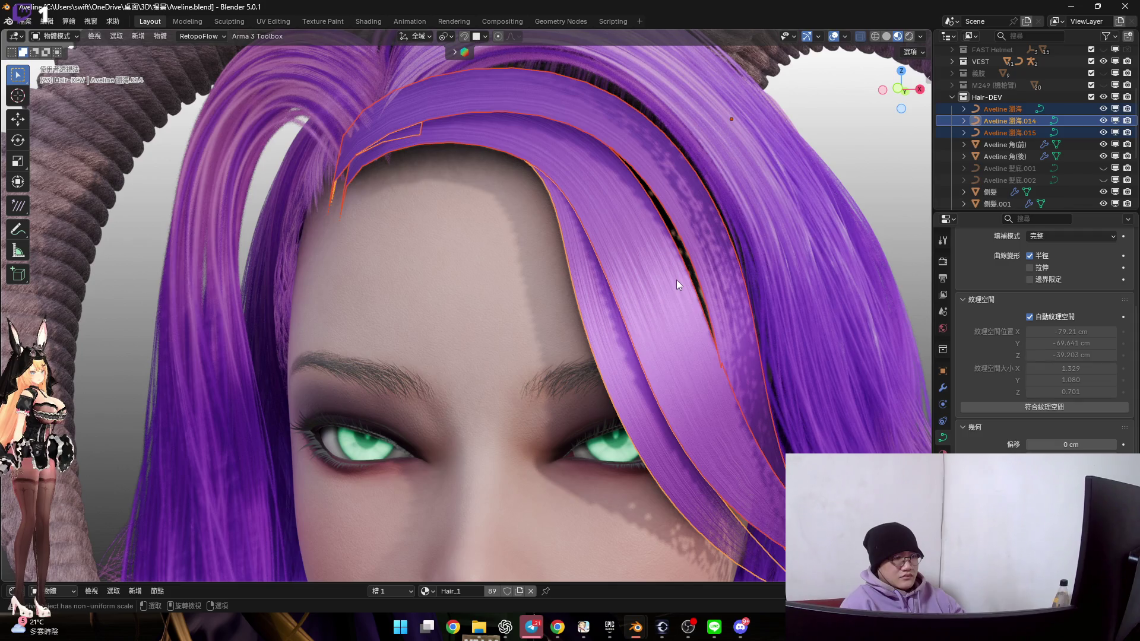
{"action": "left_click", "coordinate": [425, 591]}
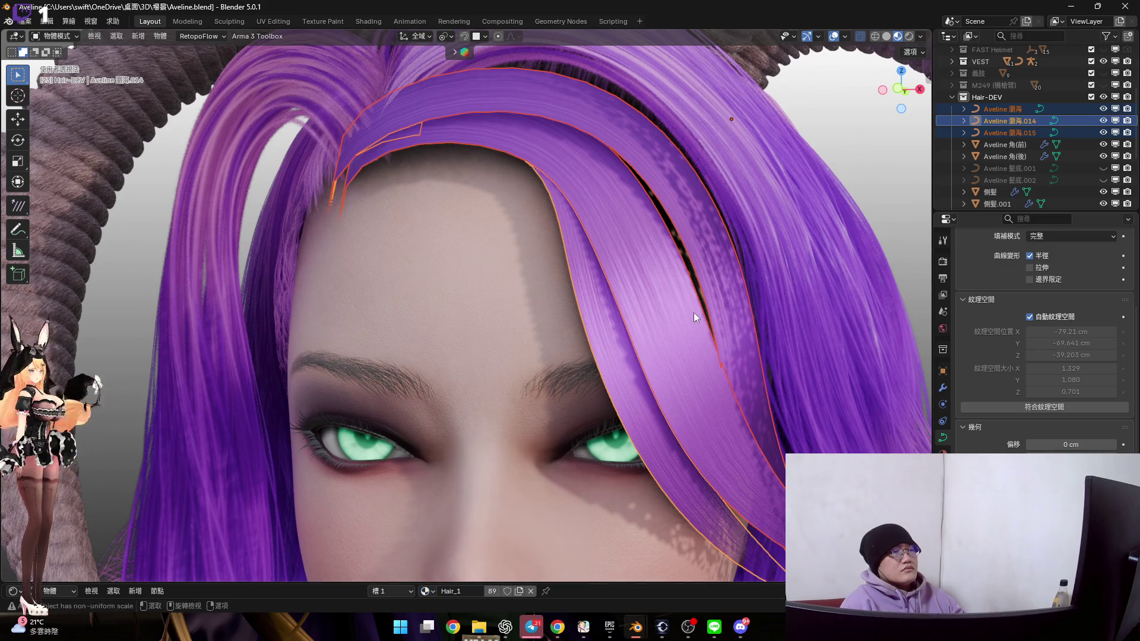
{"action": "scroll", "coordinate": [626, 388], "scroll_direction": "down", "scroll_amount": 8}
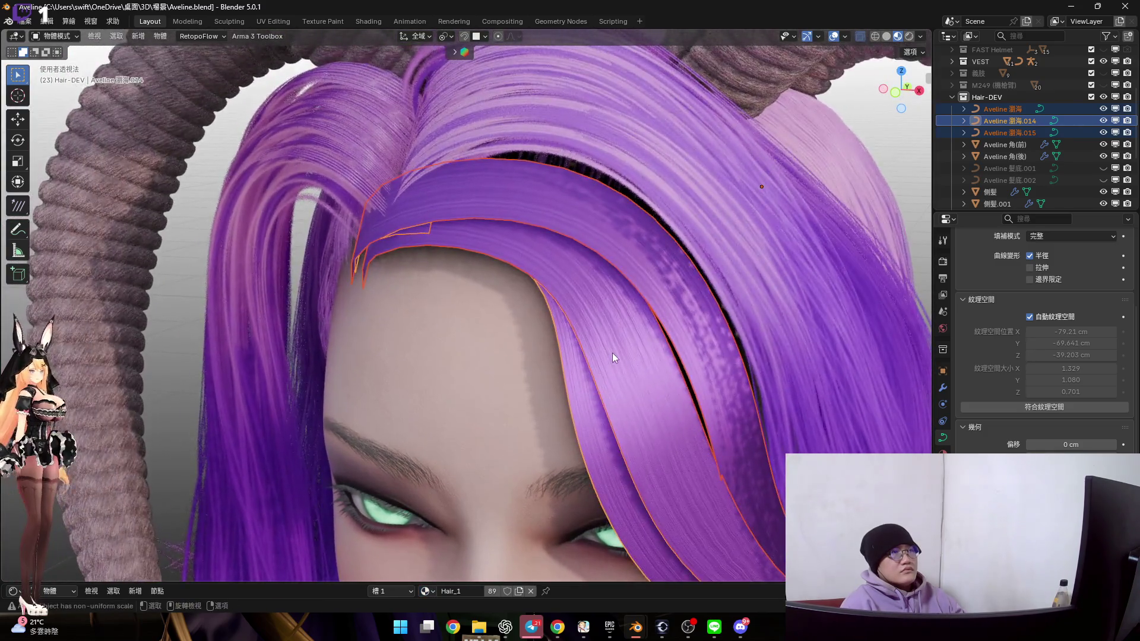
{"action": "mouse_move", "coordinate": [611, 353]}
{"action": "middle_mouse_down"}
{"action": "mouse_move", "coordinate": [646, 198]}
{"action": "mouse_move", "coordinate": [583, 204]}
{"action": "mouse_move", "coordinate": [699, 208]}
{"action": "mouse_move", "coordinate": [653, 208]}
{"action": "mouse_move", "coordinate": [661, 242]}
{"action": "middle_mouse_up"}
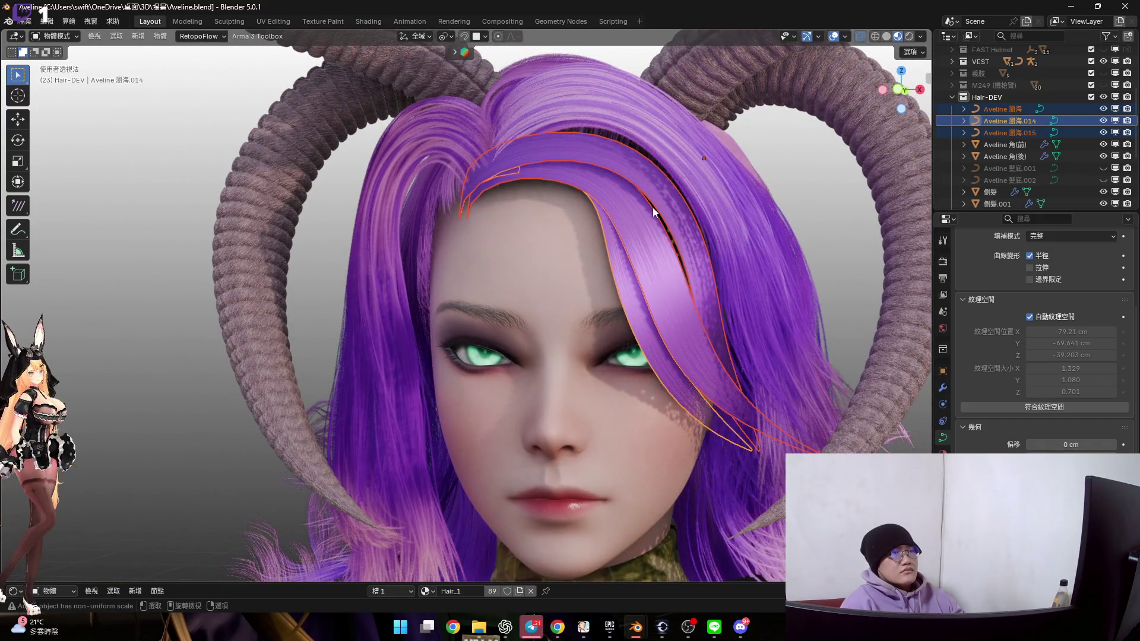
{"action": "right_click", "coordinate": [662, 242]}
{"action": "mouse_move", "coordinate": [661, 260]}
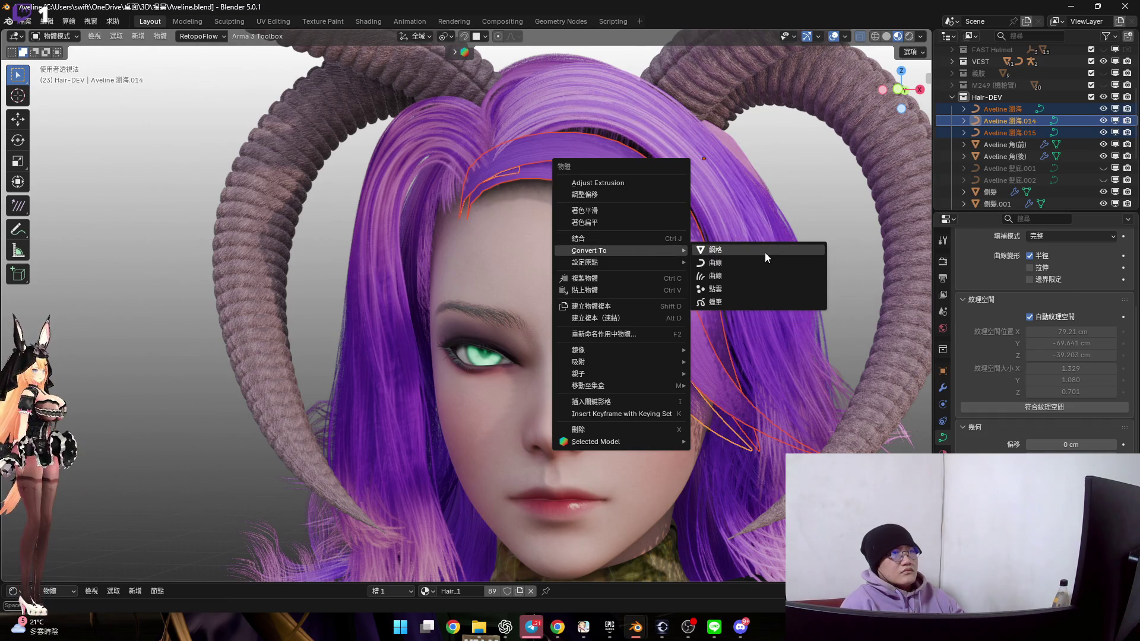
Convert the fringe curves to meshes and apply all transforms
{"action": "left_click", "coordinate": [730, 250]}
{"action": "mouse_move", "coordinate": [696, 270]}
{"action": "middle_mouse_down", "text": "shift"}
{"action": "mouse_move", "coordinate": [691, 293]}
{"action": "mouse_move", "coordinate": [621, 256]}
{"action": "mouse_move", "coordinate": [670, 277]}
{"action": "mouse_move", "coordinate": [653, 277]}
{"action": "mouse_move", "coordinate": [656, 412]}
{"action": "mouse_move", "coordinate": [602, 506]}
{"action": "middle_mouse_up", "text": "shift"}
{"action": "key", "text": "ctrl+a"}
{"action": "left_click", "coordinate": [691, 294]}
{"action": "scroll", "coordinate": [621, 391], "scroll_direction": "up", "scroll_amount": 2}
Assign the Hair alpha material to the fringe
{"action": "left_click", "coordinate": [431, 592]}
{"action": "type", "text": "H"}
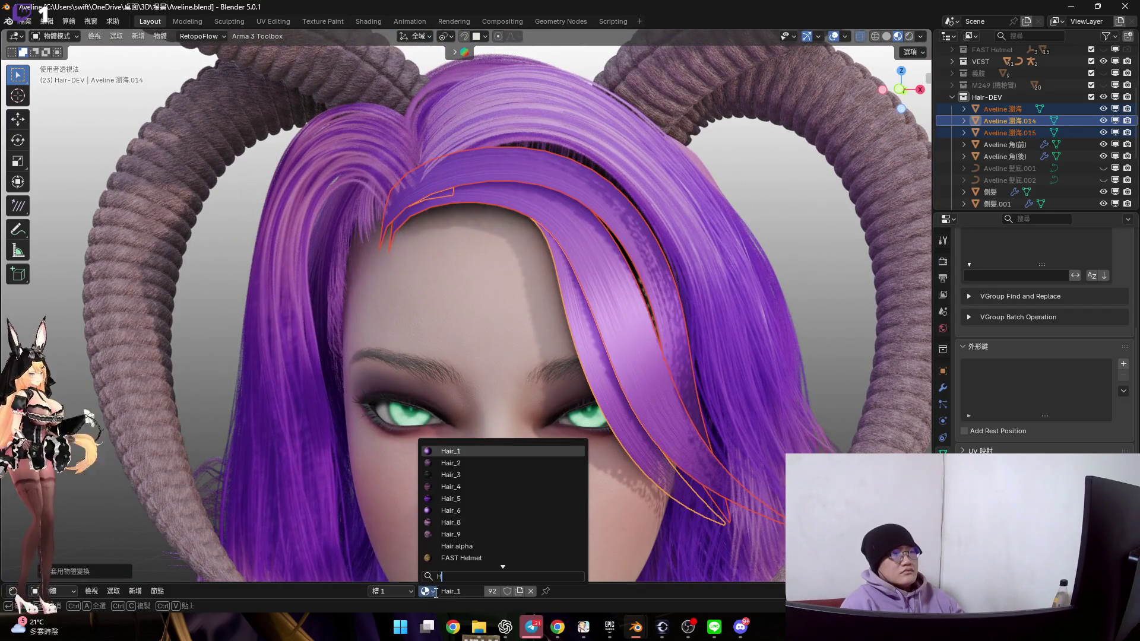
{"action": "left_click", "coordinate": [479, 557]}
{"action": "left_click", "coordinate": [426, 592]}
{"action": "type", "text": "H"}
{"action": "key", "text": "Return"}
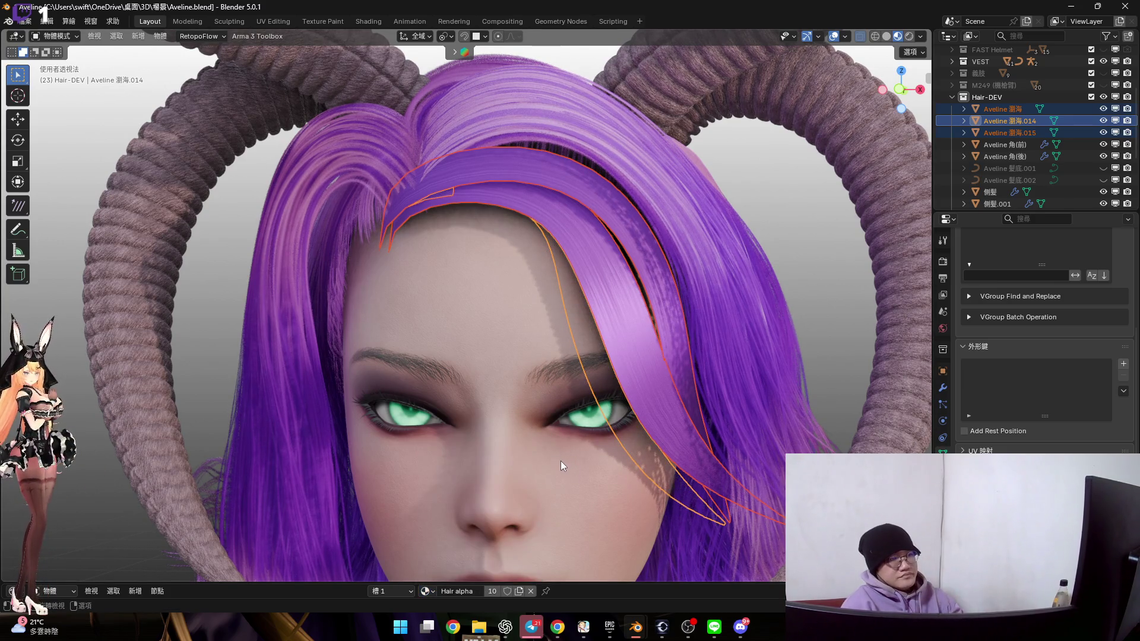
Enlarge the shader editor area above the 3D view
{"action": "mouse_move", "coordinate": [573, 443]}
{"action": "middle_mouse_down"}
{"action": "mouse_move", "coordinate": [615, 367]}
{"action": "mouse_move", "coordinate": [611, 380]}
{"action": "middle_mouse_up"}
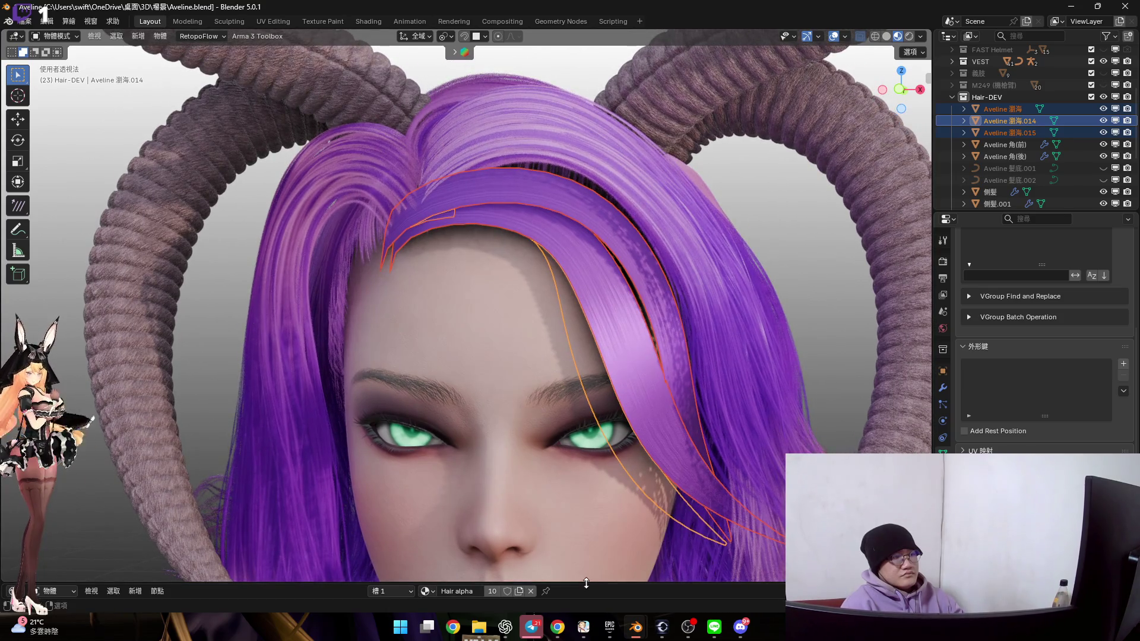
{"action": "left_click_drag", "start_coordinate": [586, 584], "coordinate": [584, 469]}
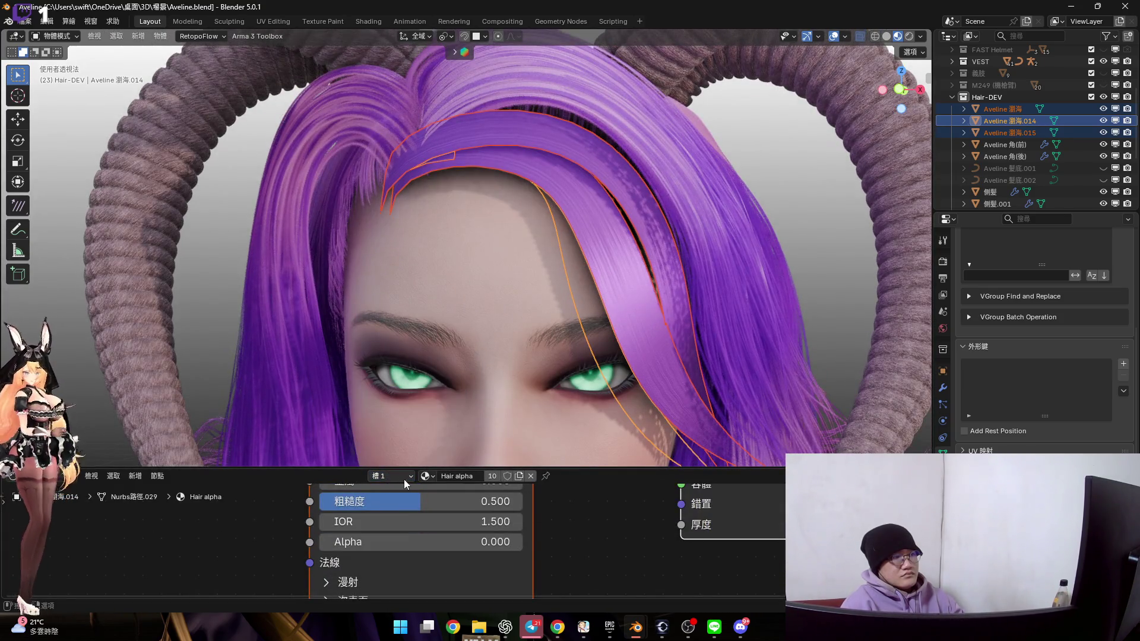
{"action": "middle_click_drag", "start_coordinate": [600, 356], "coordinate": [614, 350]}
Join the fringe pieces into one object with Aveline 瀏海.014 active
{"action": "left_click", "coordinate": [402, 462]}
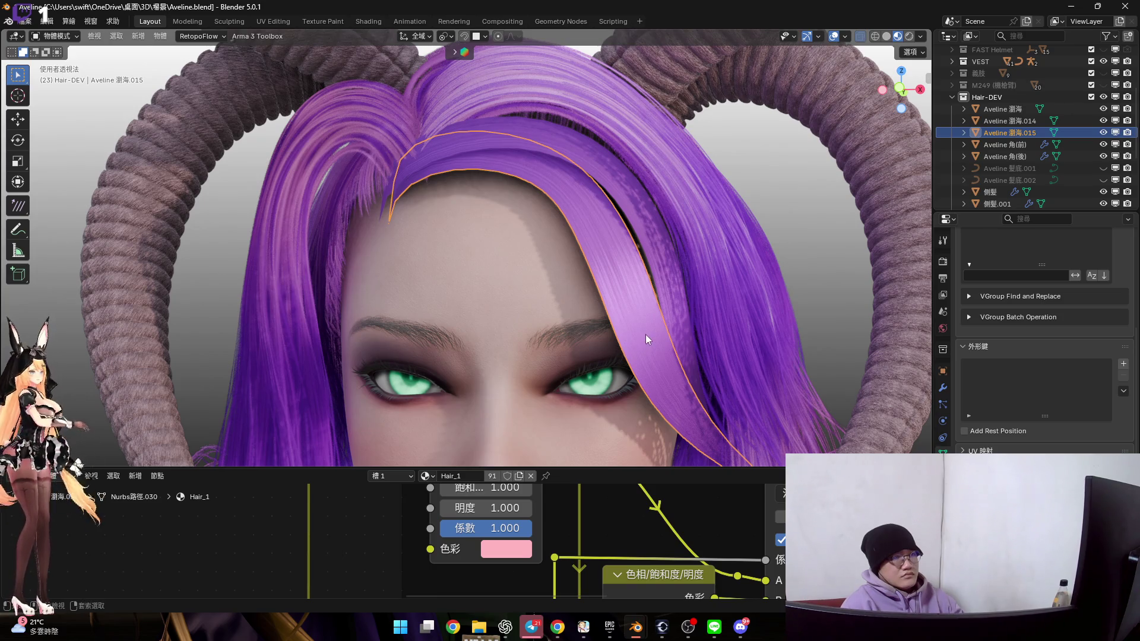
{"action": "key", "text": "ctrl+z"}
{"action": "right_click", "coordinate": [657, 316]}
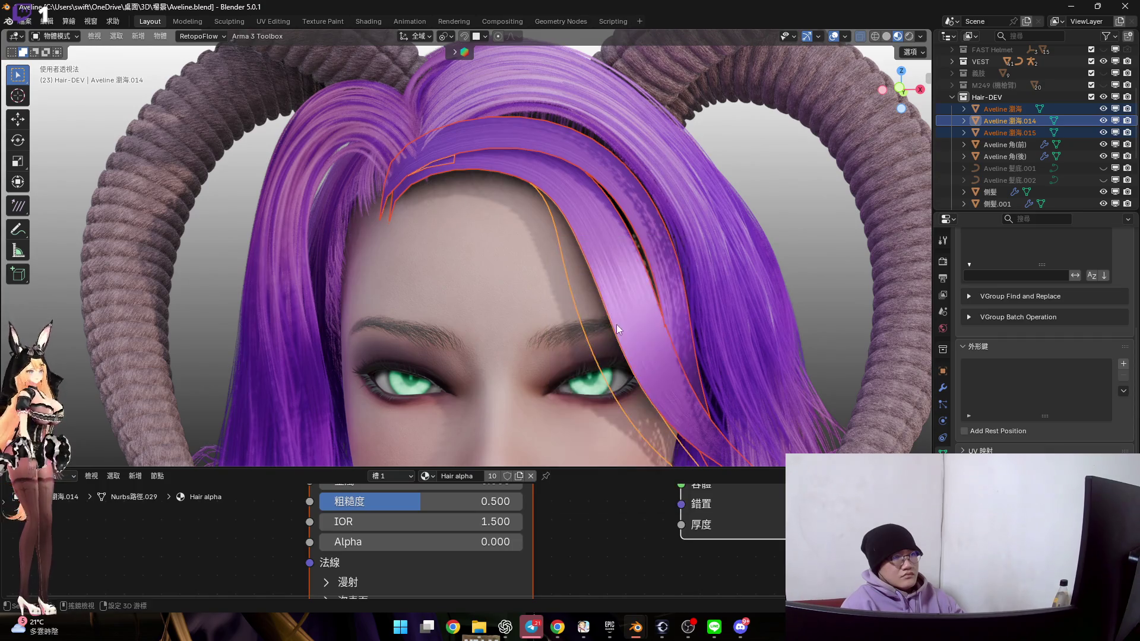
{"action": "left_click", "coordinate": [586, 310], "text": "shift"}
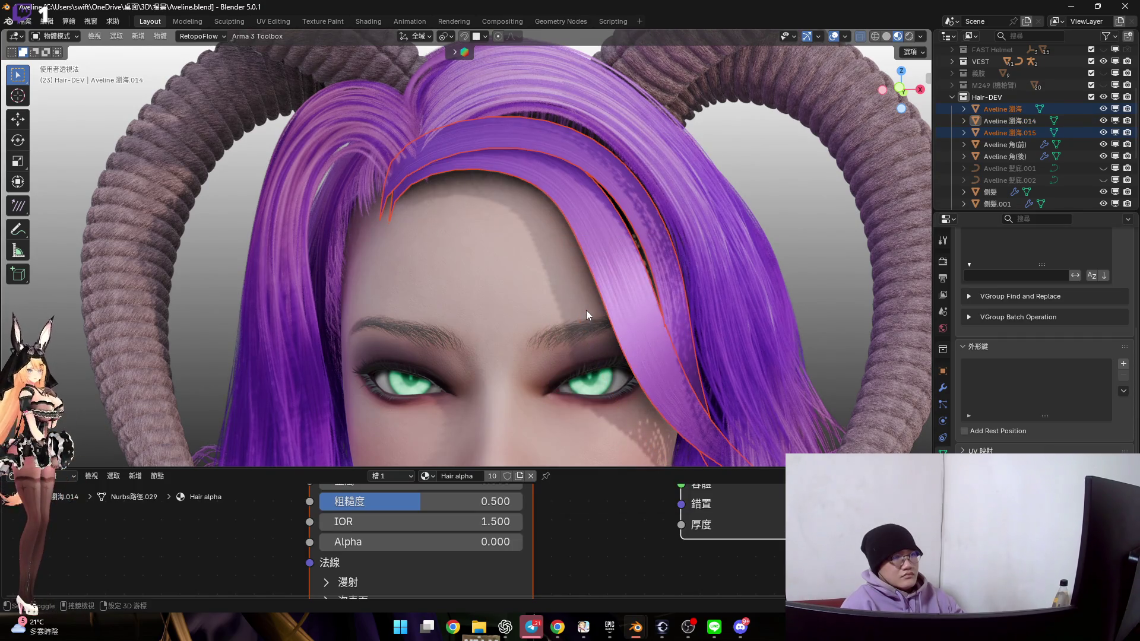
{"action": "left_click", "coordinate": [586, 310], "text": "shift"}
{"action": "right_click", "coordinate": [593, 303]}
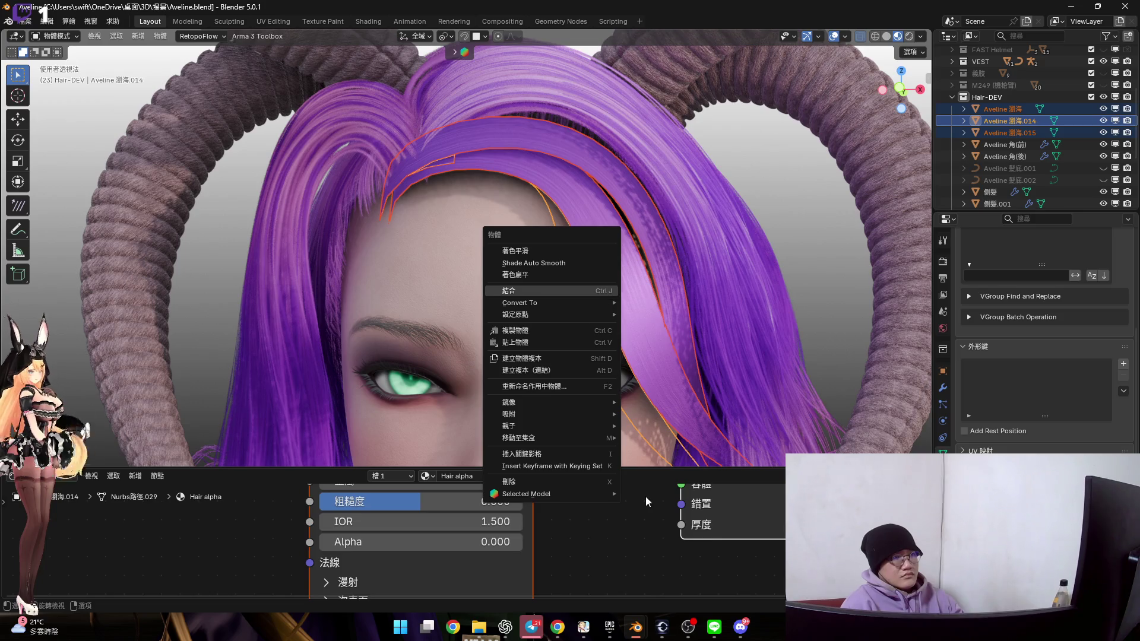
{"action": "key", "text": "Return"}
Remove the Hair_1 material slot, collapse the node editor, and enter Edit Mode
{"action": "left_click", "coordinate": [385, 476]}
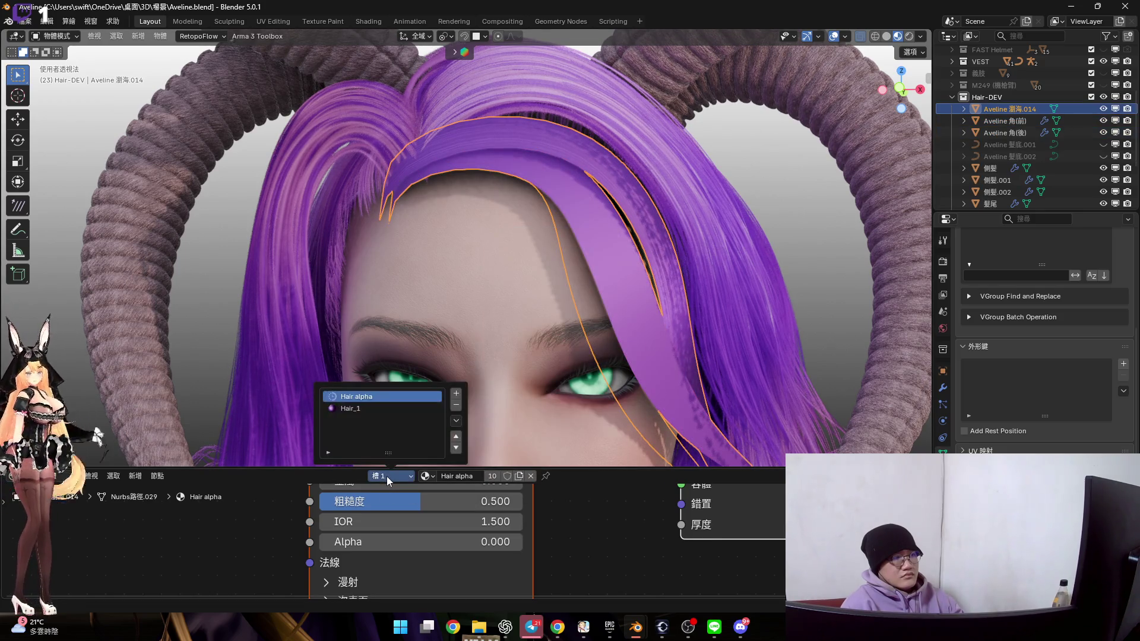
{"action": "left_click", "coordinate": [456, 408]}
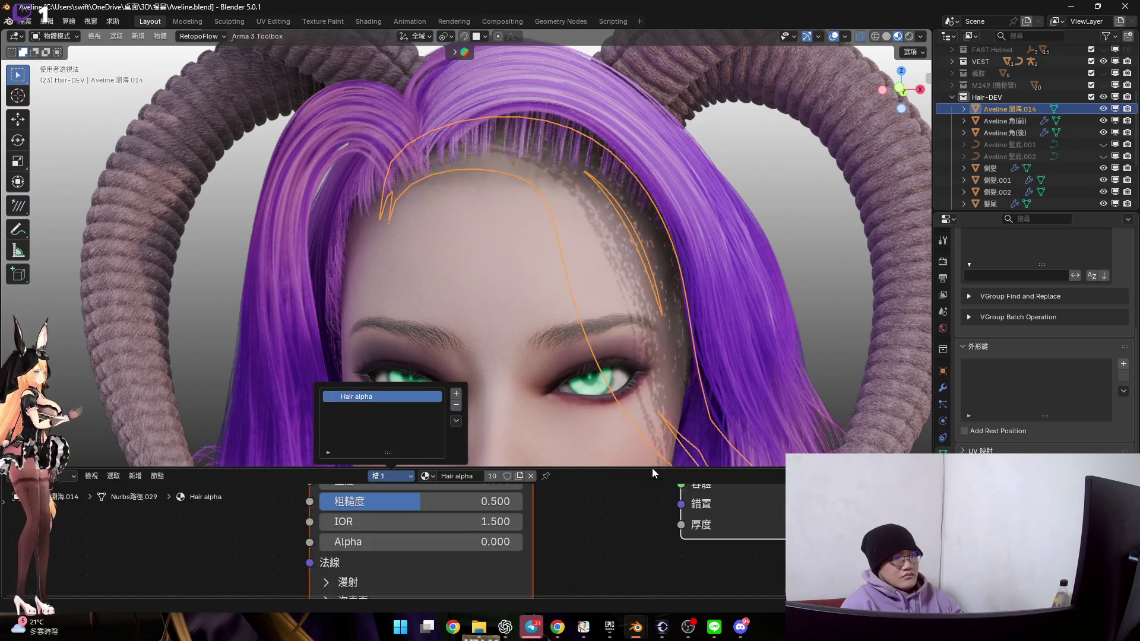
{"action": "left_click_drag", "start_coordinate": [611, 468], "coordinate": [606, 585]}
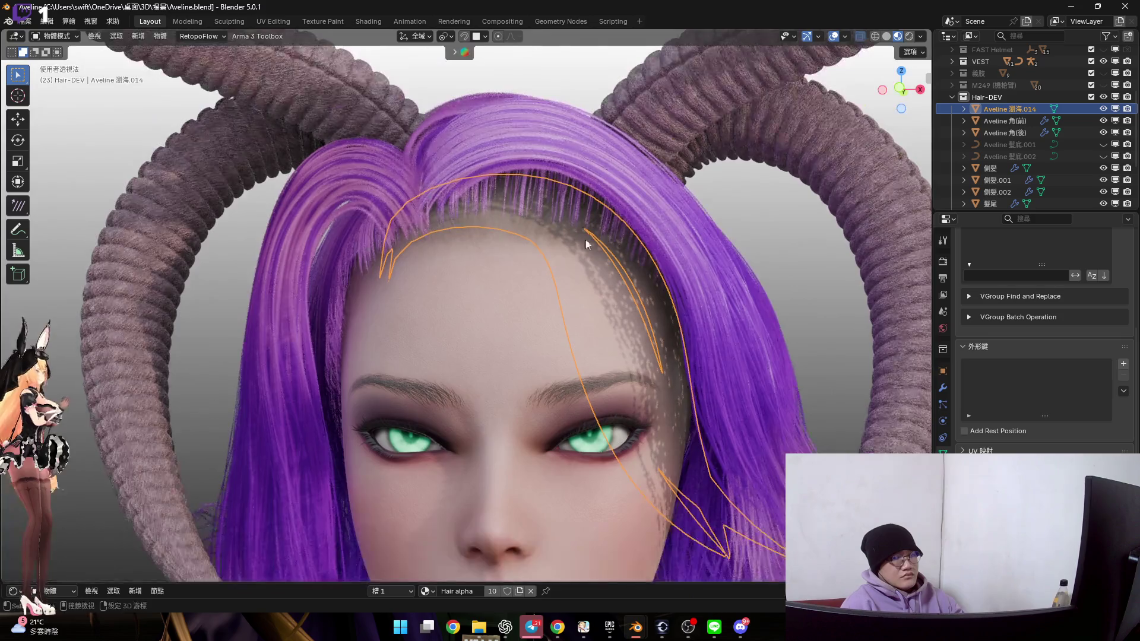
{"action": "key", "text": "Tab"}
{"action": "scroll", "coordinate": [570, 273], "scroll_direction": "up", "scroll_amount": 6}
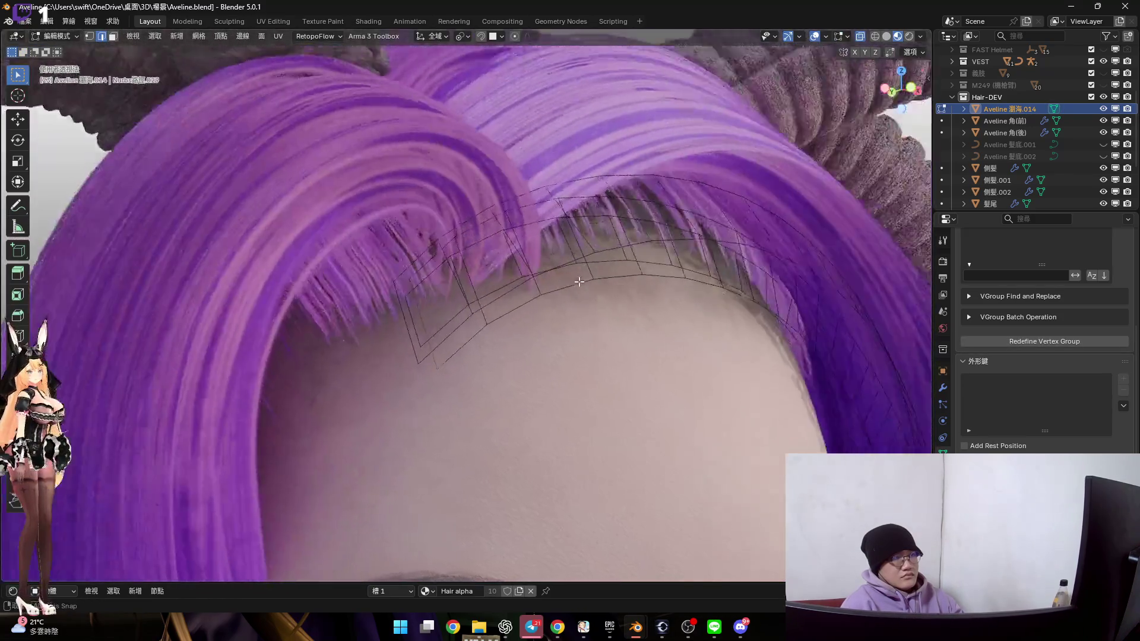
Mark the edges at the hairline strip's left end sharp
{"action": "middle_click_drag", "start_coordinate": [579, 281], "coordinate": [427, 346]}
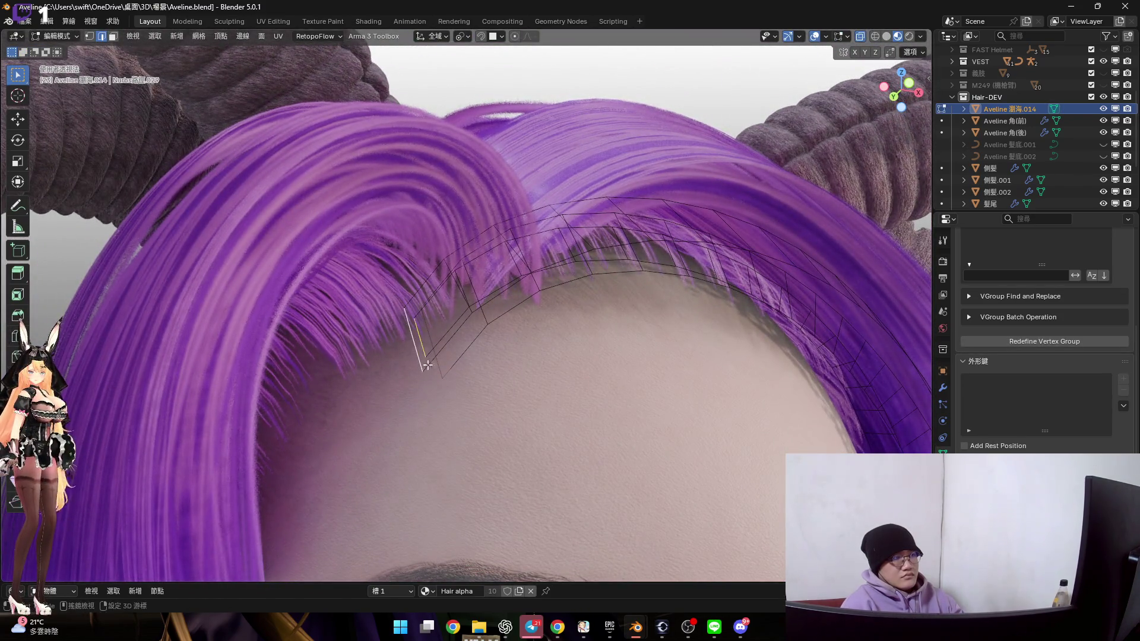
{"action": "mouse_move", "coordinate": [516, 356]}
{"action": "middle_mouse_down"}
{"action": "mouse_move", "coordinate": [509, 363]}
{"action": "mouse_move", "coordinate": [514, 356]}
{"action": "middle_mouse_up"}
{"action": "key", "text": "ctrl+e"}
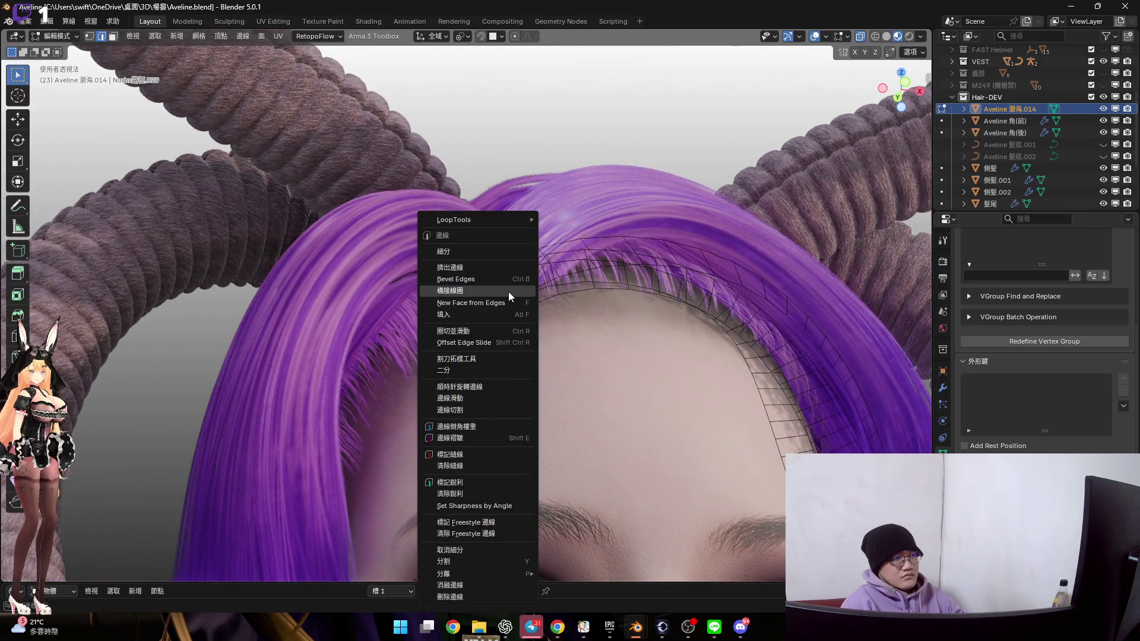
{"action": "left_click", "coordinate": [496, 482]}
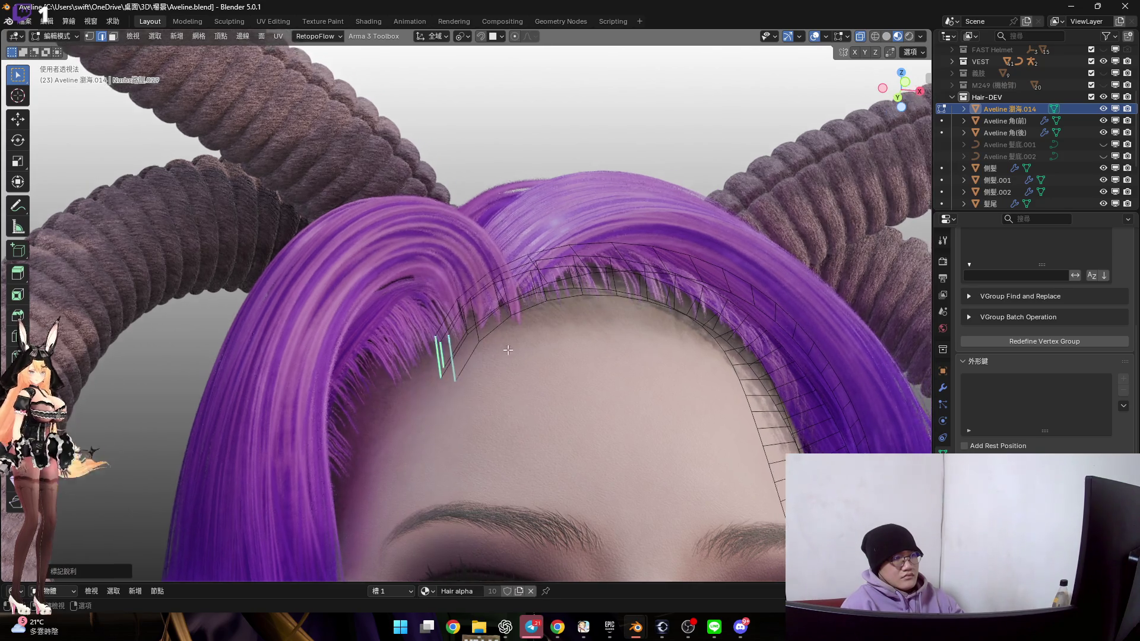
{"action": "scroll", "coordinate": [843, 120], "scroll_direction": "up", "scroll_amount": 3}
In Front orthographic view, move the fringe mesh to a slightly new position
{"action": "left_click", "coordinate": [903, 83]}
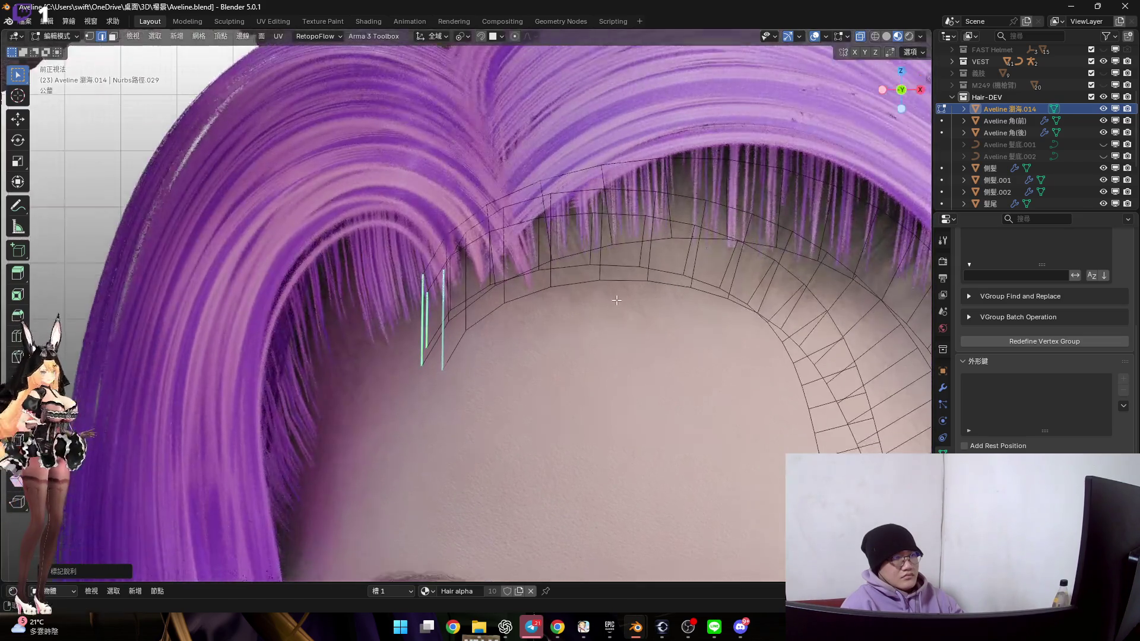
{"action": "mouse_move", "coordinate": [553, 461]}
{"action": "middle_mouse_down"}
{"action": "mouse_move", "coordinate": [453, 323]}
{"action": "mouse_move", "coordinate": [419, 314]}
{"action": "middle_mouse_up"}
{"action": "key", "text": "Tab"}
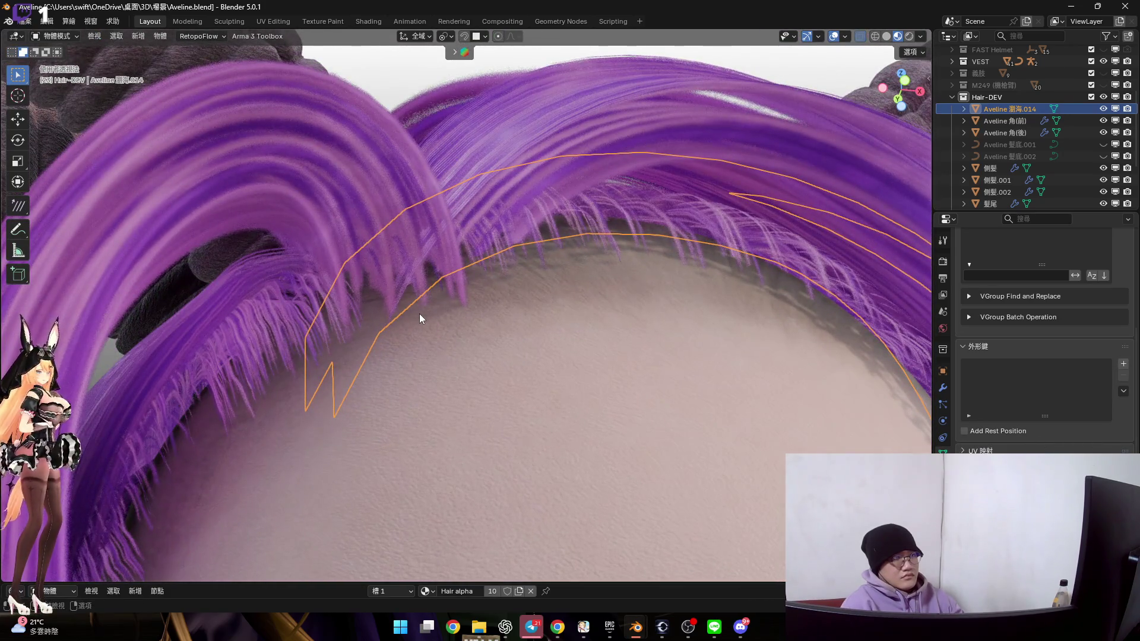
{"action": "key", "text": "g"}
{"action": "key", "text": "x"}
{"action": "key", "text": "Escape"}
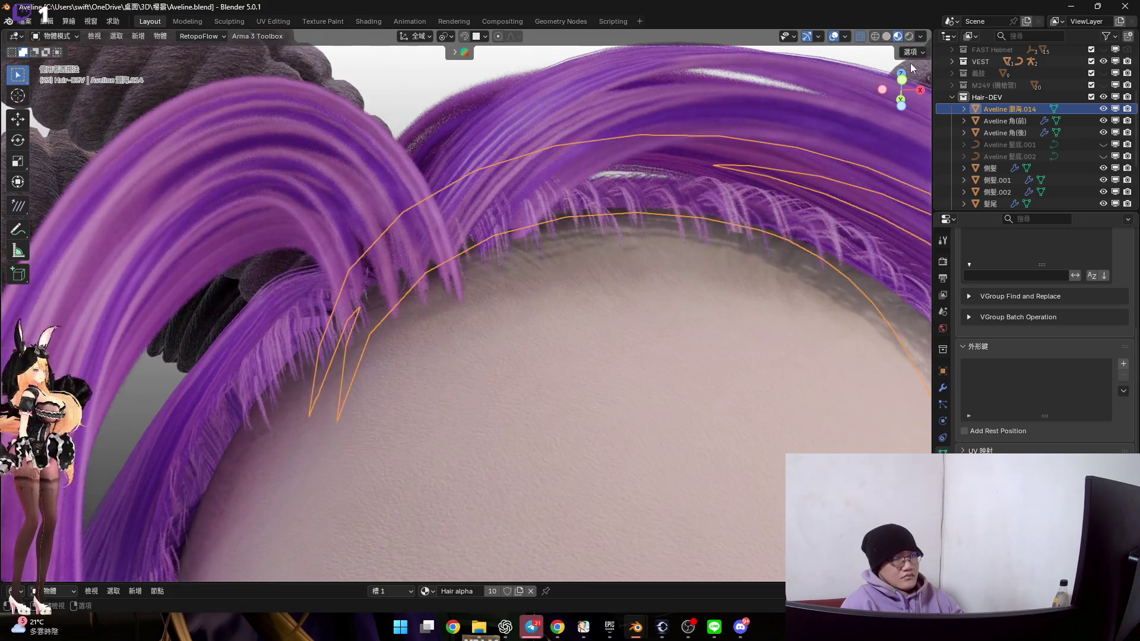
{"action": "left_click", "coordinate": [904, 83]}
{"action": "key", "text": "g"}
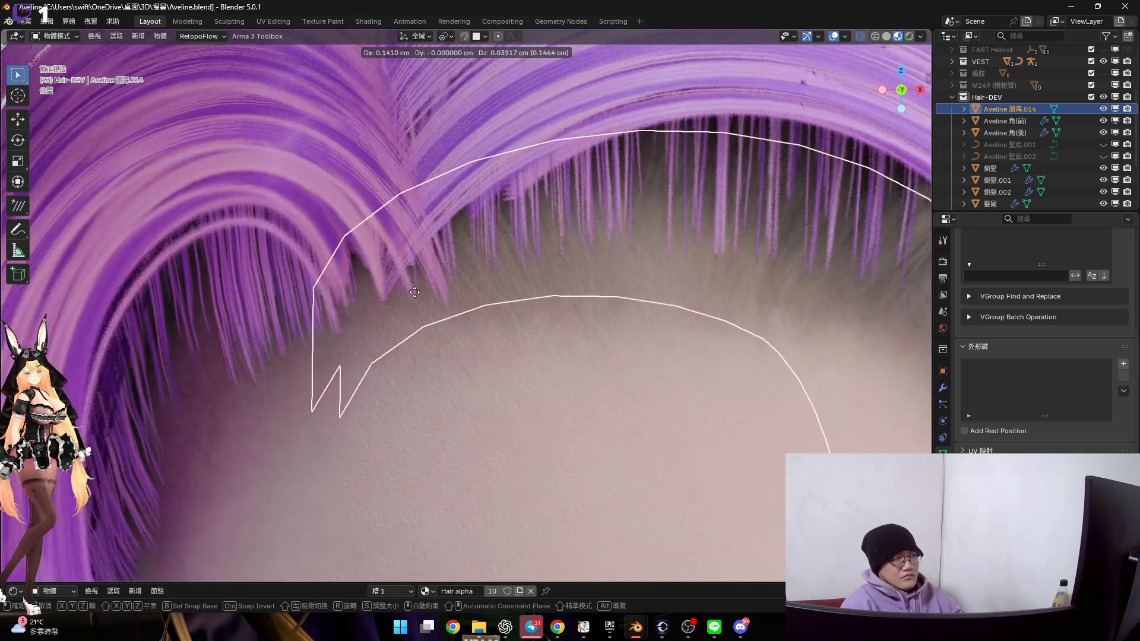
{"action": "left_click", "coordinate": [463, 289]}
{"action": "mouse_move", "coordinate": [463, 289]}
{"action": "middle_mouse_down"}
{"action": "mouse_move", "coordinate": [468, 227]}
{"action": "mouse_move", "coordinate": [542, 288]}
{"action": "mouse_move", "coordinate": [474, 312]}
{"action": "middle_mouse_up"}
Briefly inspect the fringe mesh in Edit Mode, then return to Object Mode
{"action": "key", "text": "Tab"}
{"action": "scroll", "coordinate": [489, 305], "scroll_direction": "down", "scroll_amount": 5}
{"action": "scroll", "coordinate": [489, 305], "scroll_direction": "up", "scroll_amount": 5}
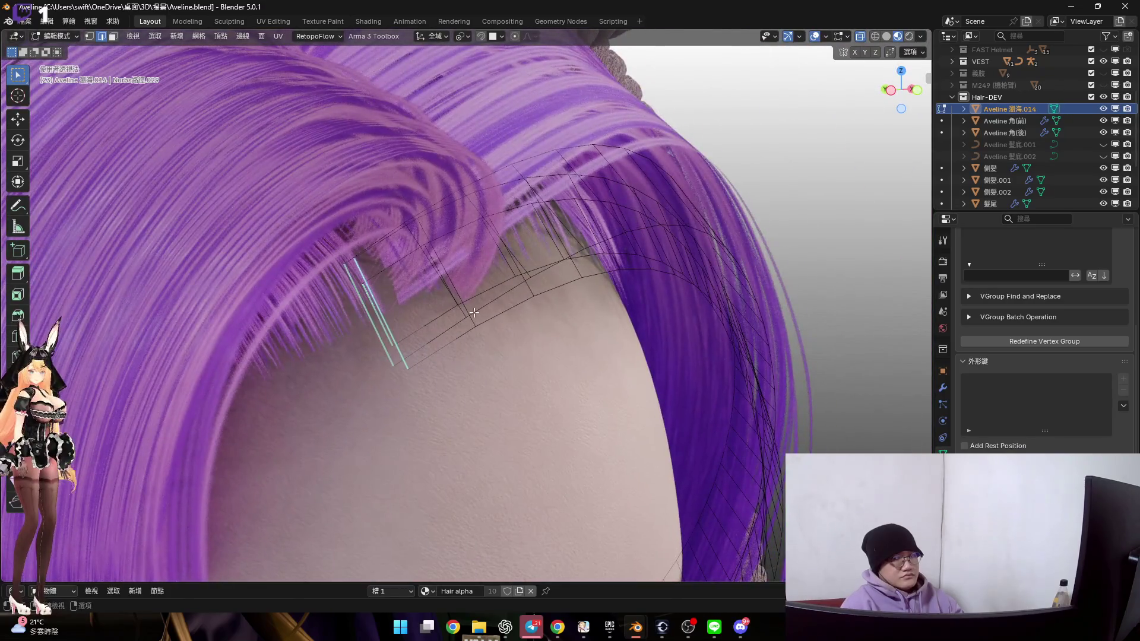
{"action": "key", "text": "Tab"}
{"action": "scroll", "coordinate": [463, 351], "scroll_direction": "up", "scroll_amount": 2}
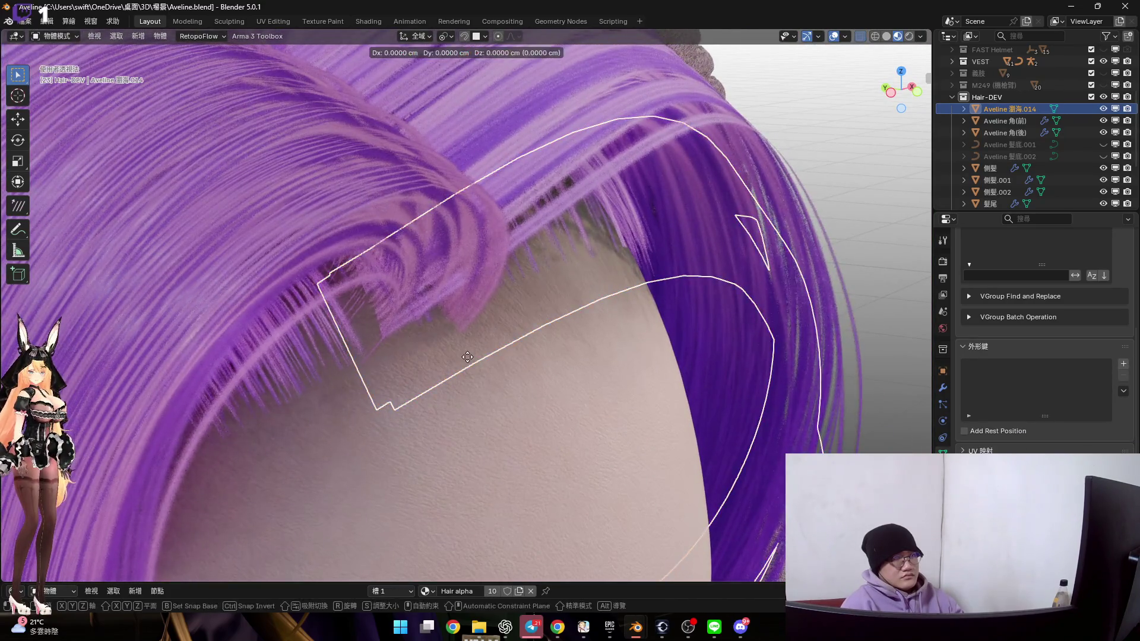
From the Left orthographic view, move the fringe mesh about 0.54 cm up and back
{"action": "key", "text": "Tab"}
{"action": "key", "text": "Tab"}
{"action": "key", "text": "Tab"}
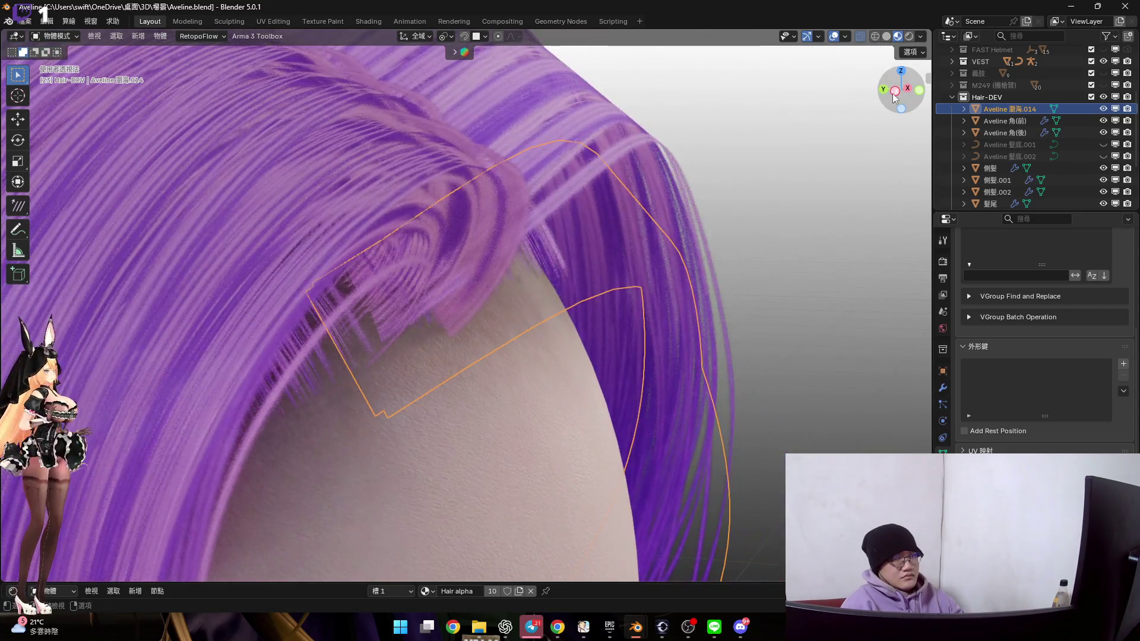
{"action": "left_click", "coordinate": [893, 94]}
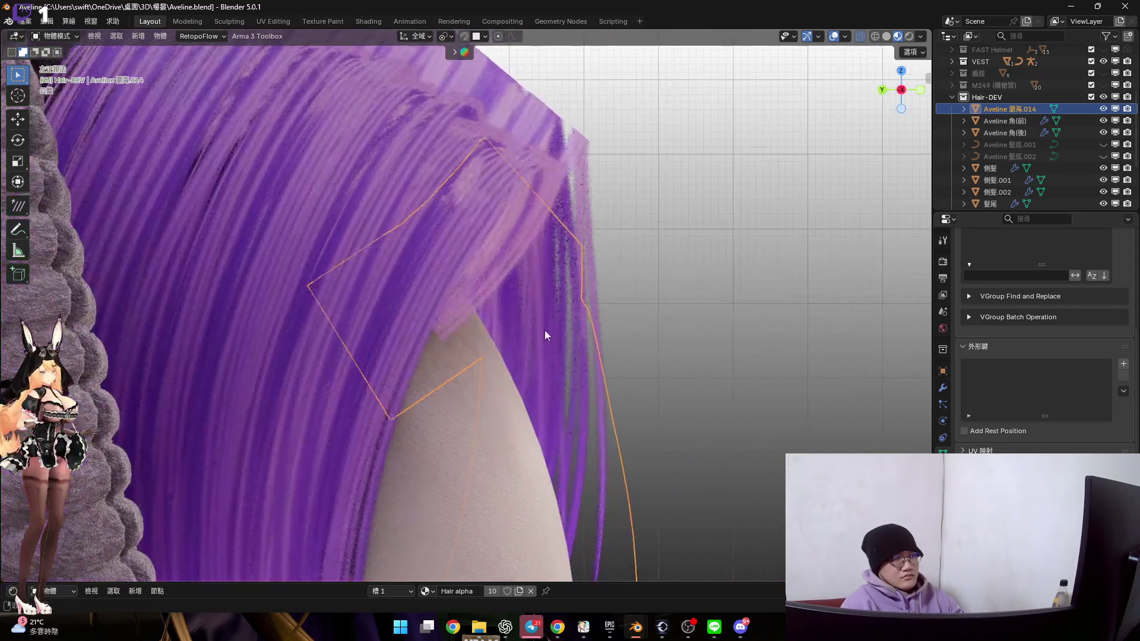
{"action": "key", "text": "g"}
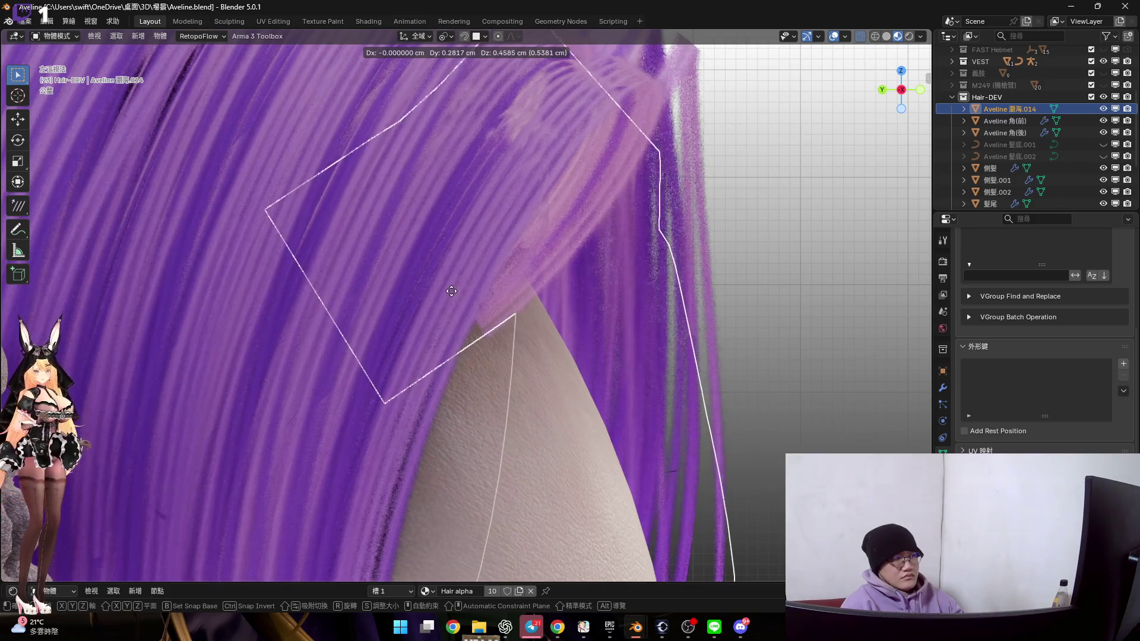
{"action": "left_click", "coordinate": [487, 304]}
{"action": "key", "text": "KP_1"}
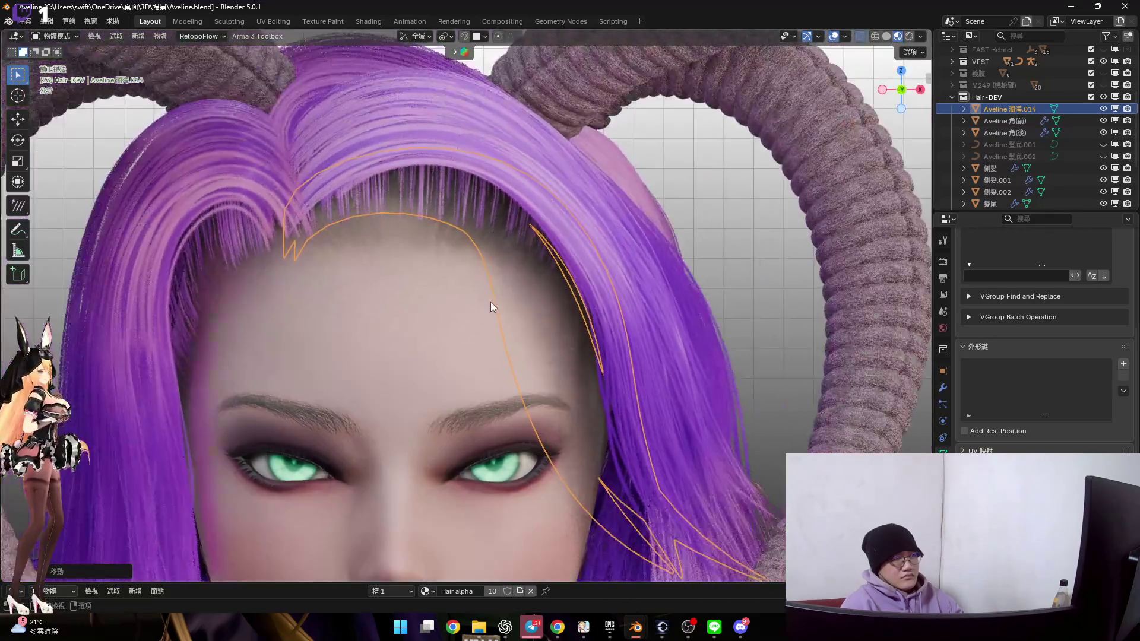
{"action": "mouse_move", "coordinate": [490, 301]}
{"action": "middle_mouse_down"}
{"action": "mouse_move", "coordinate": [517, 247]}
{"action": "mouse_move", "coordinate": [537, 315]}
{"action": "mouse_move", "coordinate": [517, 309]}
{"action": "mouse_move", "coordinate": [556, 329]}
{"action": "mouse_move", "coordinate": [616, 307]}
{"action": "mouse_move", "coordinate": [606, 335]}
{"action": "middle_mouse_up"}
Toggle the fringe mesh into Edit Mode and back to Object Mode
{"action": "key", "text": "Tab"}
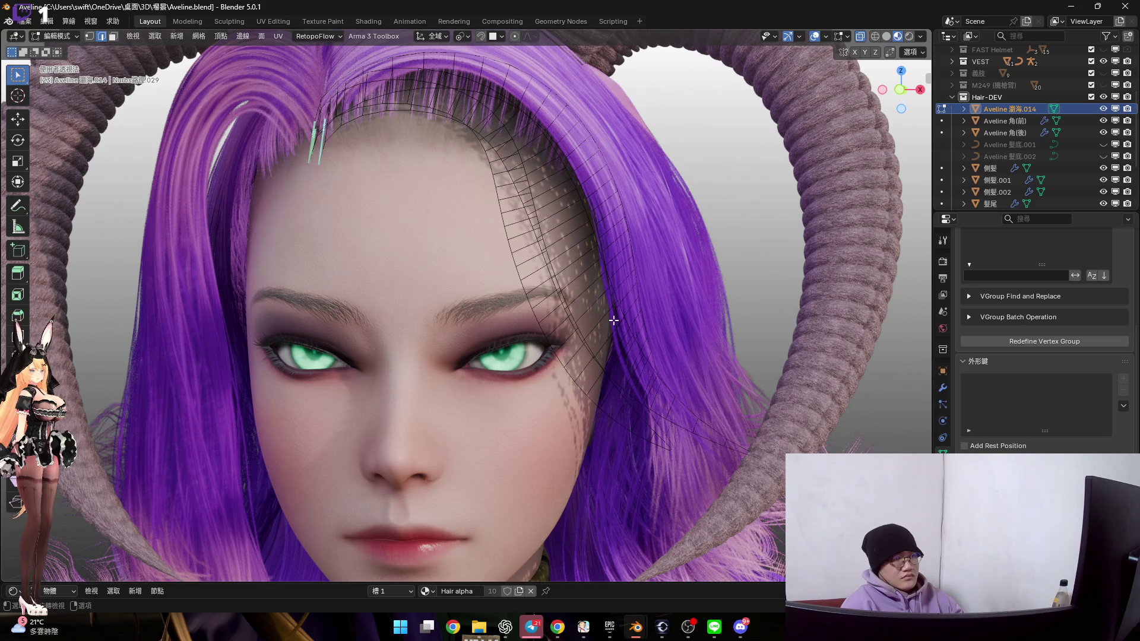
{"action": "key", "text": "Tab"}
{"action": "scroll", "coordinate": [623, 294], "scroll_direction": "down", "scroll_amount": 3}
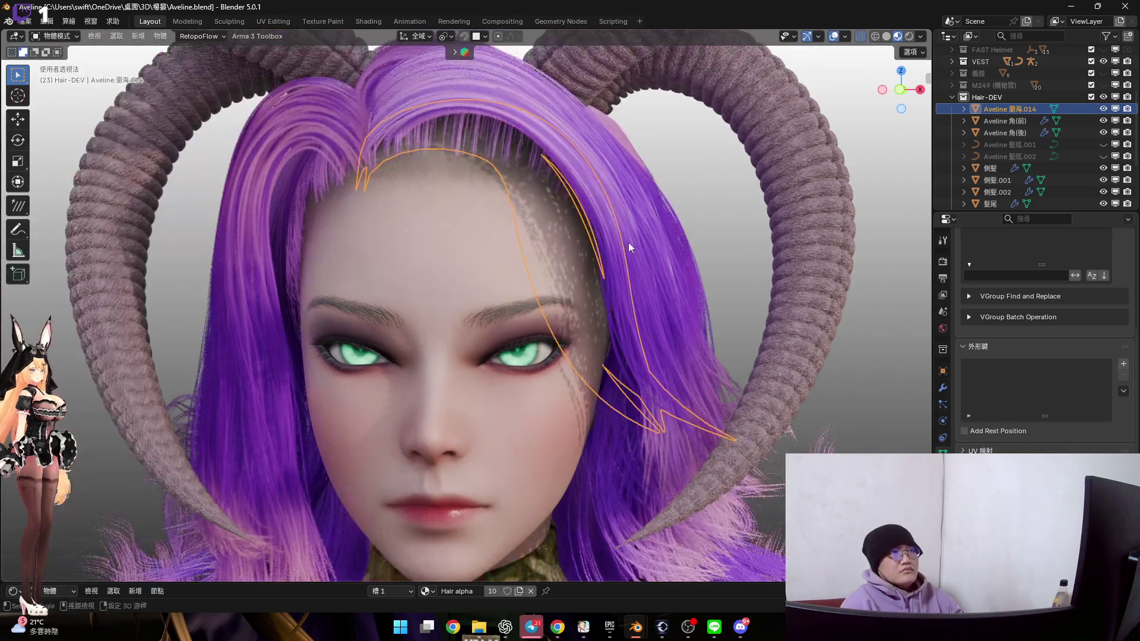
Add a Strands from Grid Surface hair sub-system to the fringe
{"action": "key", "text": "n"}
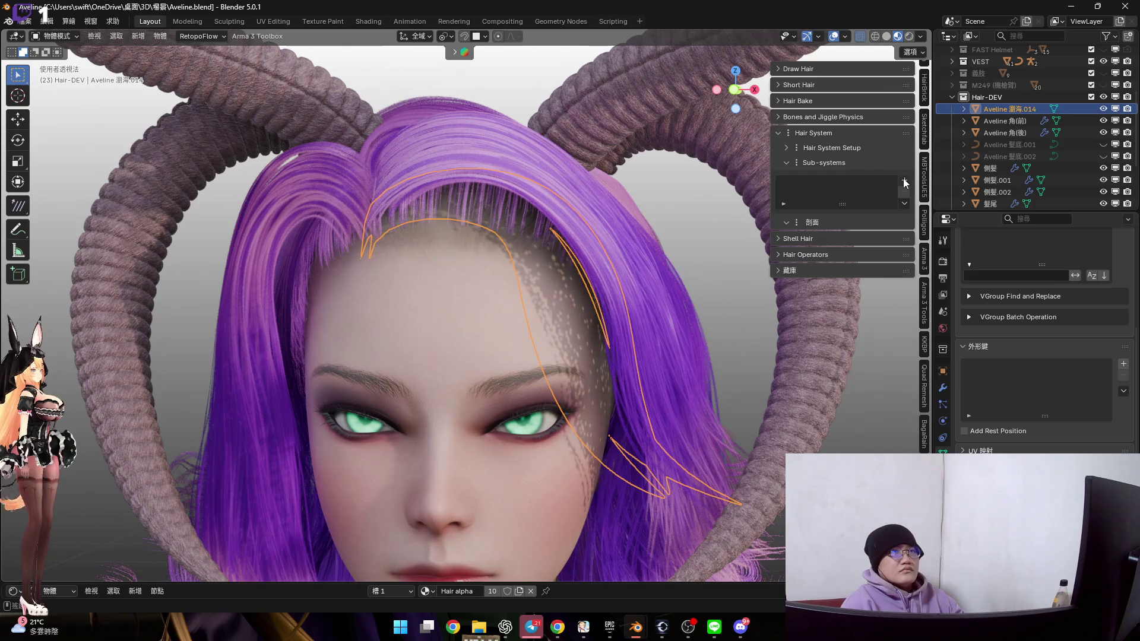
{"action": "left_click", "coordinate": [905, 181]}
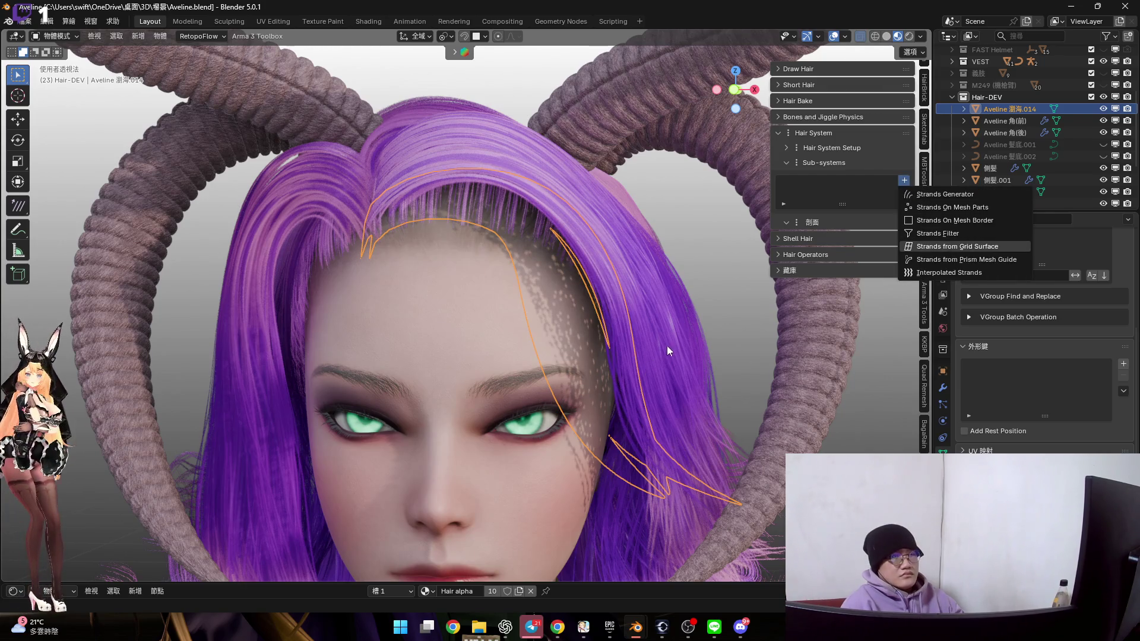
{"action": "key", "text": "Return"}
{"action": "mouse_move", "coordinate": [665, 334]}
{"action": "middle_mouse_down"}
{"action": "mouse_move", "coordinate": [665, 300]}
{"action": "mouse_move", "coordinate": [575, 296]}
{"action": "mouse_move", "coordinate": [665, 294]}
{"action": "mouse_move", "coordinate": [654, 304]}
{"action": "mouse_move", "coordinate": [671, 304]}
{"action": "middle_mouse_up"}
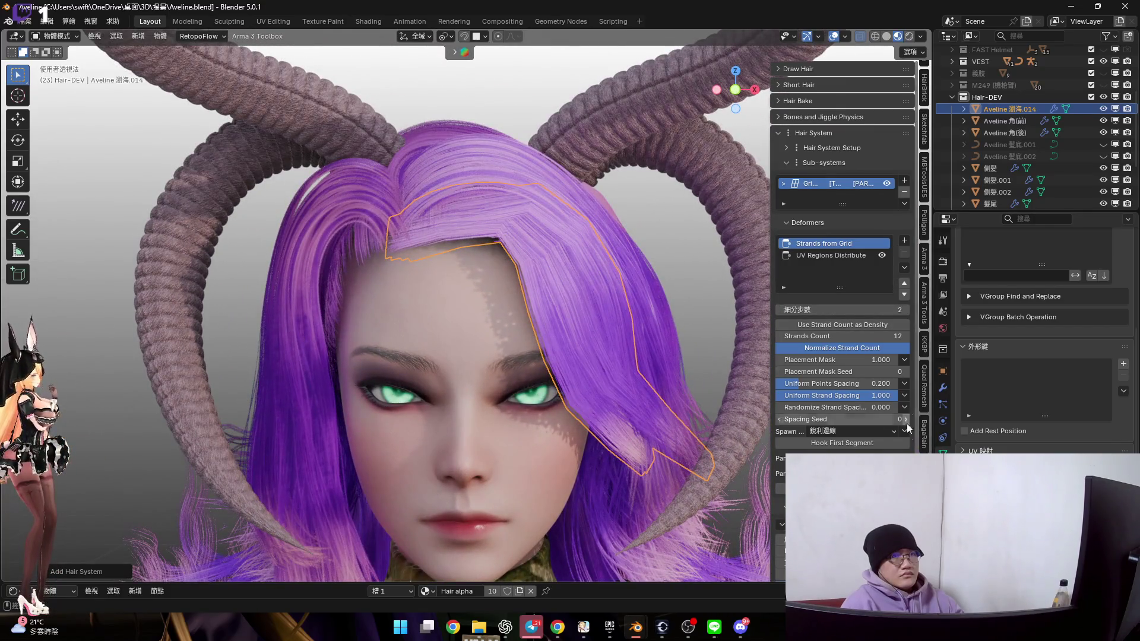
Give the hair system its own profile with 5 subdivision steps and 30 strands
{"action": "left_click", "coordinate": [827, 271]}
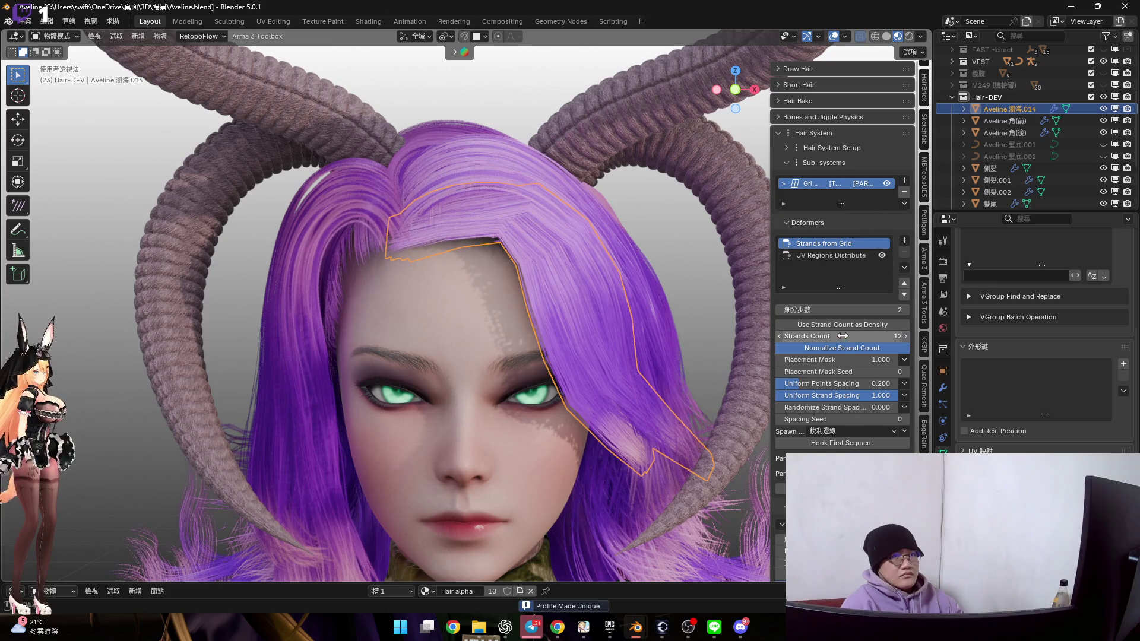
{"action": "mouse_move", "coordinate": [843, 309]}
{"action": "left_mouse_down"}
{"action": "mouse_move", "coordinate": [890, 310]}
{"action": "mouse_move", "coordinate": [839, 318]}
{"action": "left_mouse_up"}
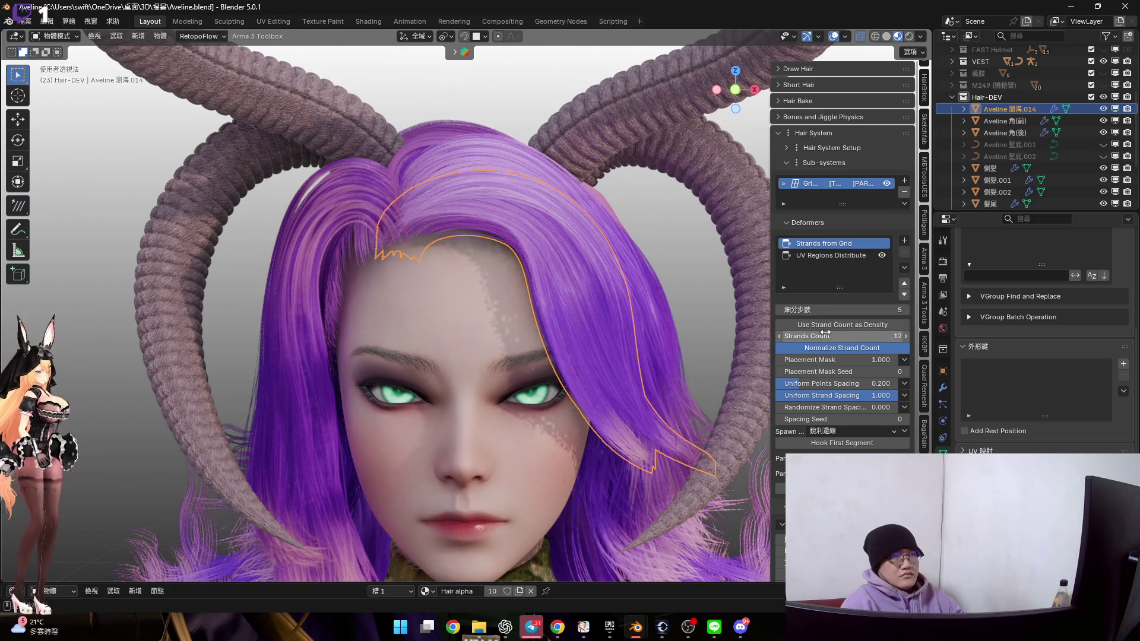
{"action": "mouse_move", "coordinate": [845, 336]}
{"action": "left_mouse_down"}
{"action": "mouse_move", "coordinate": [879, 336]}
{"action": "mouse_move", "coordinate": [868, 336]}
{"action": "left_mouse_up"}
{"action": "mouse_move", "coordinate": [618, 290]}
{"action": "middle_mouse_down"}
{"action": "mouse_move", "coordinate": [518, 282]}
{"action": "mouse_move", "coordinate": [543, 306]}
{"action": "mouse_move", "coordinate": [517, 300]}
{"action": "mouse_move", "coordinate": [736, 435]}
{"action": "middle_mouse_up"}
Select a block of the hair path's points in Edit Mode, then return to Object Mode
{"action": "key", "text": "Tab"}
{"action": "left_click_drag", "start_coordinate": [612, 346], "coordinate": [487, 257]}
{"action": "scroll", "coordinate": [522, 285], "scroll_direction": "up", "scroll_amount": 5}
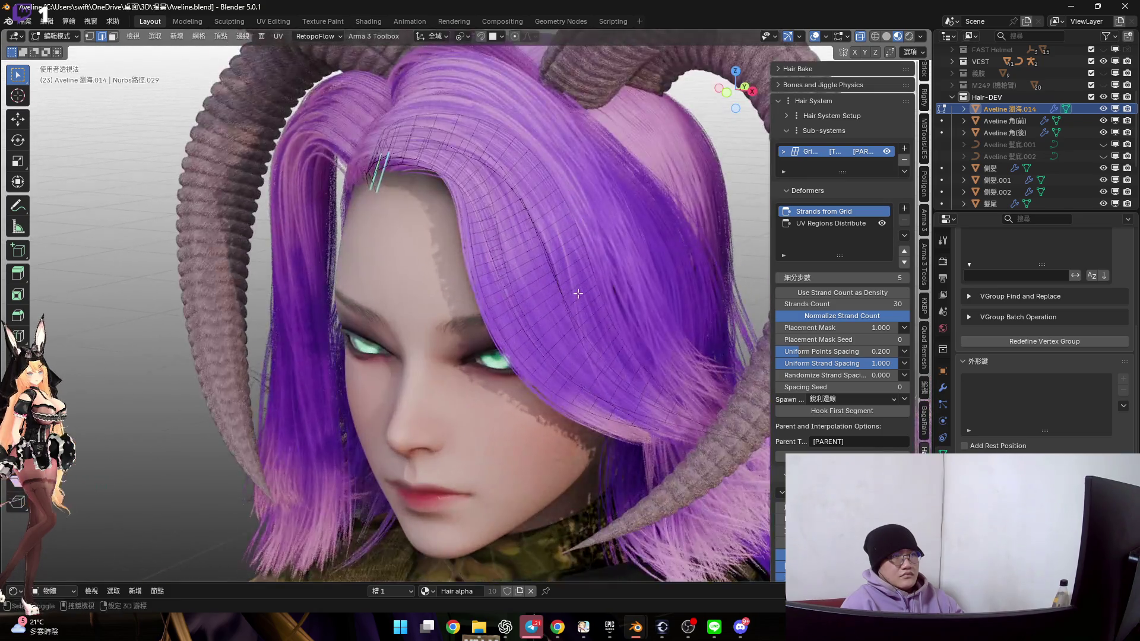
{"action": "key", "text": "Tab"}
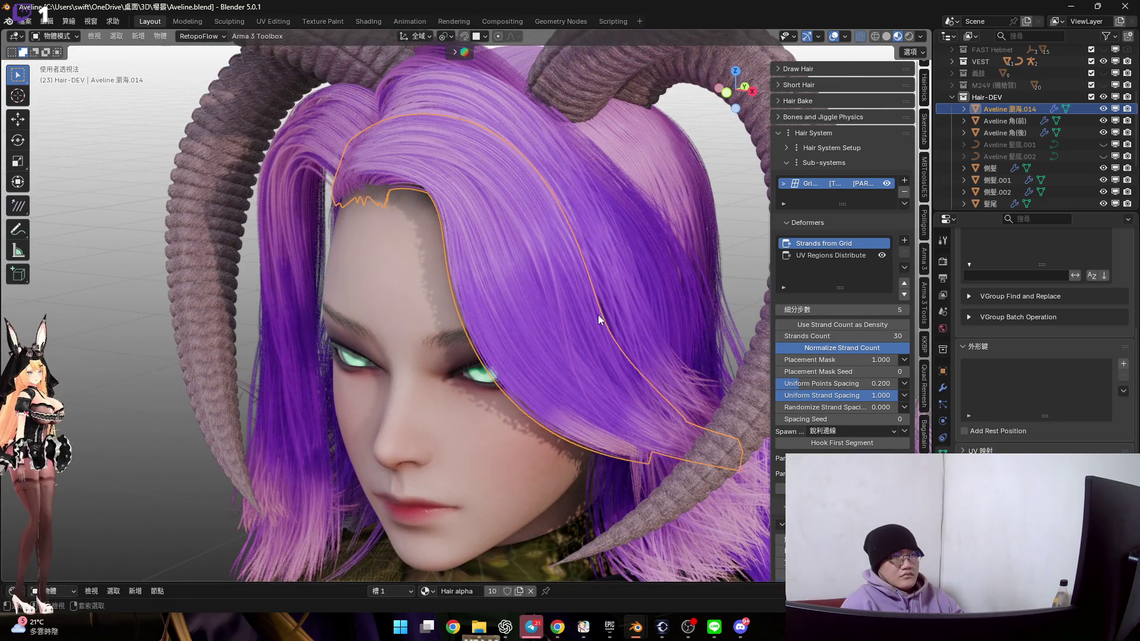
Switch the fringe to Sculpt Mode and set the brush radius to 362 px
{"action": "key", "text": "ctrl+Tab"}
{"action": "left_click", "coordinate": [598, 383]}
{"action": "mouse_move", "coordinate": [522, 356]}
{"action": "middle_mouse_down"}
{"action": "mouse_move", "coordinate": [529, 328]}
{"action": "mouse_move", "coordinate": [549, 321]}
{"action": "middle_mouse_up"}
{"action": "key", "text": "f"}
{"action": "left_click", "coordinate": [534, 356]}
{"action": "scroll", "coordinate": [569, 307], "scroll_direction": "up", "scroll_amount": 2}
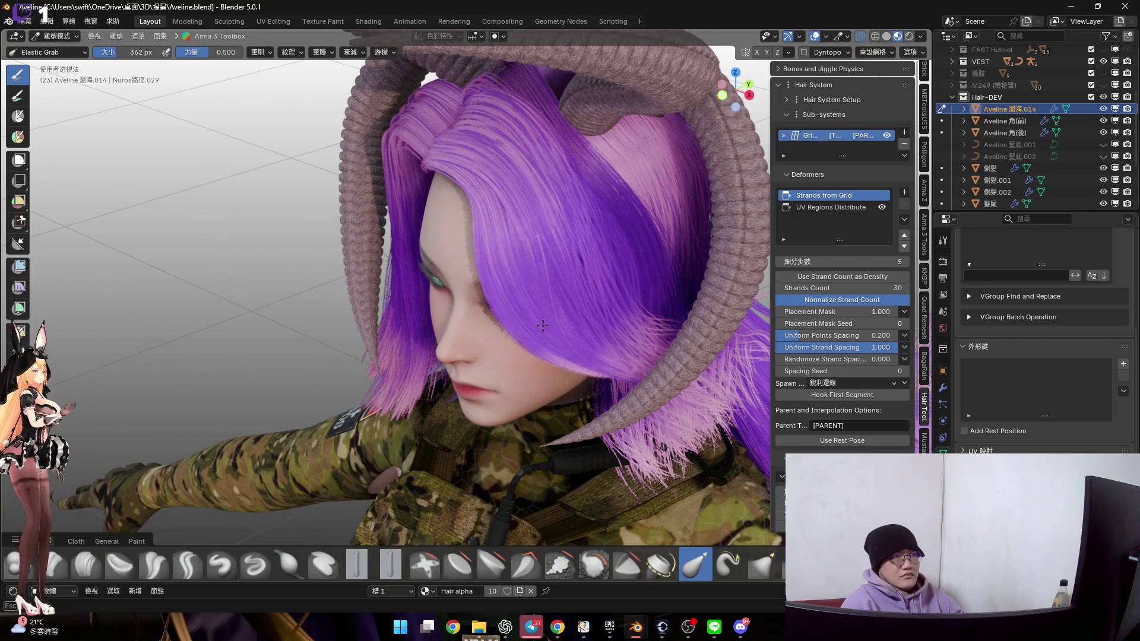
From a side view, pull the fringe strands near the jaw toward the lower left
{"action": "middle_click_drag", "start_coordinate": [497, 166], "coordinate": [505, 237]}
{"action": "scroll", "coordinate": [479, 274], "scroll_direction": "up", "scroll_amount": 5}
{"action": "key", "text": "Tab"}
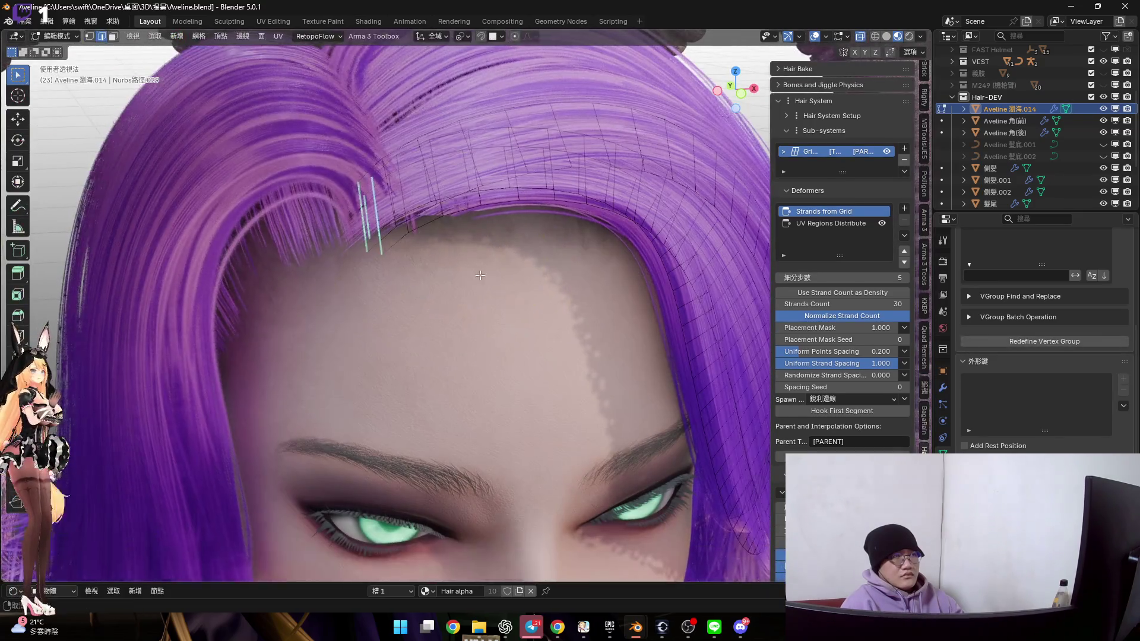
{"action": "scroll", "coordinate": [479, 274], "scroll_direction": "down", "scroll_amount": 2}
{"action": "key", "text": "Tab"}
{"action": "scroll", "coordinate": [463, 273], "scroll_direction": "down", "scroll_amount": 4}
{"action": "mouse_move", "coordinate": [459, 273]}
{"action": "middle_mouse_down"}
{"action": "mouse_move", "coordinate": [522, 261]}
{"action": "mouse_move", "coordinate": [546, 331]}
{"action": "mouse_move", "coordinate": [515, 337]}
{"action": "mouse_move", "coordinate": [570, 356]}
{"action": "middle_mouse_up"}
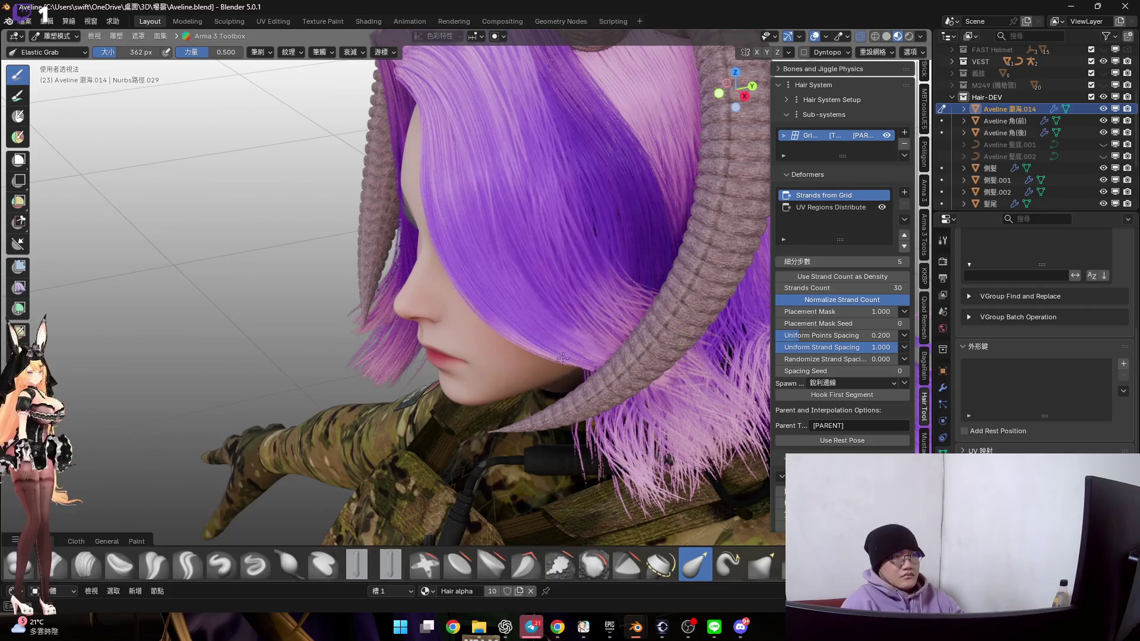
{"action": "left_click_drag", "start_coordinate": [562, 358], "coordinate": [531, 384]}
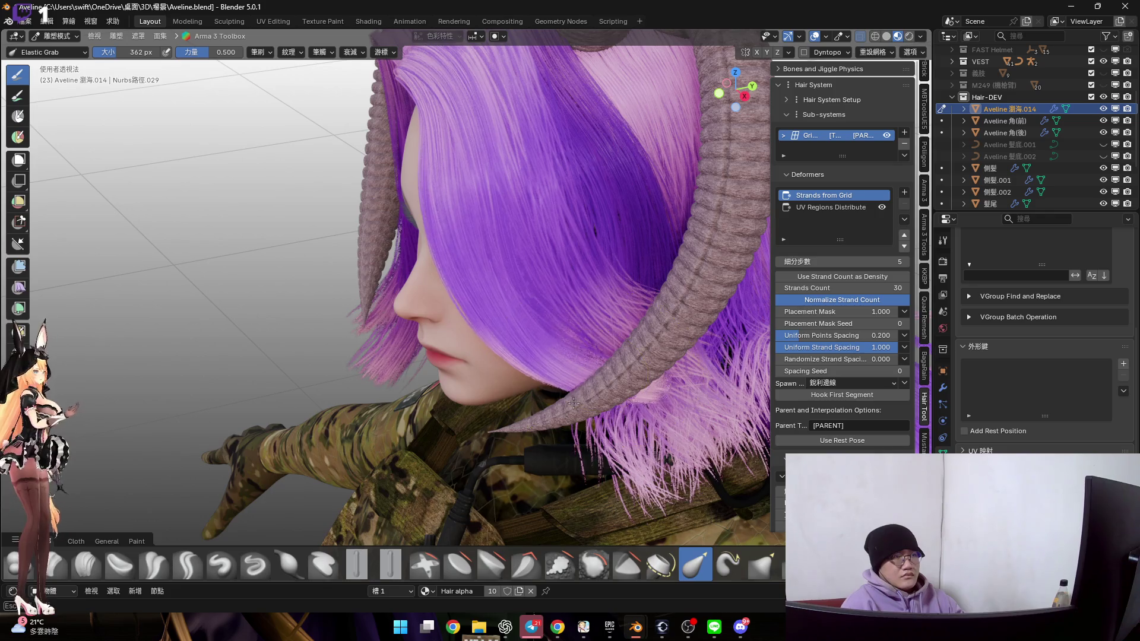
In Front orthographic view, enlarge the brush to 756 px and pull right-side strands outward
{"action": "mouse_move", "coordinate": [561, 412]}
{"action": "middle_mouse_down"}
{"action": "mouse_move", "coordinate": [580, 323]}
{"action": "mouse_move", "coordinate": [543, 346]}
{"action": "mouse_move", "coordinate": [672, 197]}
{"action": "middle_mouse_up"}
{"action": "left_click", "coordinate": [730, 87]}
{"action": "key", "text": "f"}
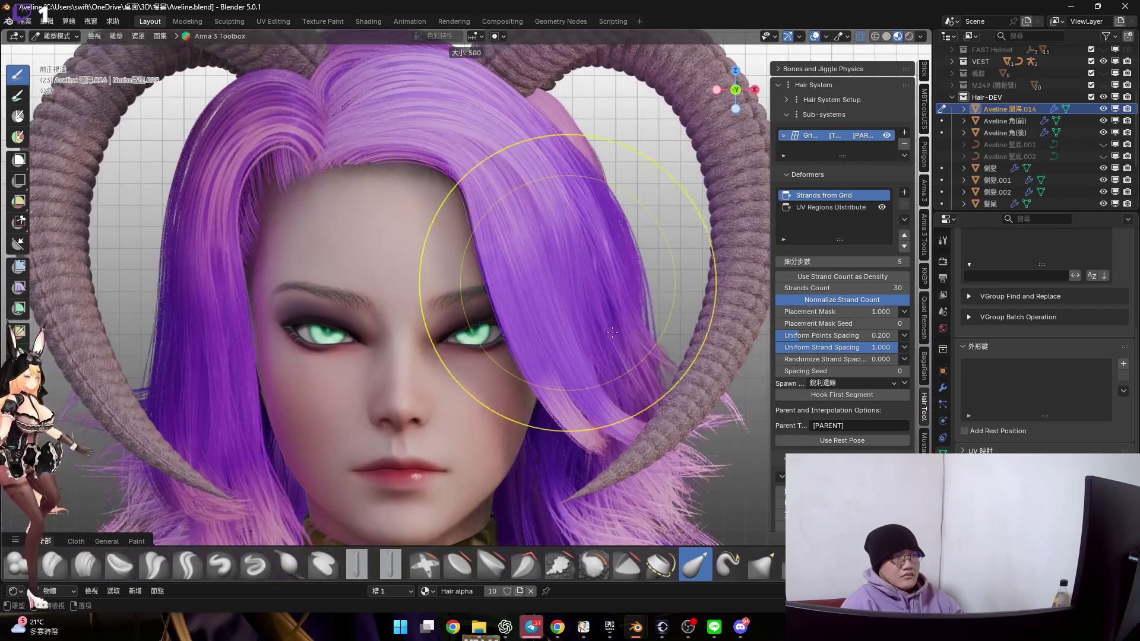
{"action": "left_click", "coordinate": [488, 305]}
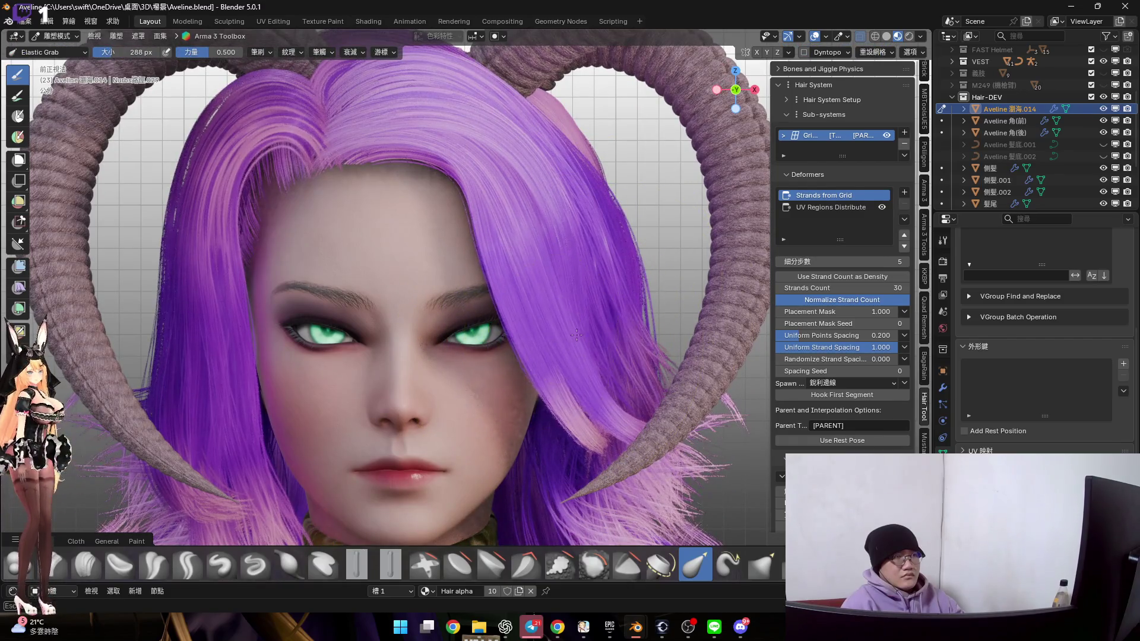
{"action": "key", "text": "f"}
{"action": "left_click", "coordinate": [623, 422]}
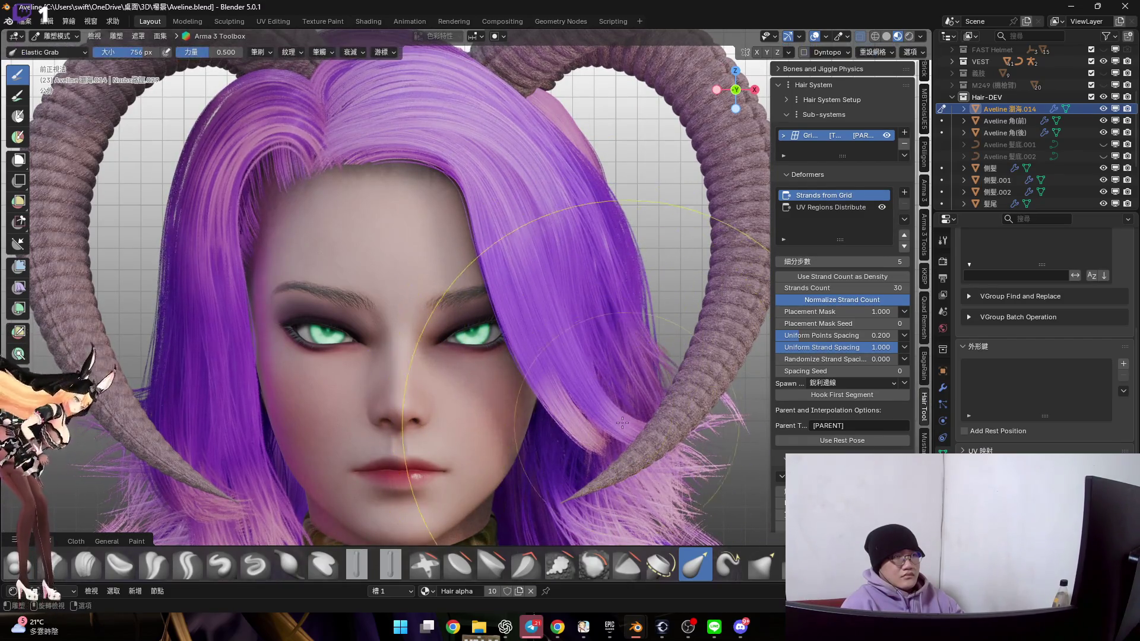
{"action": "left_click_drag", "start_coordinate": [643, 415], "coordinate": [683, 390]}
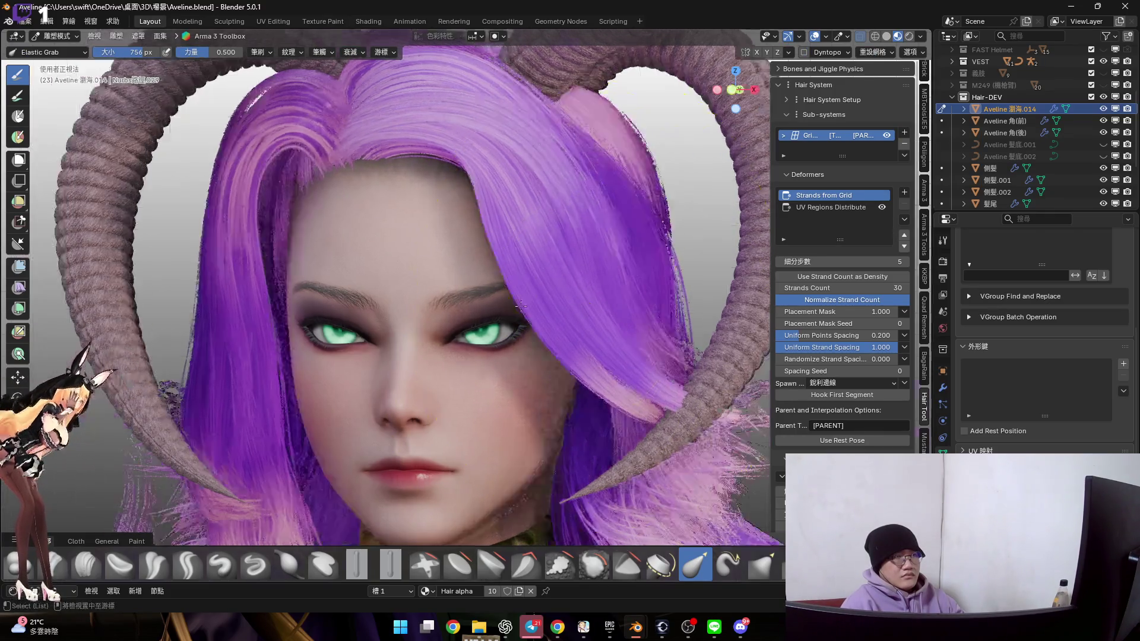
From a side orthographic view, push the fringe's front edge outward from the face
{"action": "mouse_move", "coordinate": [762, 332]}
{"action": "middle_mouse_down"}
{"action": "mouse_move", "coordinate": [801, 416]}
{"action": "mouse_move", "coordinate": [547, 408]}
{"action": "mouse_move", "coordinate": [653, 382]}
{"action": "mouse_move", "coordinate": [567, 374]}
{"action": "mouse_move", "coordinate": [594, 384]}
{"action": "mouse_move", "coordinate": [594, 407]}
{"action": "middle_mouse_up"}
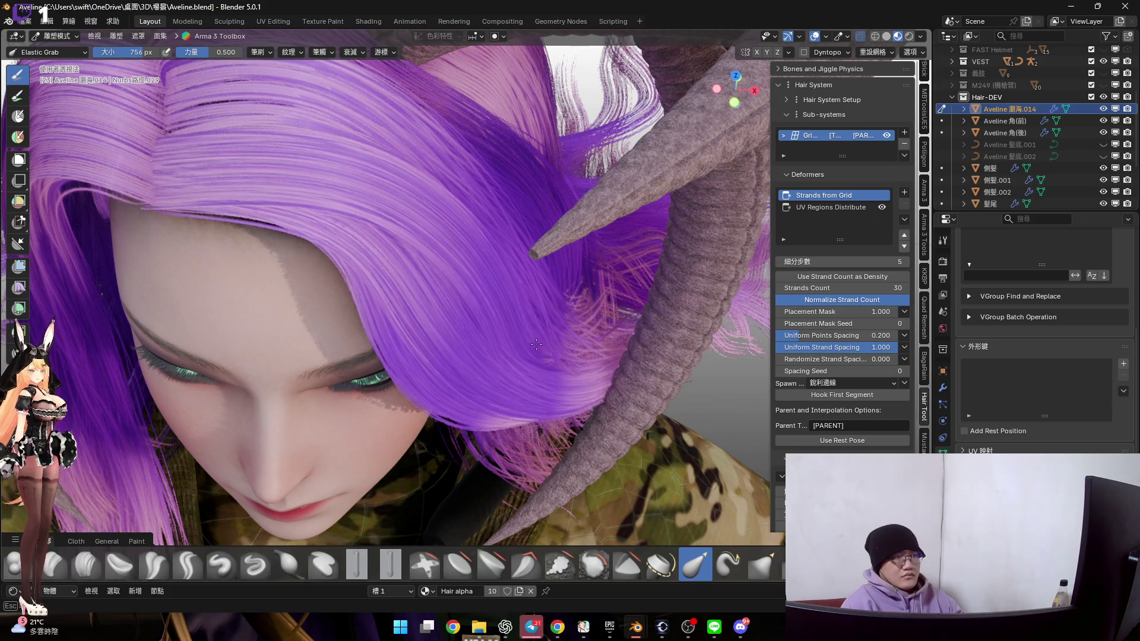
{"action": "mouse_move", "coordinate": [526, 336]}
{"action": "middle_mouse_down", "text": "alt"}
{"action": "mouse_move", "coordinate": [535, 268]}
{"action": "mouse_move", "coordinate": [537, 291]}
{"action": "middle_mouse_up", "text": "alt"}
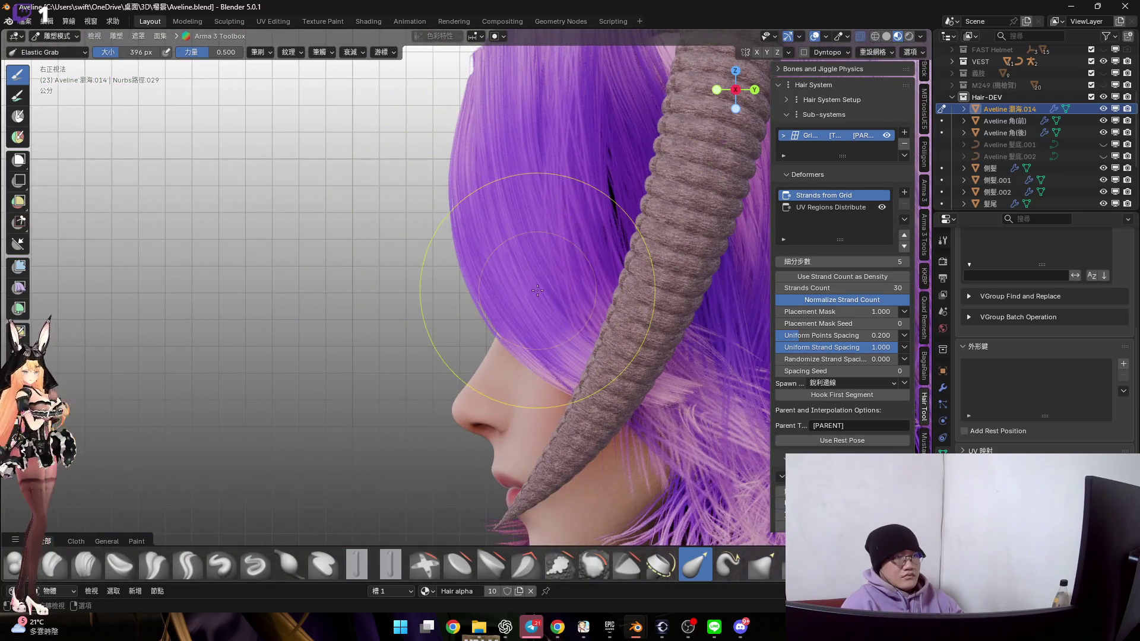
{"action": "mouse_move", "coordinate": [527, 281]}
{"action": "left_mouse_down"}
{"action": "mouse_move", "coordinate": [425, 331]}
{"action": "mouse_move", "coordinate": [492, 331]}
{"action": "left_mouse_up"}
{"action": "mouse_move", "coordinate": [493, 331]}
{"action": "middle_mouse_down"}
{"action": "mouse_move", "coordinate": [520, 323]}
{"action": "mouse_move", "coordinate": [510, 343]}
{"action": "middle_mouse_up"}
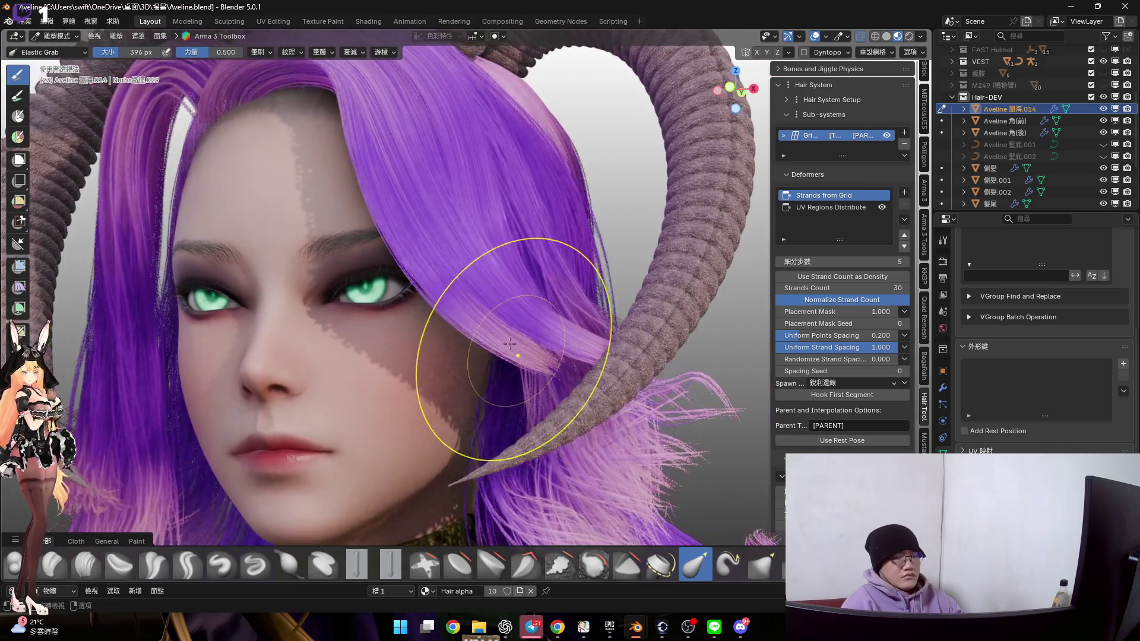
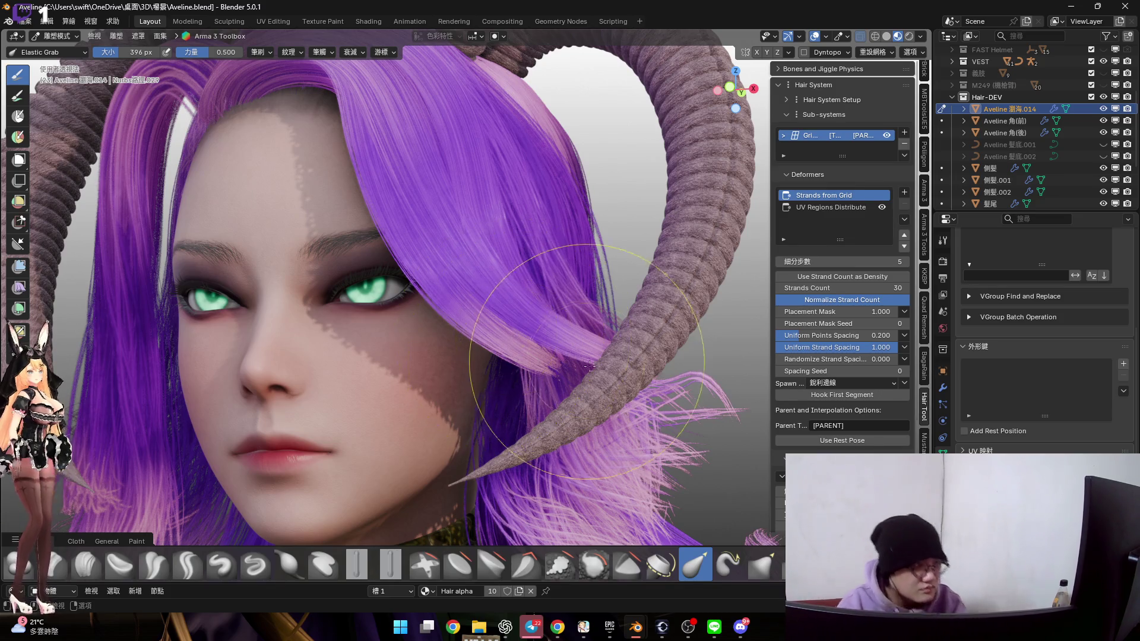
Launch the 雷電模擬器9 emulator by searching 雷電 from the Windows Start menu
{"action": "left_click", "coordinate": [401, 634]}
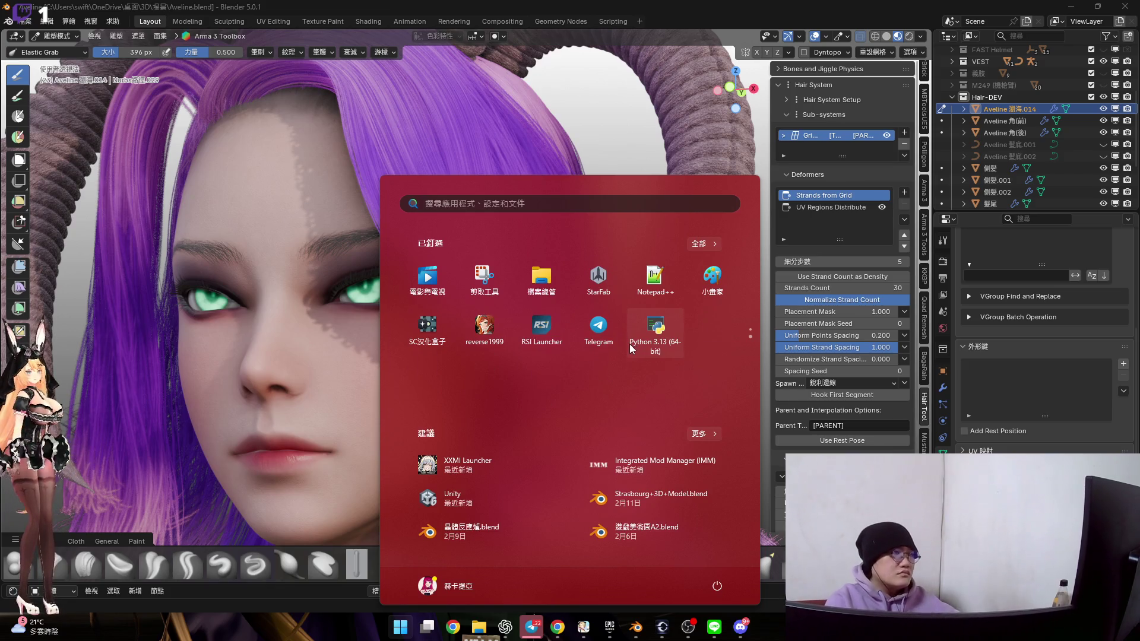
{"action": "left_click", "coordinate": [607, 208]}
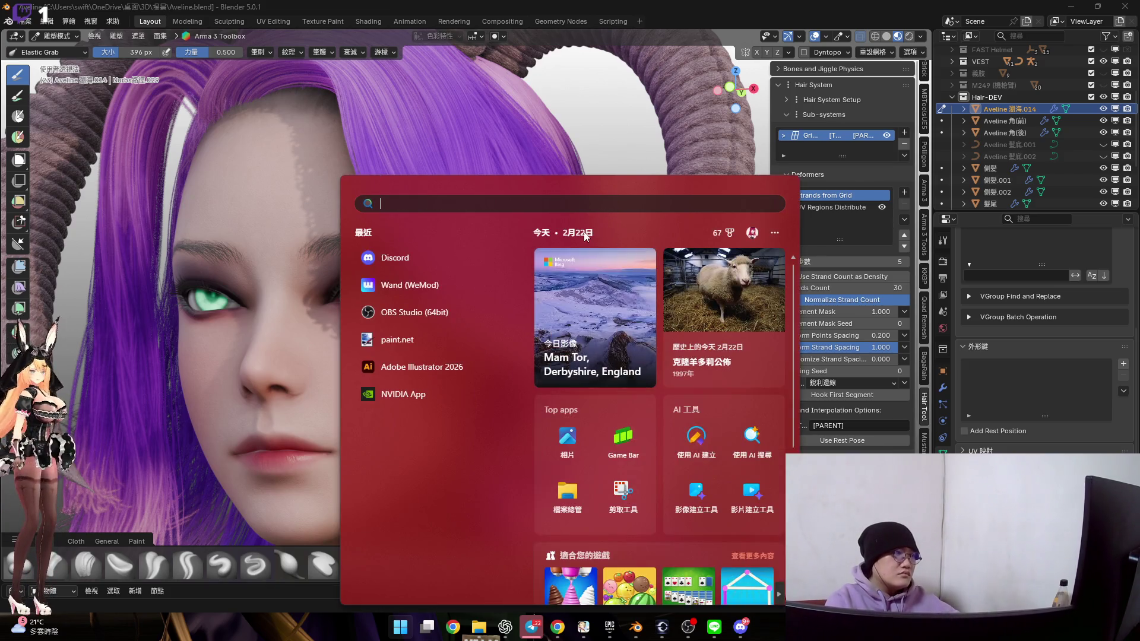
{"action": "type", "text": "Xbox 主機小幫手"}
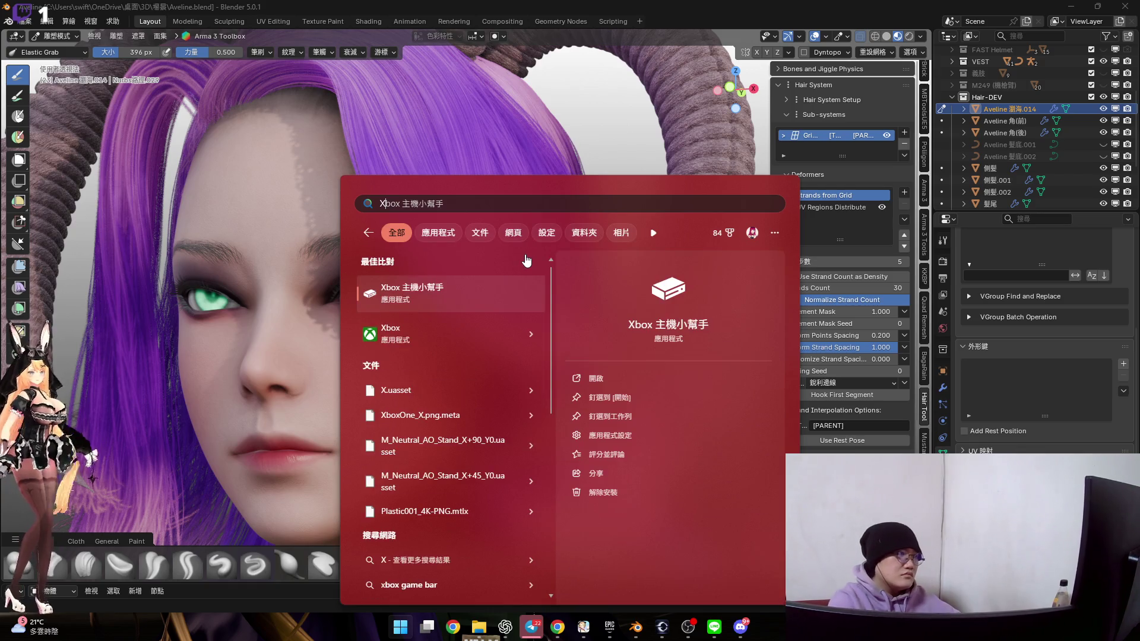
{"action": "key", "text": "BackSpace"}
{"action": "type", "text": "雷電"}
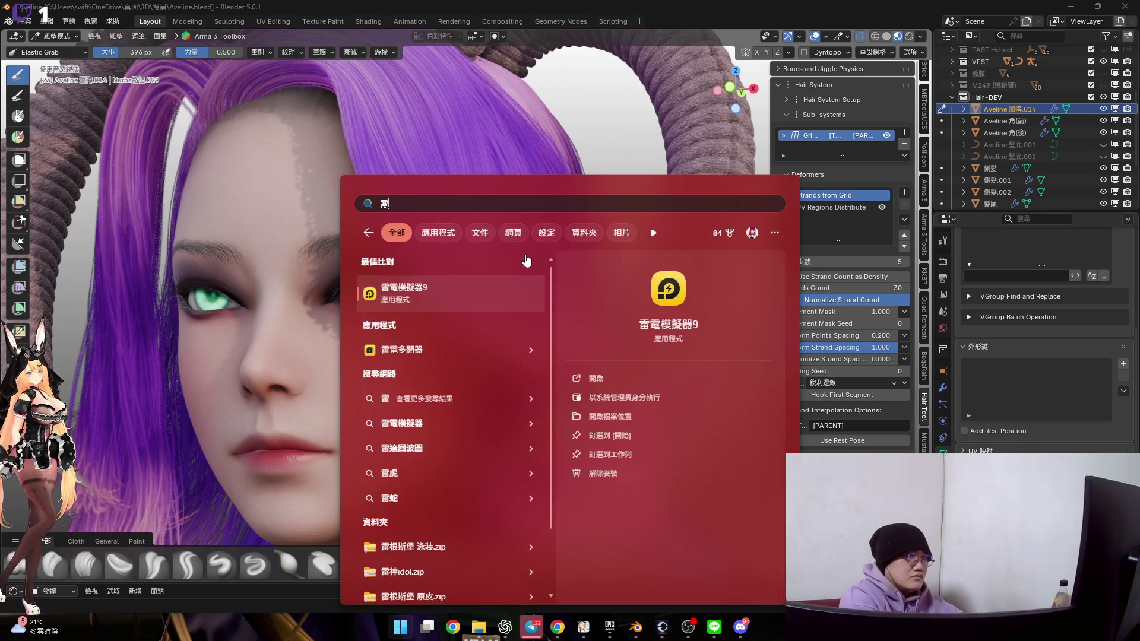
{"action": "key", "text": "Return"}
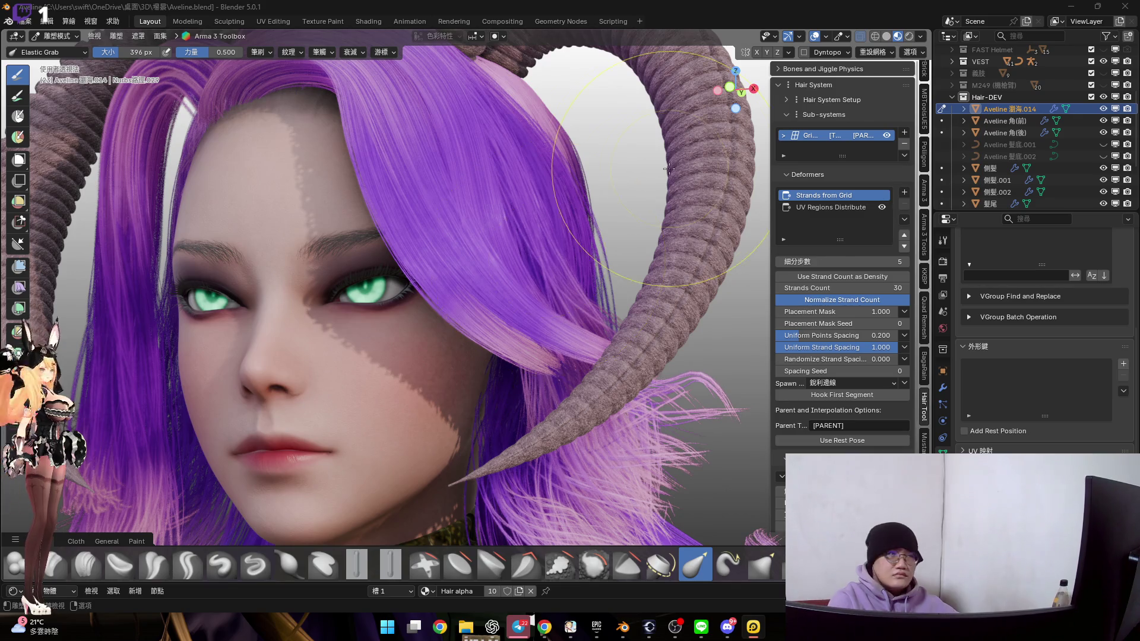
Orbit and zoom close onto the forehead hairline, leaving the brush size at 300 px
{"action": "mouse_move", "coordinate": [547, 273]}
{"action": "middle_mouse_down"}
{"action": "mouse_move", "coordinate": [669, 255]}
{"action": "mouse_move", "coordinate": [605, 246]}
{"action": "mouse_move", "coordinate": [682, 179]}
{"action": "middle_mouse_up"}
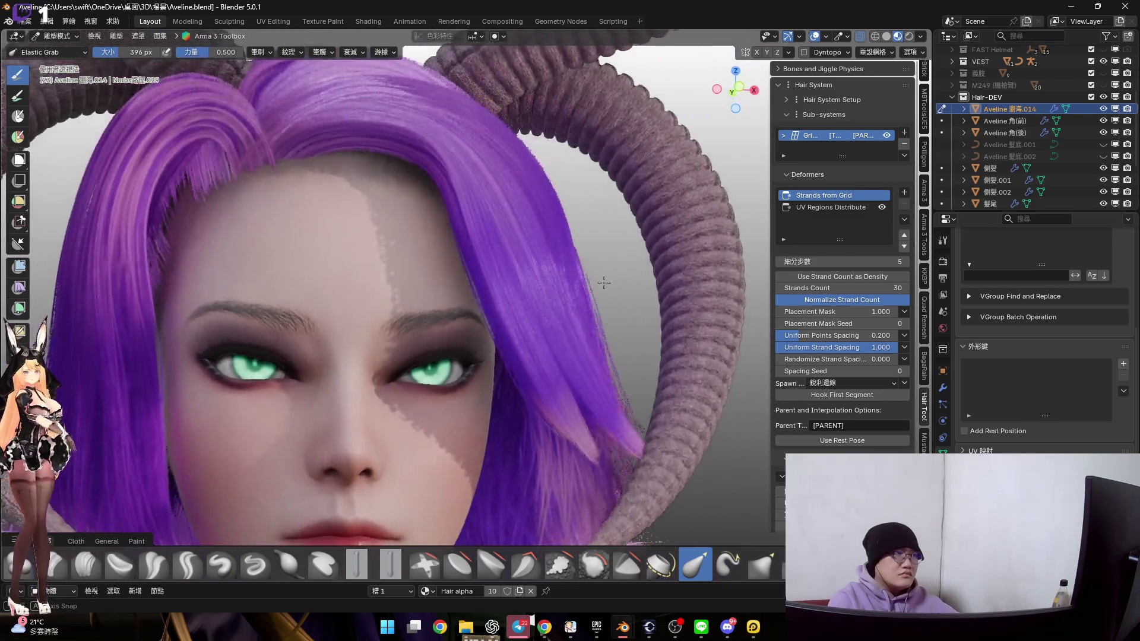
{"action": "middle_click_drag", "start_coordinate": [736, 89], "coordinate": [653, 149]}
{"action": "key", "text": "f"}
{"action": "key", "text": "Escape"}
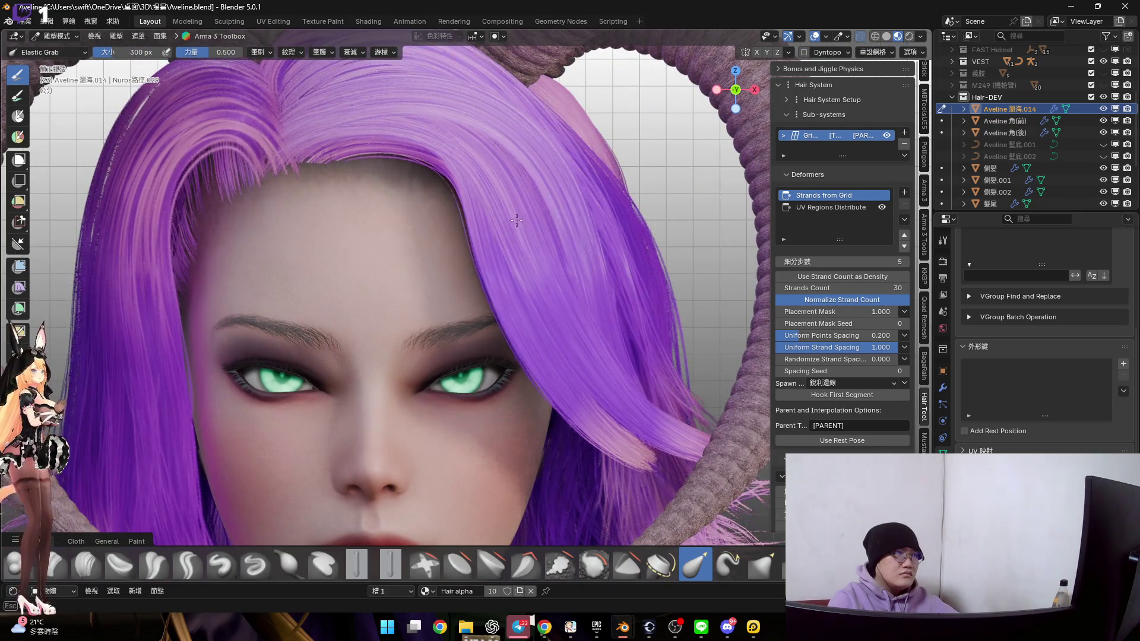
{"action": "mouse_move", "coordinate": [516, 220]}
{"action": "middle_mouse_down"}
{"action": "mouse_move", "coordinate": [493, 178]}
{"action": "mouse_move", "coordinate": [466, 190]}
{"action": "mouse_move", "coordinate": [457, 211]}
{"action": "middle_mouse_up"}
{"action": "scroll", "coordinate": [476, 157], "scroll_direction": "up", "scroll_amount": 5}
{"action": "scroll", "coordinate": [477, 157], "scroll_direction": "down", "scroll_amount": 3}
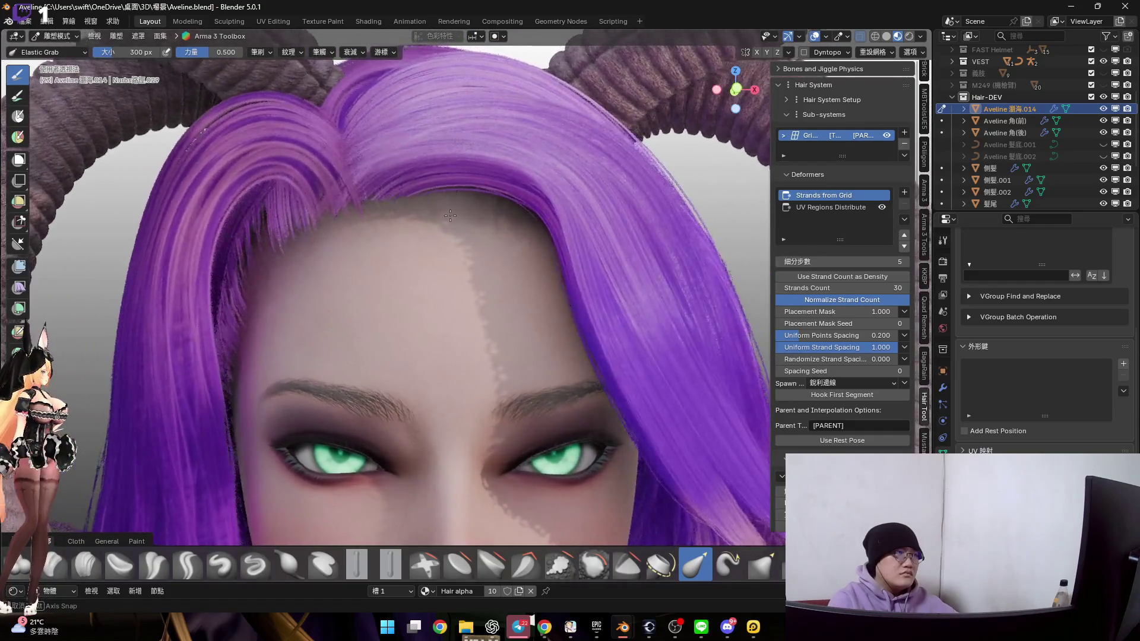
{"action": "middle_click_drag", "start_coordinate": [450, 216], "coordinate": [436, 205]}
{"action": "scroll", "coordinate": [424, 198], "scroll_direction": "up", "scroll_amount": 3}
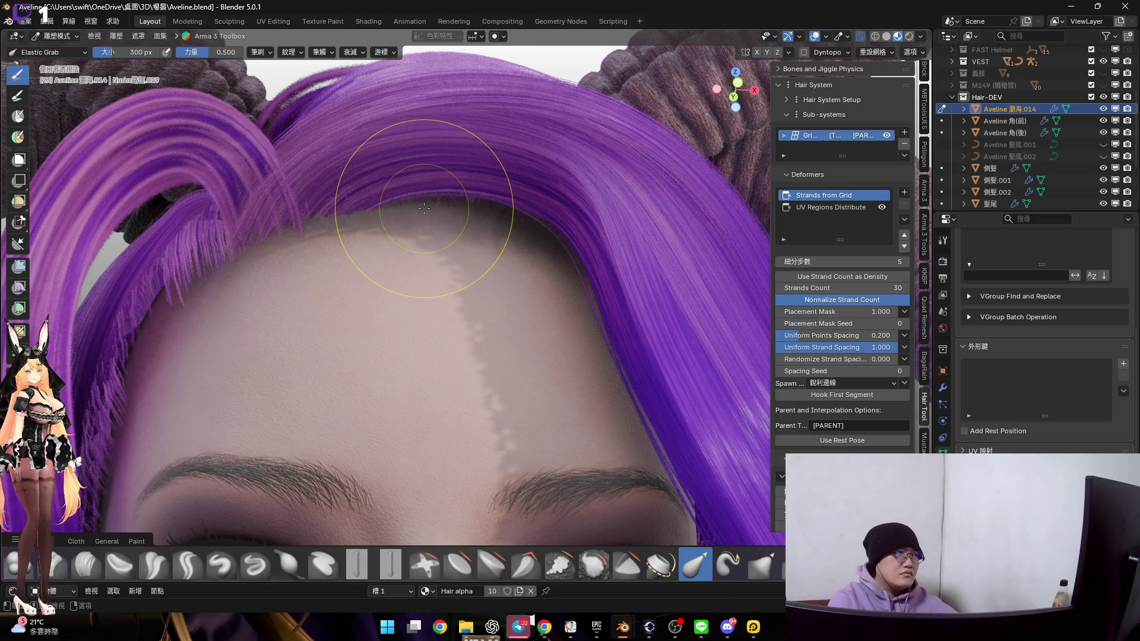
In Edit Mode, grow the hair card face selection down to the card tip
{"action": "key", "text": "Tab"}
{"action": "scroll", "coordinate": [302, 280], "scroll_direction": "up", "scroll_amount": 4}
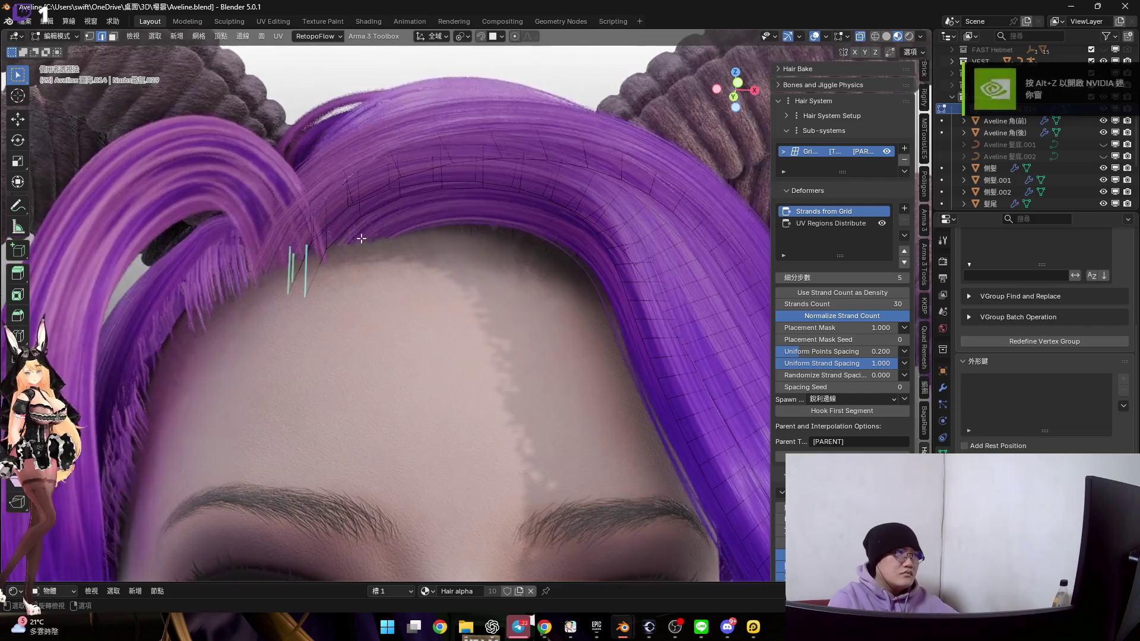
{"action": "mouse_move", "coordinate": [285, 288]}
{"action": "middle_mouse_down"}
{"action": "mouse_move", "coordinate": [330, 282]}
{"action": "mouse_move", "coordinate": [278, 305]}
{"action": "middle_mouse_up"}
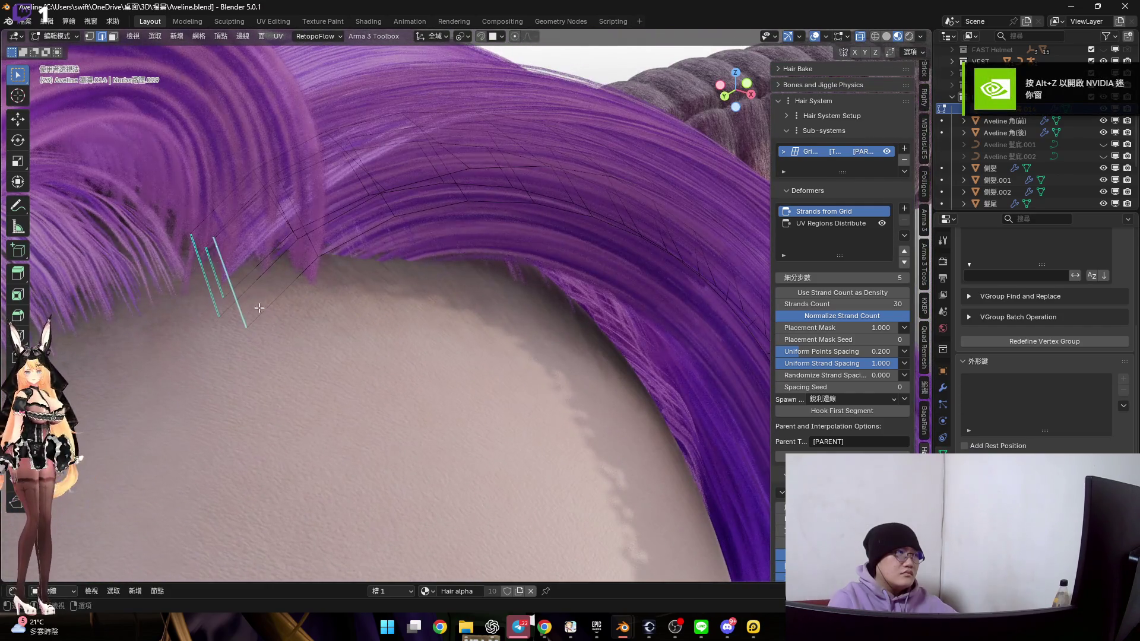
{"action": "key", "text": "ctrl+KP_Add"}
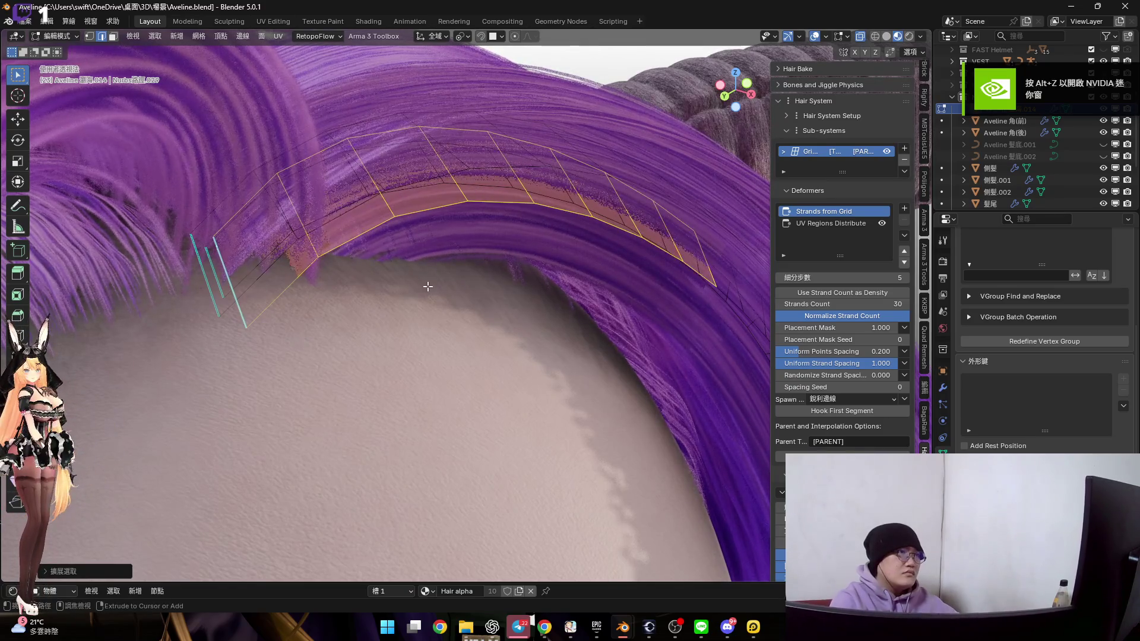
{"action": "key", "text": "ctrl+KP_Add"}
{"action": "scroll", "coordinate": [428, 286], "scroll_direction": "down", "scroll_amount": 10}
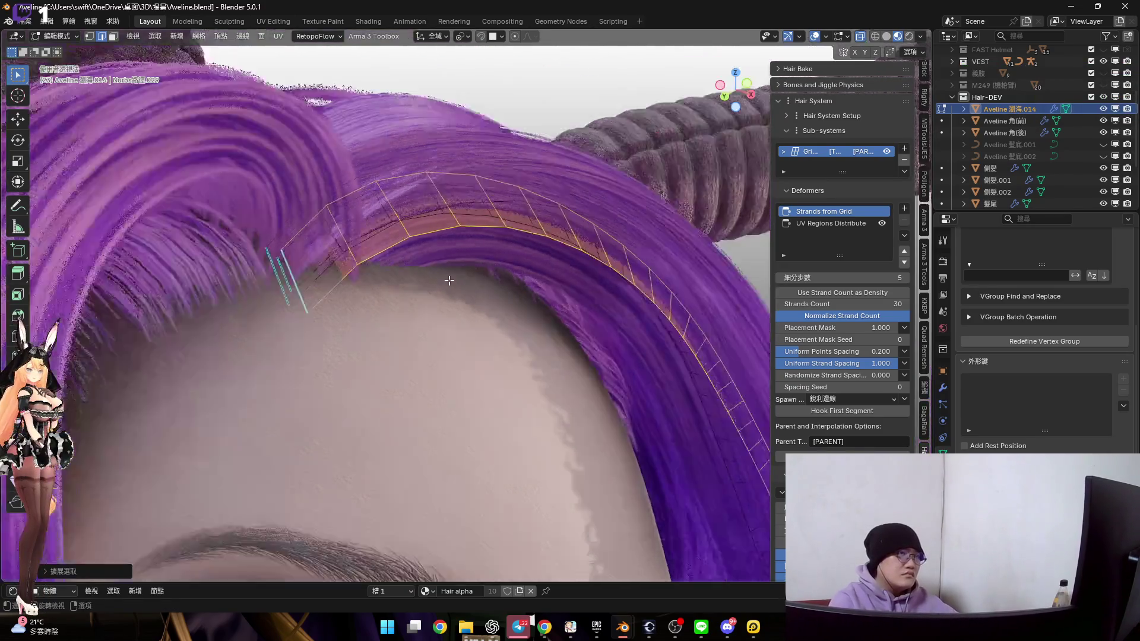
{"action": "key", "text": "ctrl+KP_Add"}
From the front view, move the selected hair card faces along the X axis
{"action": "key", "text": "KP_1"}
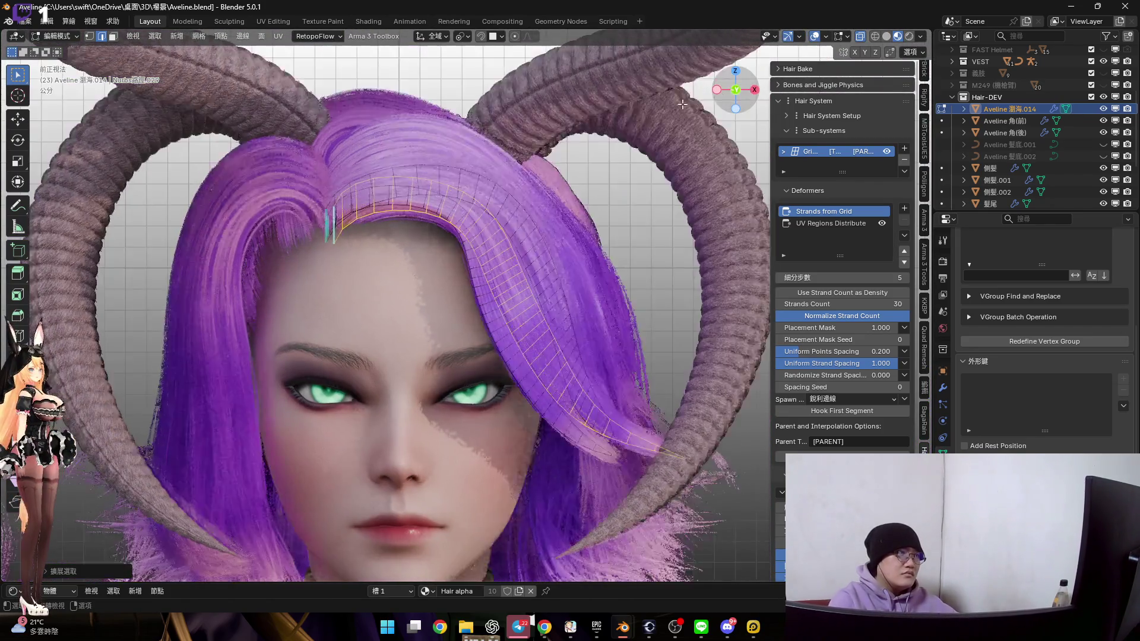
{"action": "scroll", "coordinate": [325, 182], "scroll_direction": "up", "scroll_amount": 5}
{"action": "key", "text": "g"}
{"action": "key", "text": "x"}
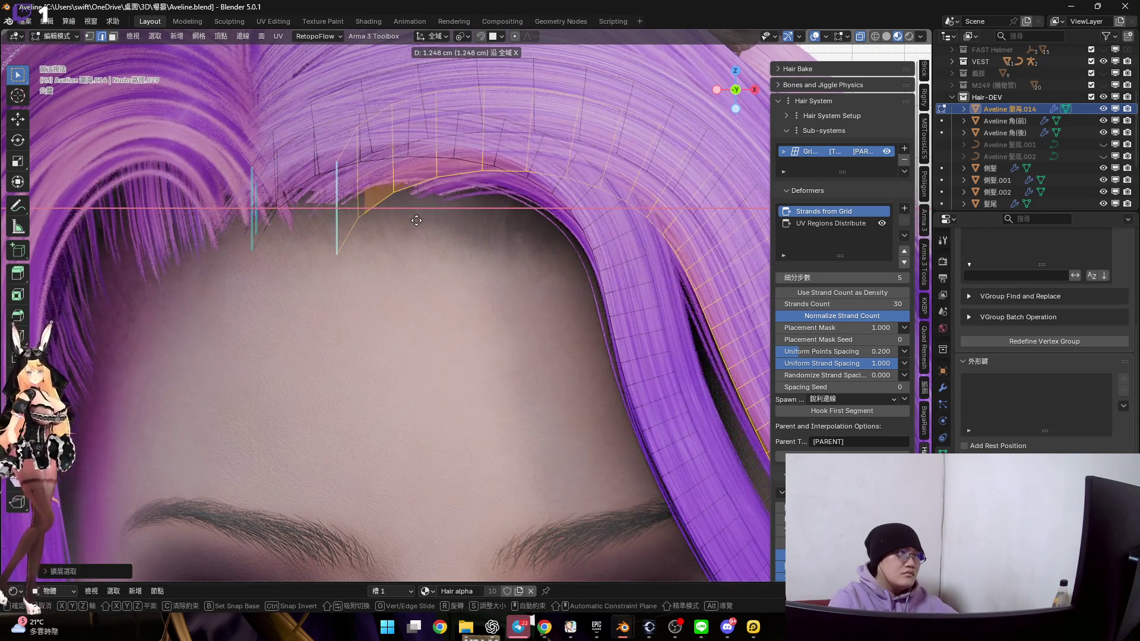
{"action": "left_click", "coordinate": [433, 223]}
{"action": "middle_click_drag", "start_coordinate": [433, 224], "coordinate": [558, 188]}
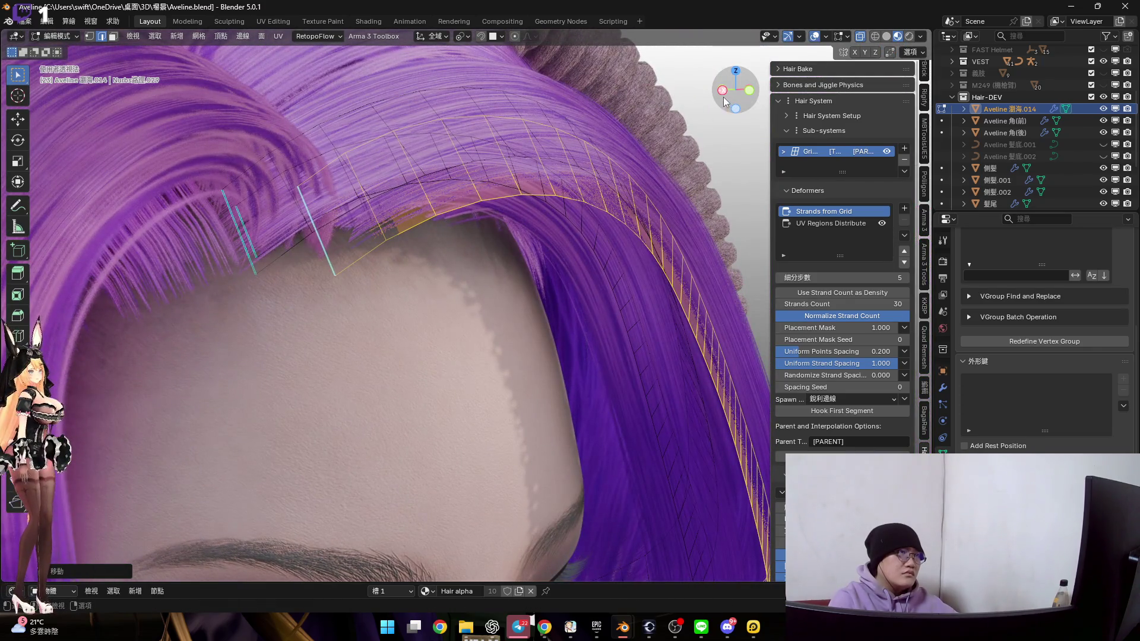
Reposition the selected faces from the right-side view
{"action": "left_click", "coordinate": [722, 91]}
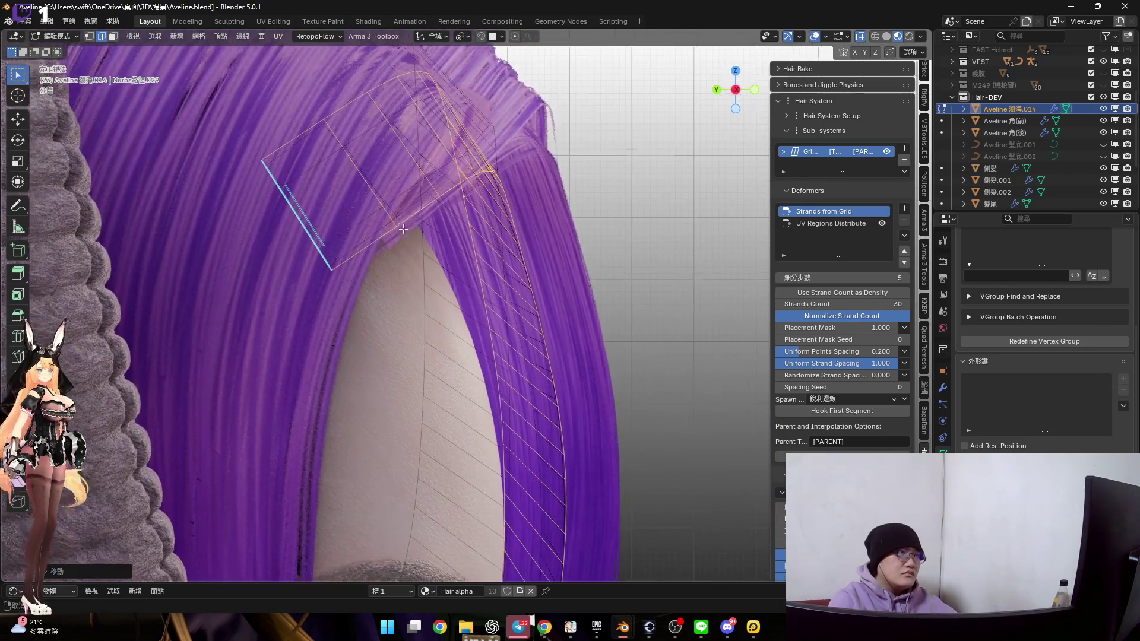
{"action": "scroll", "coordinate": [403, 228], "scroll_direction": "up", "scroll_amount": 3}
{"action": "key", "text": "g"}
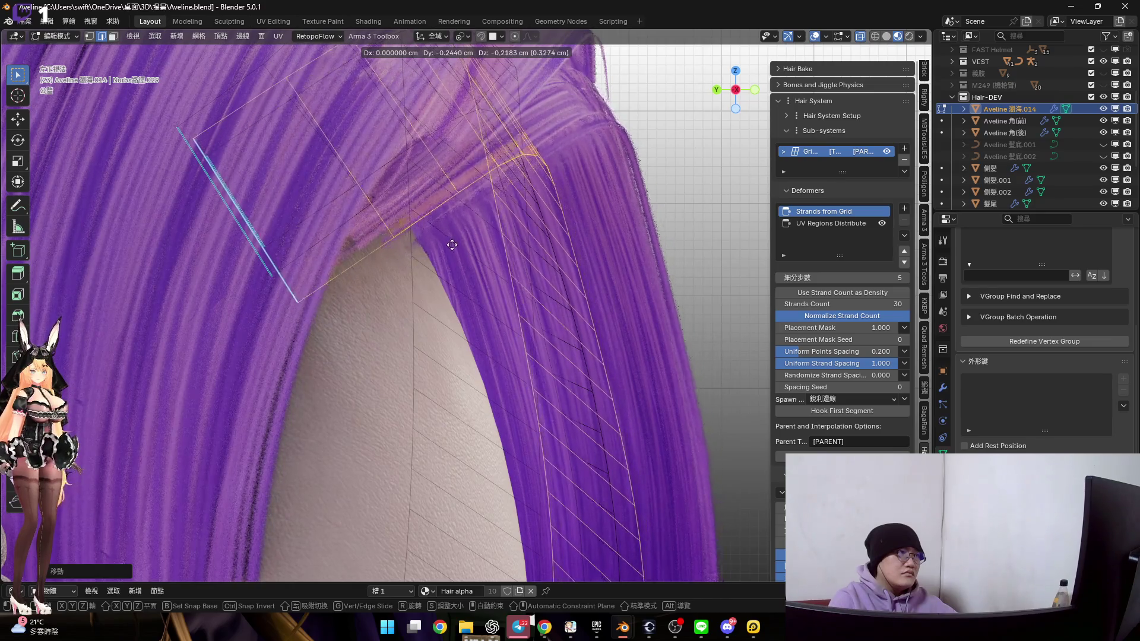
{"action": "left_click", "coordinate": [456, 239]}
{"action": "mouse_move", "coordinate": [455, 239]}
{"action": "middle_mouse_down"}
{"action": "mouse_move", "coordinate": [452, 255]}
{"action": "mouse_move", "coordinate": [357, 247]}
{"action": "mouse_move", "coordinate": [374, 252]}
{"action": "mouse_move", "coordinate": [355, 258]}
{"action": "mouse_move", "coordinate": [388, 272]}
{"action": "mouse_move", "coordinate": [687, 102]}
{"action": "middle_mouse_up"}
From the left side, rotate and move the selected faces into place
{"action": "left_click", "coordinate": [729, 91]}
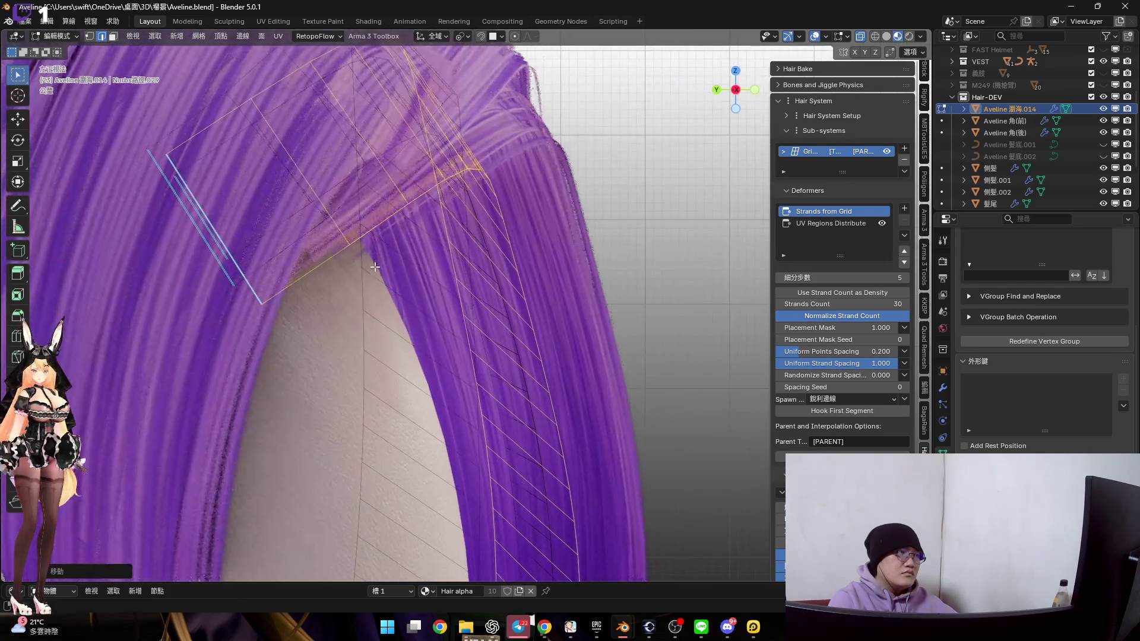
{"action": "key", "text": "g"}
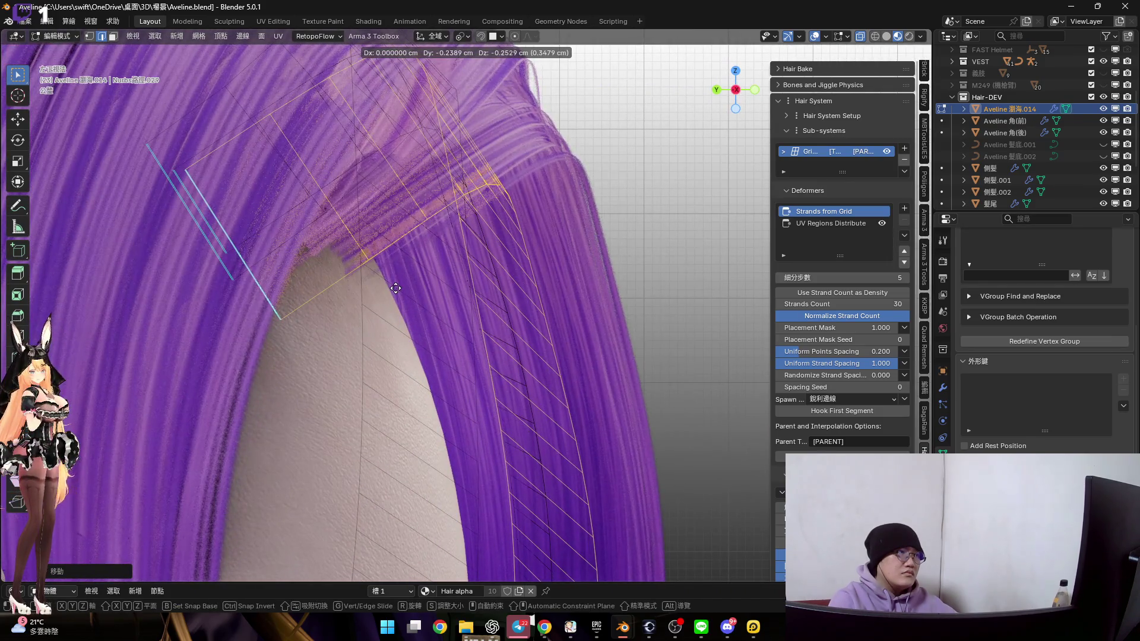
{"action": "key", "text": "r"}
{"action": "left_click", "coordinate": [474, 303]}
{"action": "key", "text": "g"}
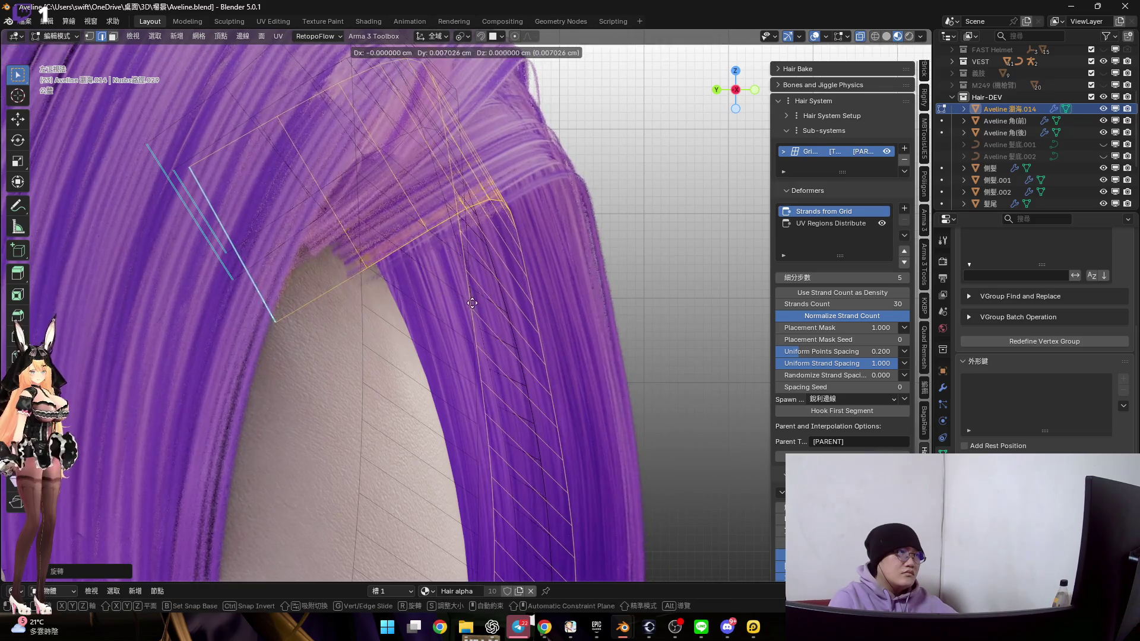
{"action": "left_click", "coordinate": [471, 294]}
Back in front view, move the hairline geometry to follow the forehead
{"action": "key", "text": "KP_1"}
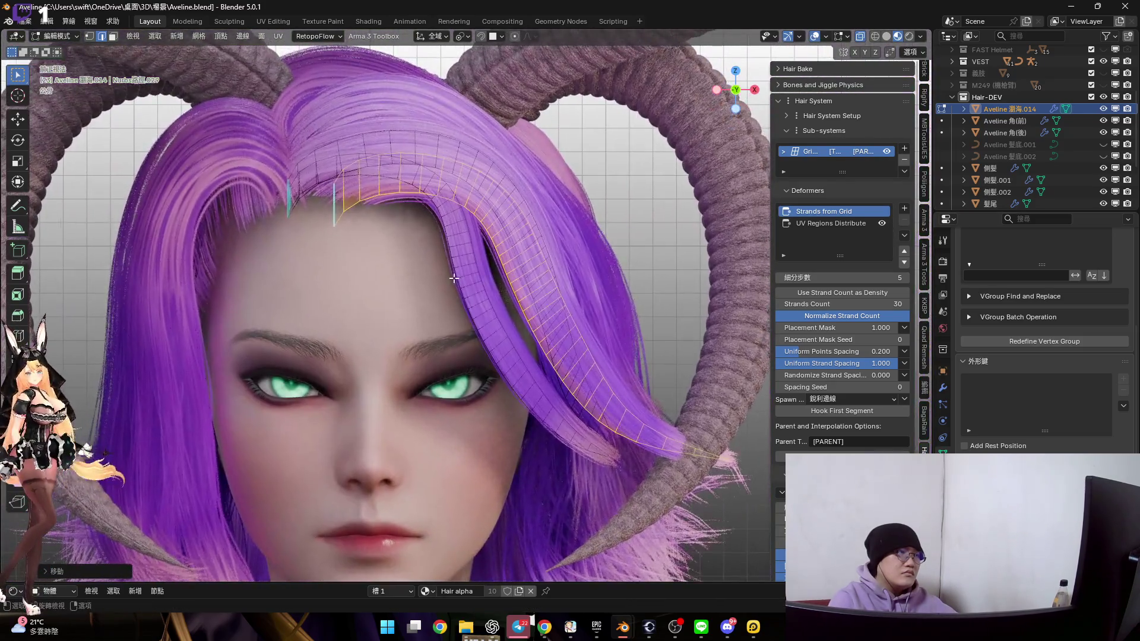
{"action": "middle_click_drag", "start_coordinate": [453, 278], "coordinate": [482, 271]}
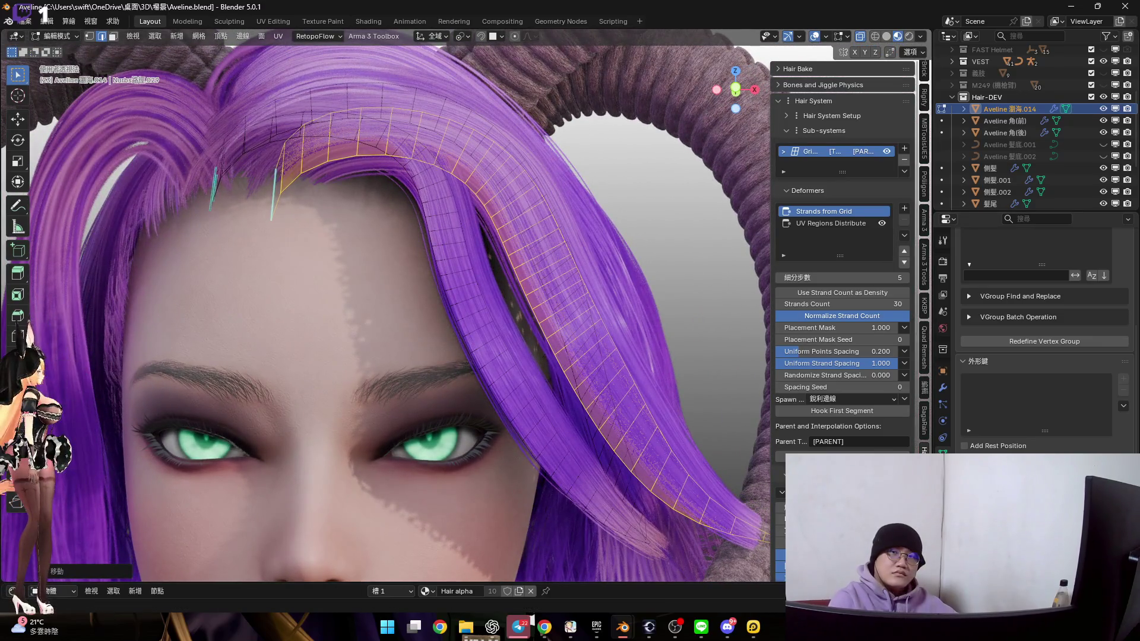
{"action": "mouse_move", "coordinate": [438, 232]}
{"action": "middle_mouse_down"}
{"action": "mouse_move", "coordinate": [465, 262]}
{"action": "mouse_move", "coordinate": [321, 215]}
{"action": "mouse_move", "coordinate": [288, 248]}
{"action": "mouse_move", "coordinate": [273, 241]}
{"action": "mouse_move", "coordinate": [292, 250]}
{"action": "middle_mouse_up"}
{"action": "scroll", "coordinate": [416, 238], "scroll_direction": "up", "scroll_amount": 5}
{"action": "scroll", "coordinate": [340, 277], "scroll_direction": "down", "scroll_amount": 5}
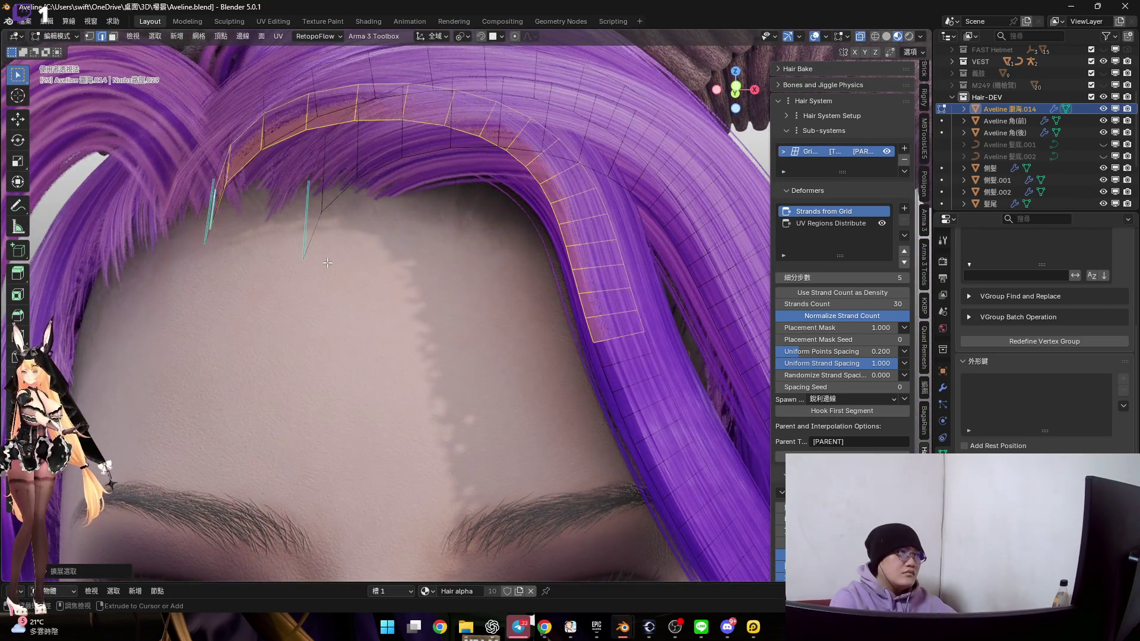
{"action": "middle_click_drag", "start_coordinate": [430, 166], "coordinate": [692, 120]}
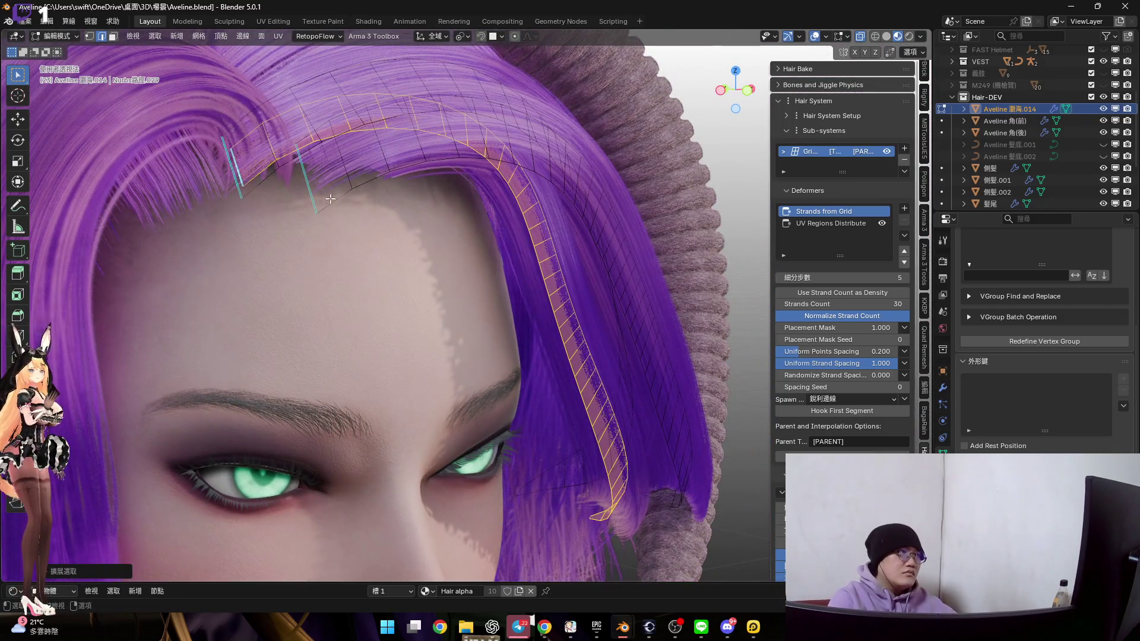
{"action": "key", "text": "KP_1"}
{"action": "scroll", "coordinate": [468, 163], "scroll_direction": "up", "scroll_amount": 8}
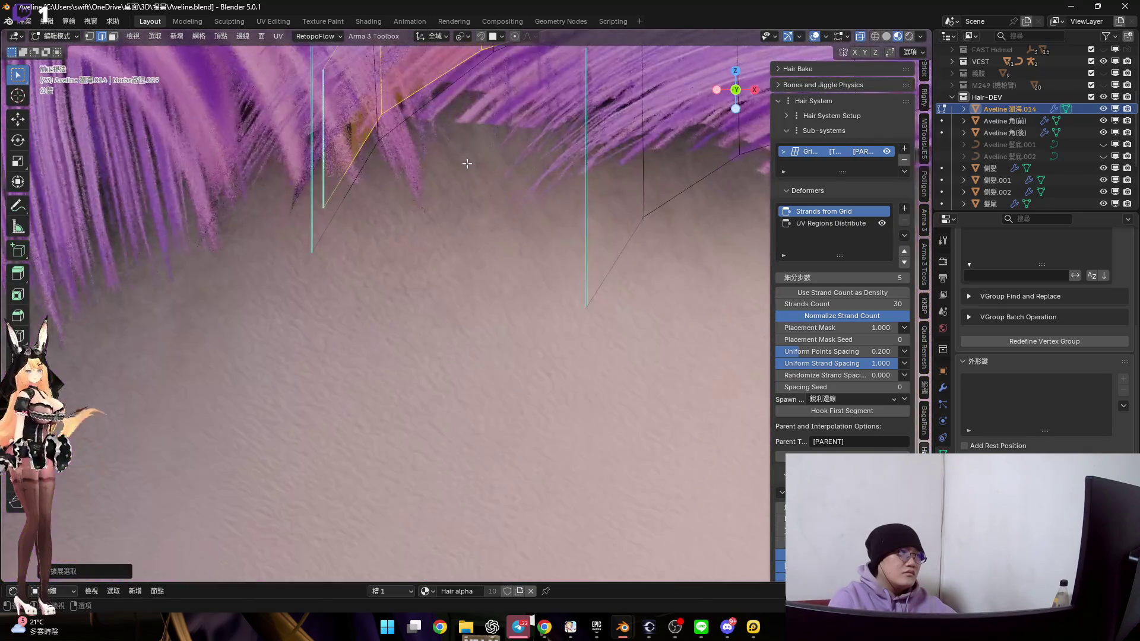
{"action": "key", "text": "g"}
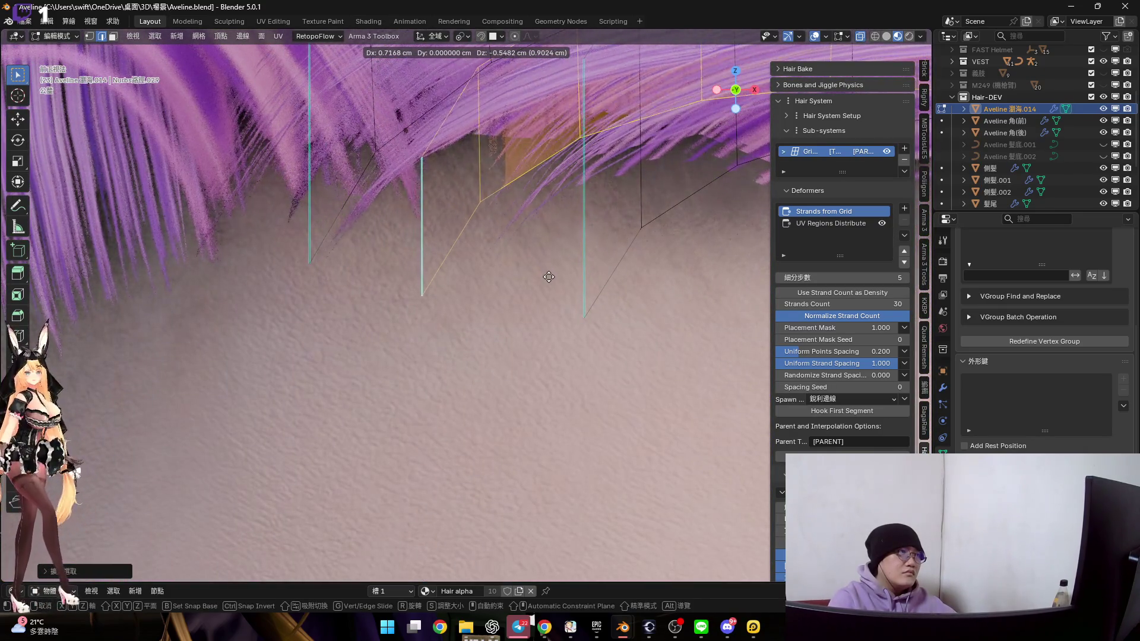
{"action": "left_click", "coordinate": [551, 289]}
Adjust the hairline geometry again from the left-side view
{"action": "scroll", "coordinate": [443, 284], "scroll_direction": "down", "scroll_amount": 3}
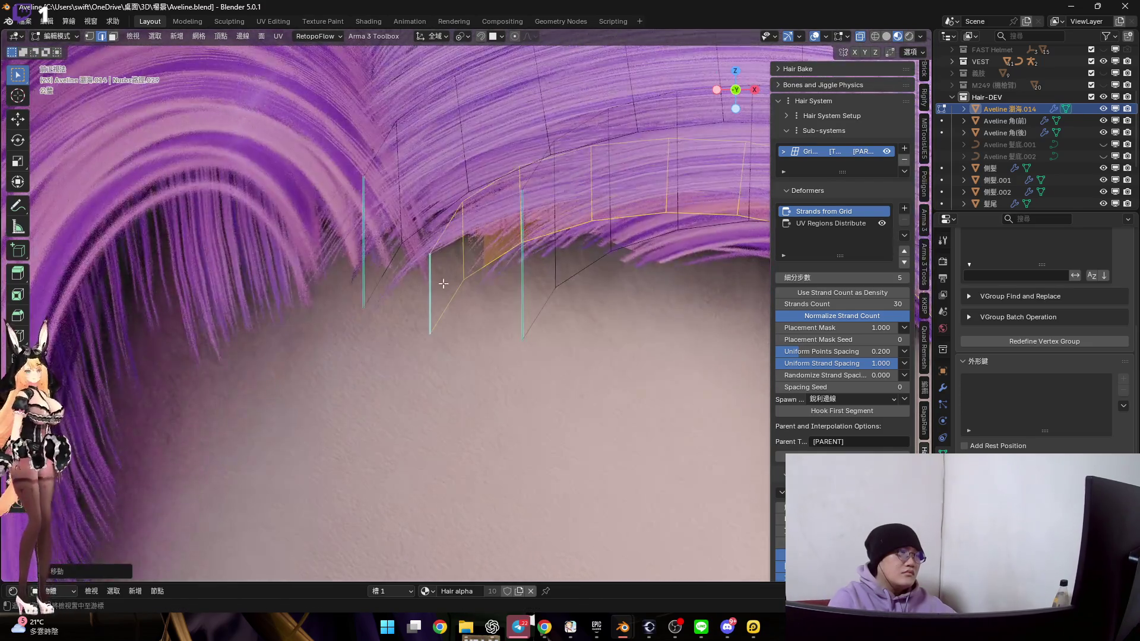
{"action": "key", "text": "ctrl+KP_3"}
{"action": "scroll", "coordinate": [443, 284], "scroll_direction": "up", "scroll_amount": 3}
{"action": "key", "text": "g"}
{"action": "left_click", "coordinate": [393, 304]}
Return to the front view and switch the hair object to Sculpt Mode
{"action": "scroll", "coordinate": [393, 304], "scroll_direction": "down", "scroll_amount": 2}
{"action": "key", "text": "KP_1"}
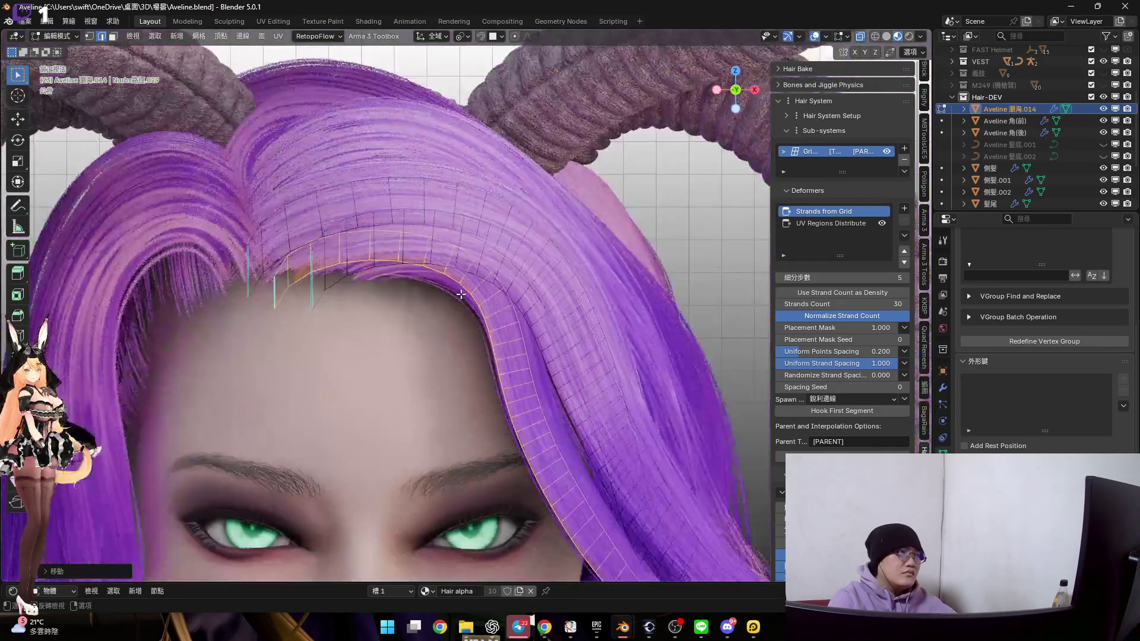
{"action": "scroll", "coordinate": [444, 252], "scroll_direction": "down", "scroll_amount": 3}
{"action": "scroll", "coordinate": [443, 252], "scroll_direction": "up", "scroll_amount": 5}
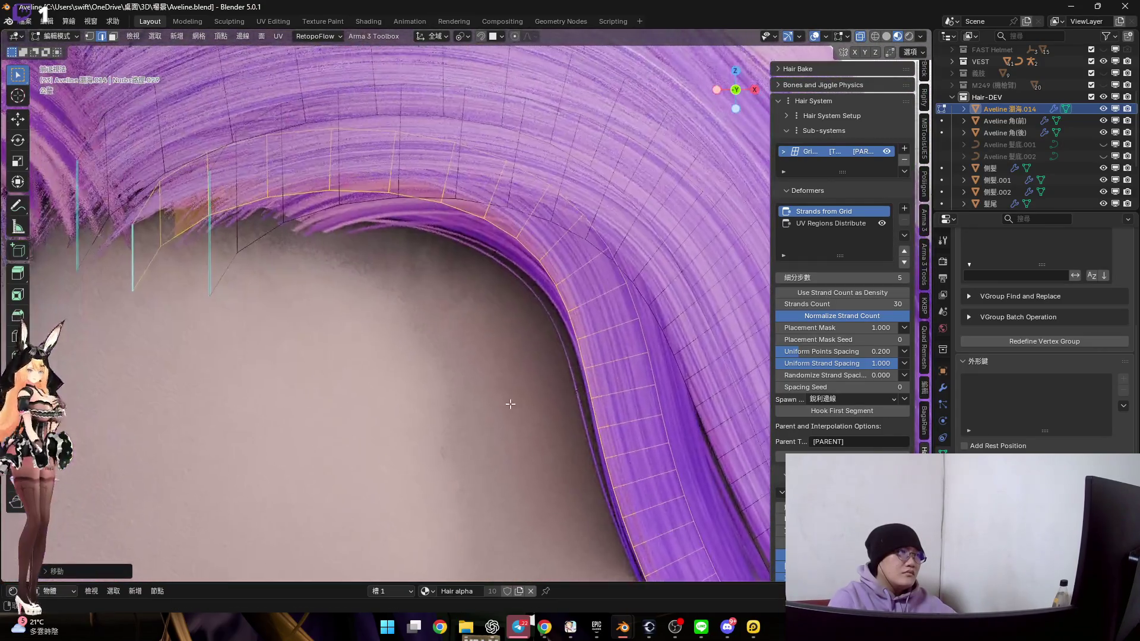
{"action": "scroll", "coordinate": [503, 400], "scroll_direction": "down", "scroll_amount": 4}
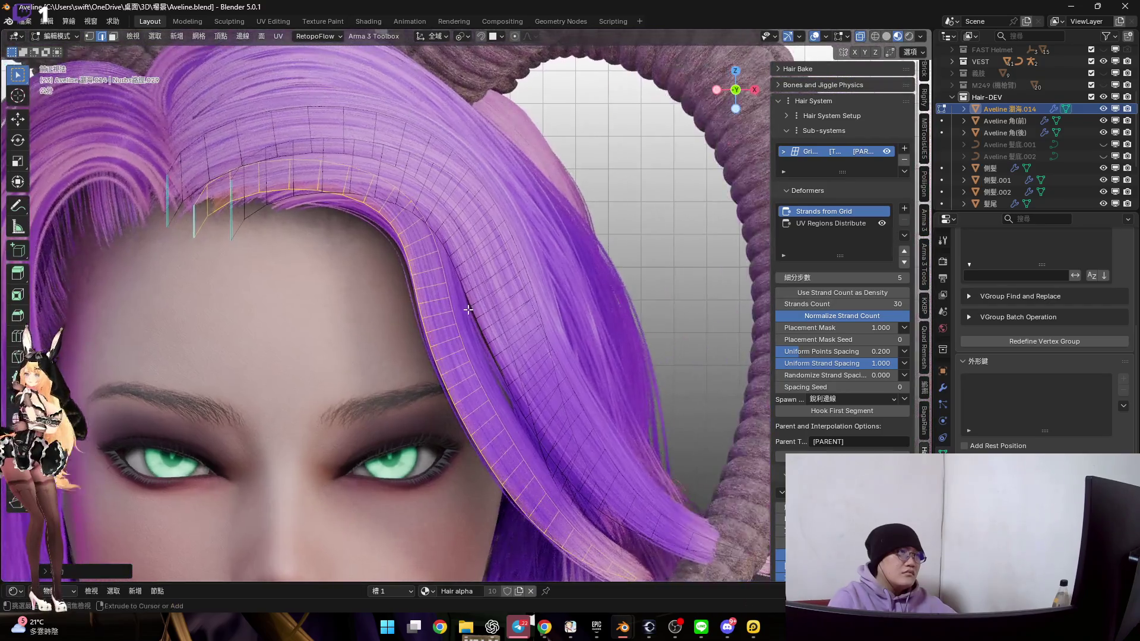
{"action": "left_click", "coordinate": [473, 381]}
{"action": "scroll", "coordinate": [522, 369], "scroll_direction": "down", "scroll_amount": 3}
{"action": "scroll", "coordinate": [526, 364], "scroll_direction": "up", "scroll_amount": 4}
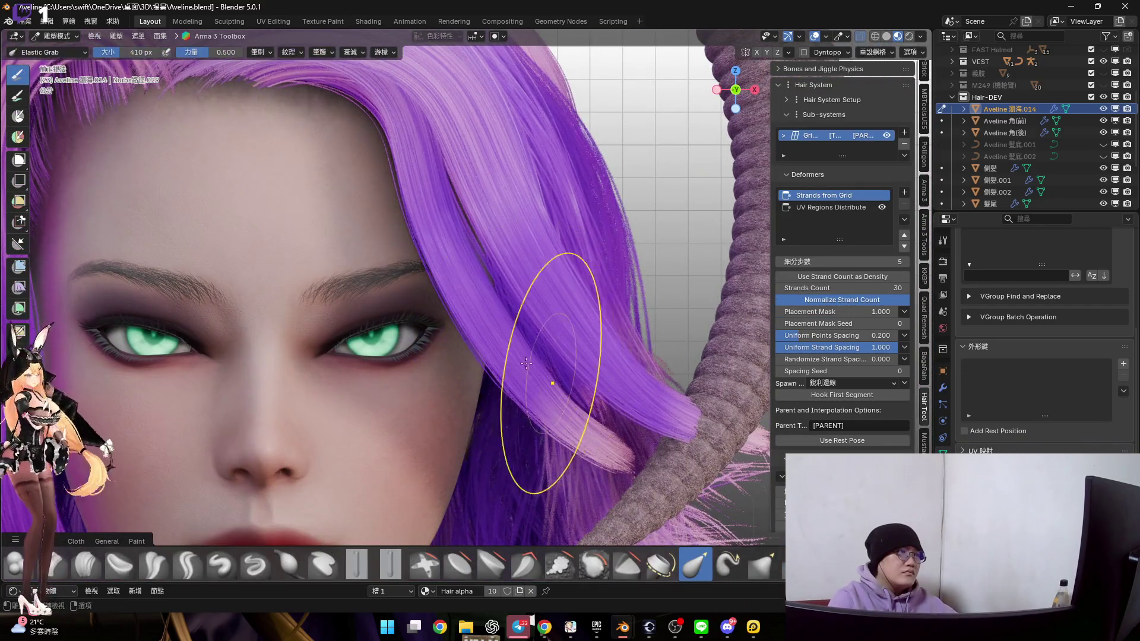
Resize the brush and briefly toggle Edit Mode while orbiting to a frontal view
{"action": "key", "text": "f"}
{"action": "left_click", "coordinate": [558, 415]}
{"action": "mouse_move", "coordinate": [558, 415]}
{"action": "middle_mouse_down"}
{"action": "mouse_move", "coordinate": [589, 401]}
{"action": "mouse_move", "coordinate": [547, 382]}
{"action": "mouse_move", "coordinate": [628, 399]}
{"action": "mouse_move", "coordinate": [590, 305]}
{"action": "middle_mouse_up"}
{"action": "key", "text": "Tab"}
{"action": "middle_click_drag", "start_coordinate": [642, 344], "coordinate": [617, 338]}
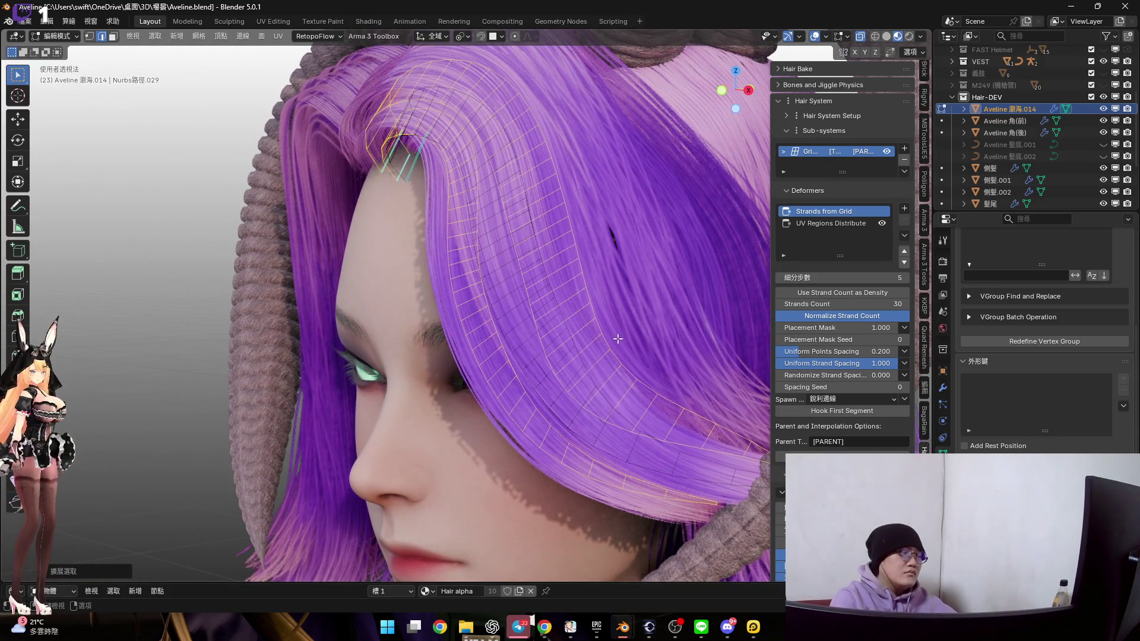
{"action": "key", "text": "Tab"}
{"action": "middle_click_drag", "start_coordinate": [552, 346], "coordinate": [606, 387]}
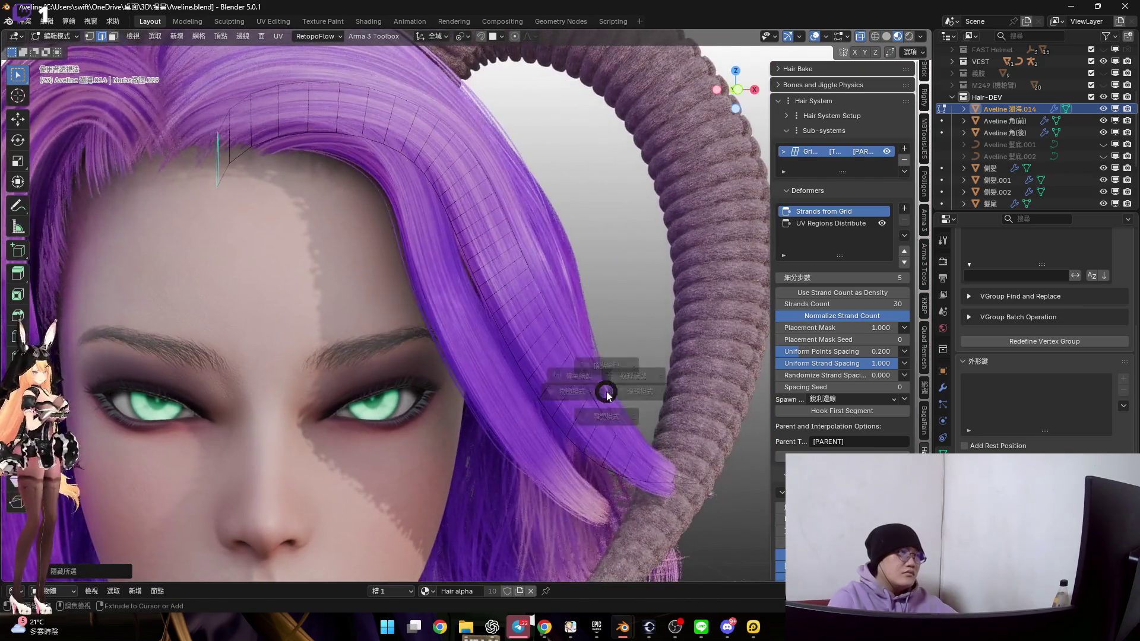
Set Elastic Grab to about 366 px and pull the side hair lock down toward the horn
{"action": "middle_click_drag", "start_coordinate": [611, 439], "coordinate": [752, 150], "text": "ctrl"}
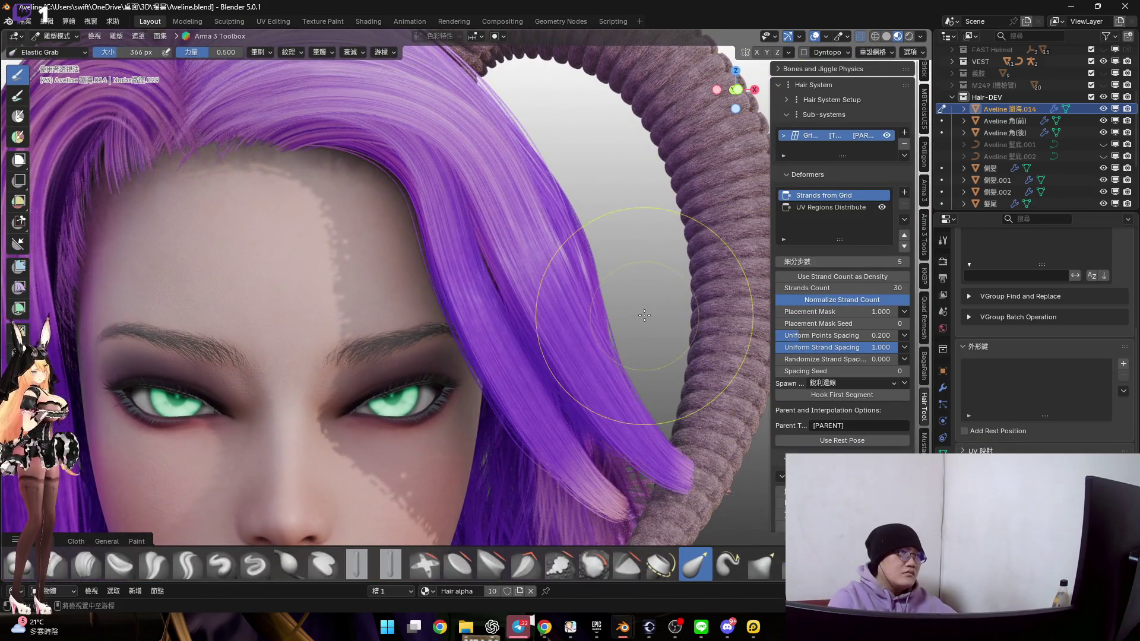
{"action": "middle_click_drag", "start_coordinate": [739, 83], "coordinate": [535, 303]}
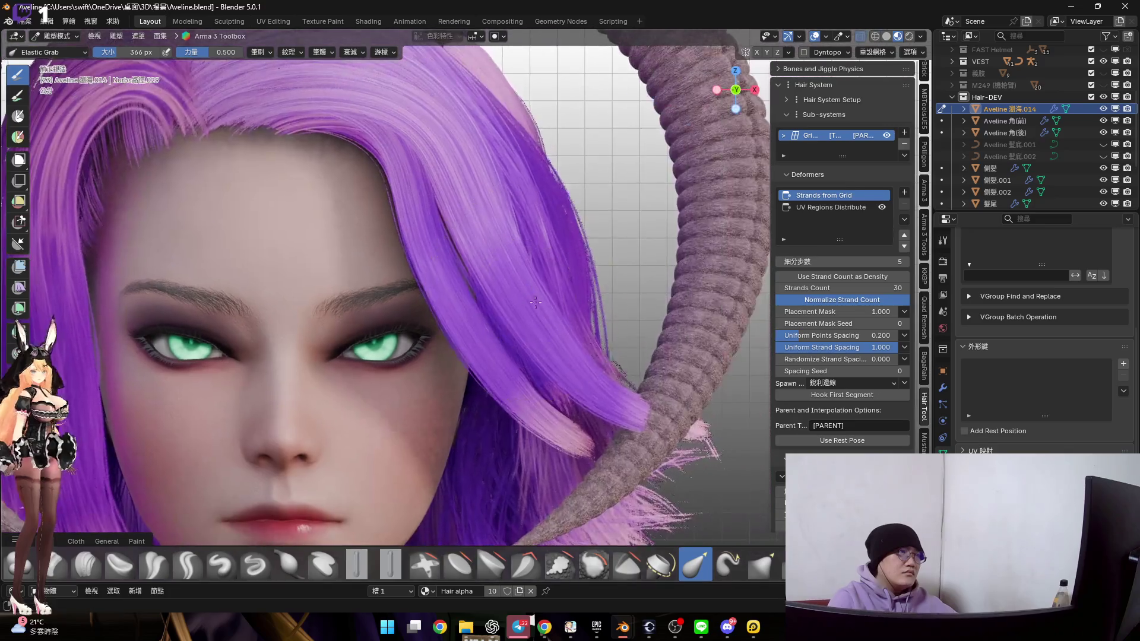
{"action": "left_click_drag", "start_coordinate": [545, 330], "coordinate": [511, 354]}
{"action": "left_click_drag", "start_coordinate": [486, 237], "coordinate": [595, 372]}
{"action": "left_click_drag", "start_coordinate": [619, 409], "coordinate": [660, 440]}
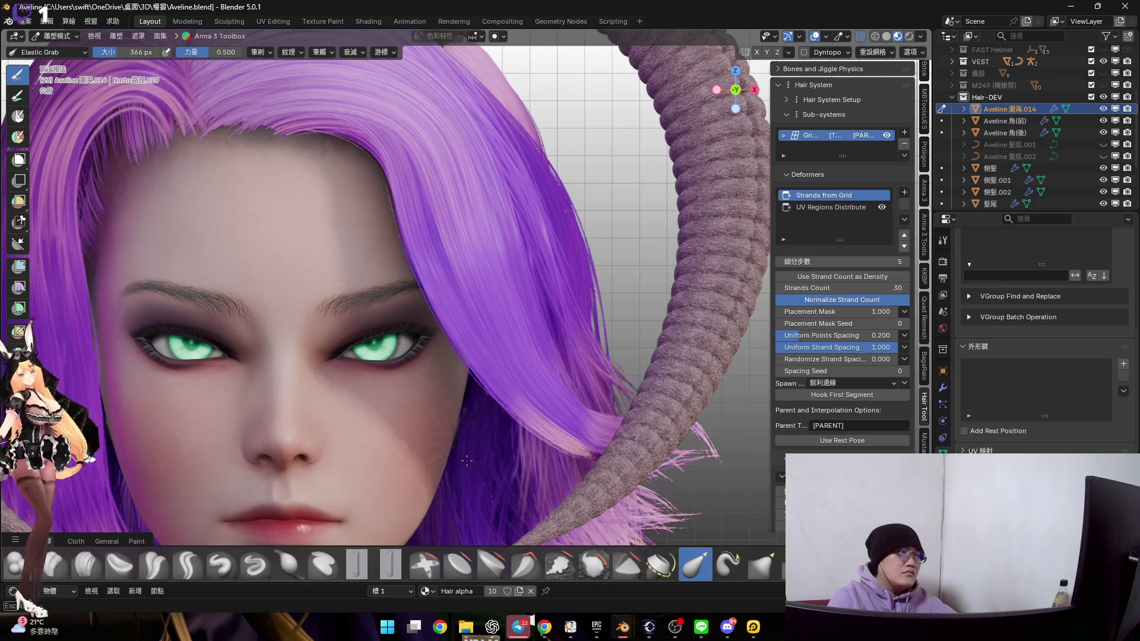
Orbit around the horn and face to check the pulled lock, ending in front orthographic view
{"action": "middle_click_drag", "start_coordinate": [510, 454], "coordinate": [495, 403]}
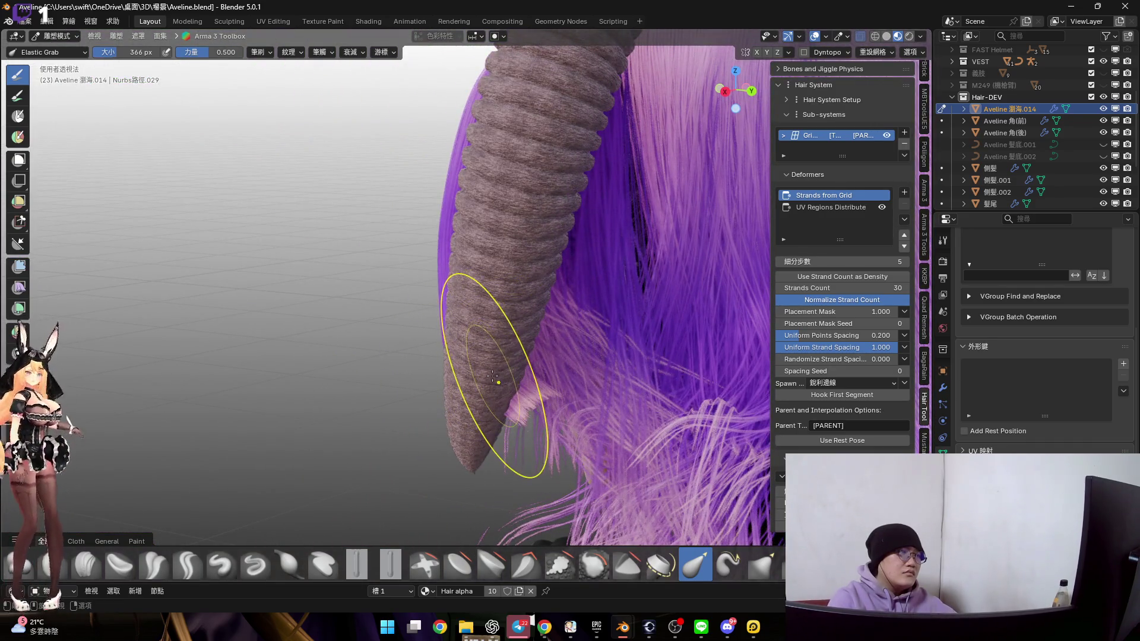
{"action": "middle_click_drag", "start_coordinate": [521, 378], "coordinate": [491, 391]}
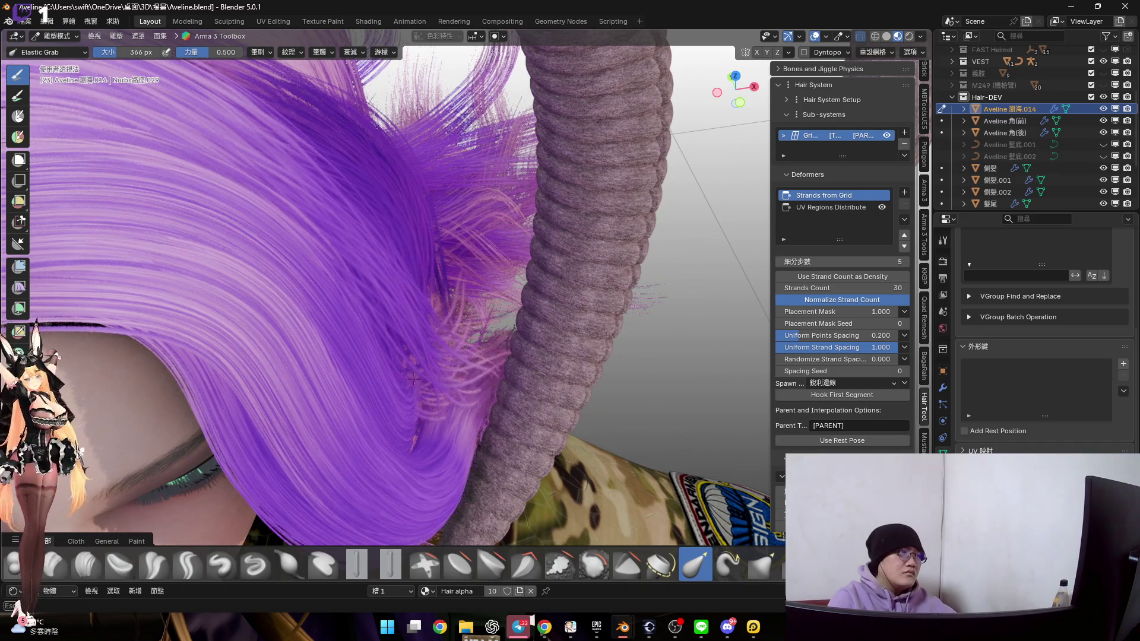
{"action": "mouse_move", "coordinate": [462, 413]}
{"action": "middle_mouse_down"}
{"action": "mouse_move", "coordinate": [460, 382]}
{"action": "mouse_move", "coordinate": [527, 347]}
{"action": "mouse_move", "coordinate": [468, 378]}
{"action": "mouse_move", "coordinate": [380, 338]}
{"action": "middle_mouse_up"}
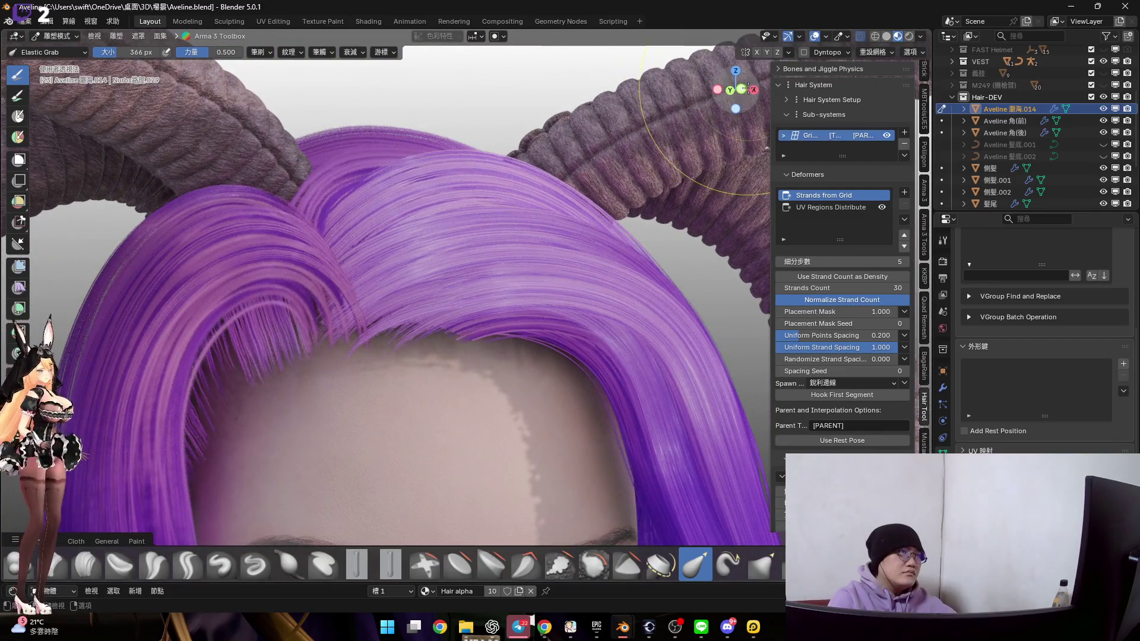
{"action": "left_click", "coordinate": [744, 88]}
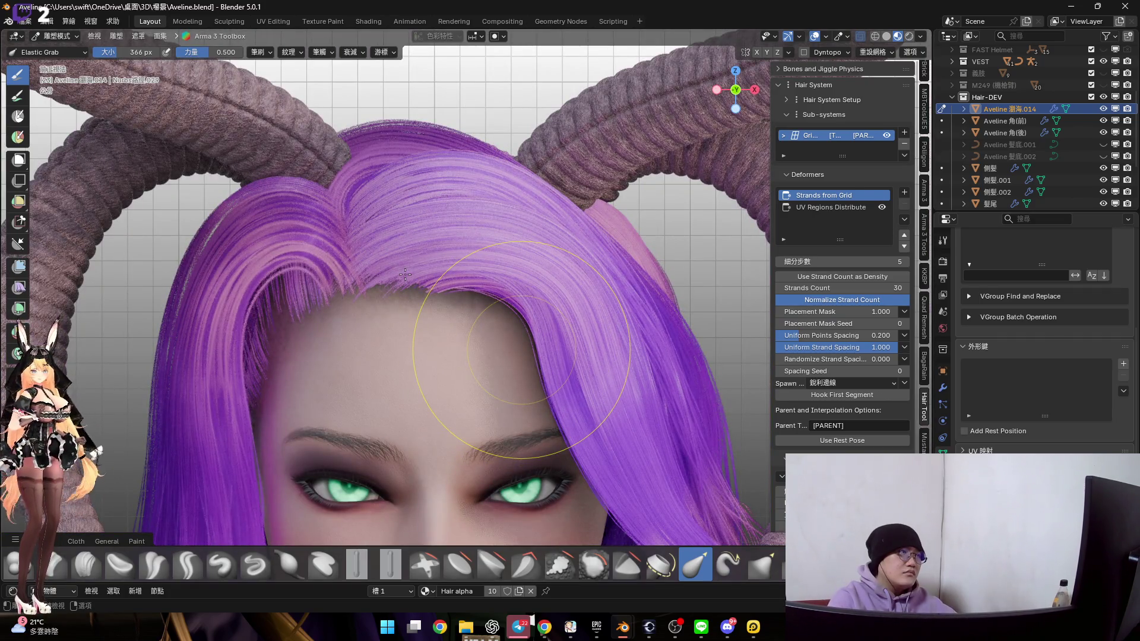
Reveal the hair mesh's hidden hairline edges with Alt+H in Edit Mode, then return to sculpting
{"action": "key", "text": "Tab"}
{"action": "middle_click_drag", "start_coordinate": [405, 275], "coordinate": [428, 243], "text": "shift"}
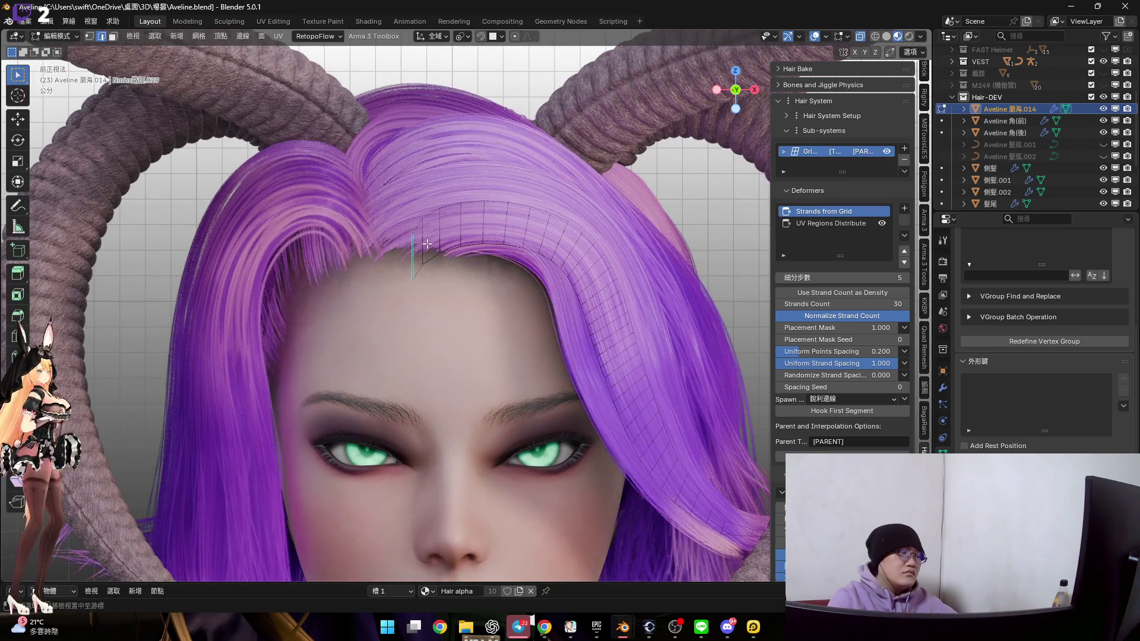
{"action": "key", "text": "alt+h"}
{"action": "scroll", "coordinate": [437, 273], "scroll_direction": "up", "scroll_amount": 6}
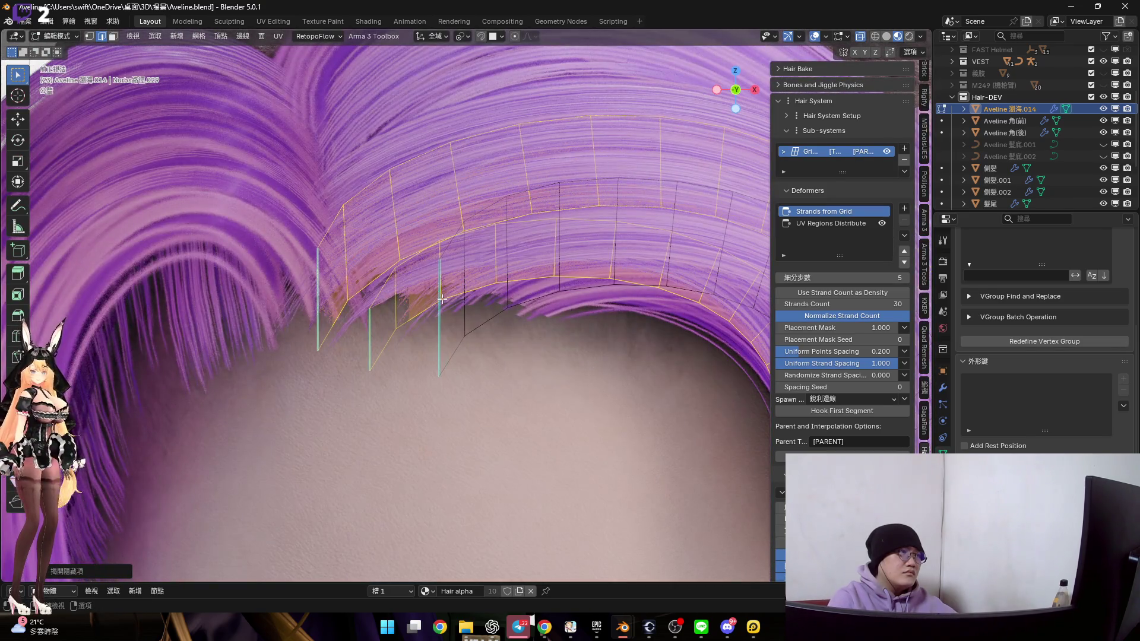
{"action": "key", "text": "Tab"}
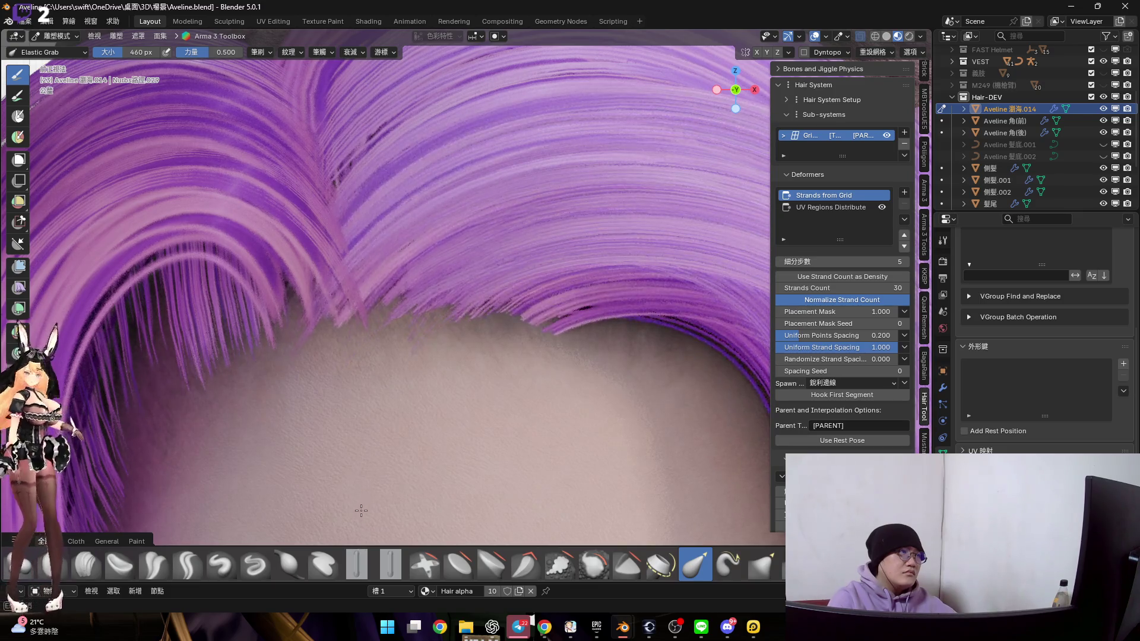
Elastic Grab the hairline edge along the forehead and check it from several angles
{"action": "middle_click_drag", "start_coordinate": [373, 475], "coordinate": [465, 314]}
{"action": "left_click_drag", "start_coordinate": [487, 326], "coordinate": [500, 337]}
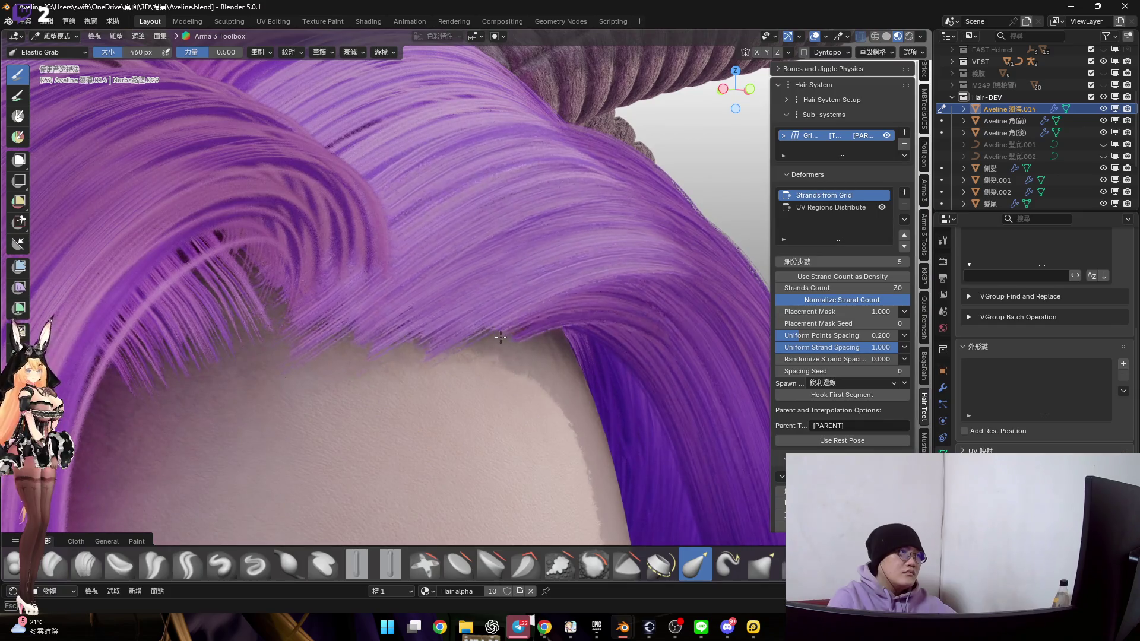
{"action": "mouse_move", "coordinate": [522, 319]}
{"action": "middle_mouse_down"}
{"action": "mouse_move", "coordinate": [393, 316]}
{"action": "mouse_move", "coordinate": [400, 284]}
{"action": "middle_mouse_up"}
{"action": "mouse_move", "coordinate": [483, 356]}
{"action": "middle_mouse_down"}
{"action": "mouse_move", "coordinate": [394, 242]}
{"action": "mouse_move", "coordinate": [451, 273]}
{"action": "middle_mouse_up"}
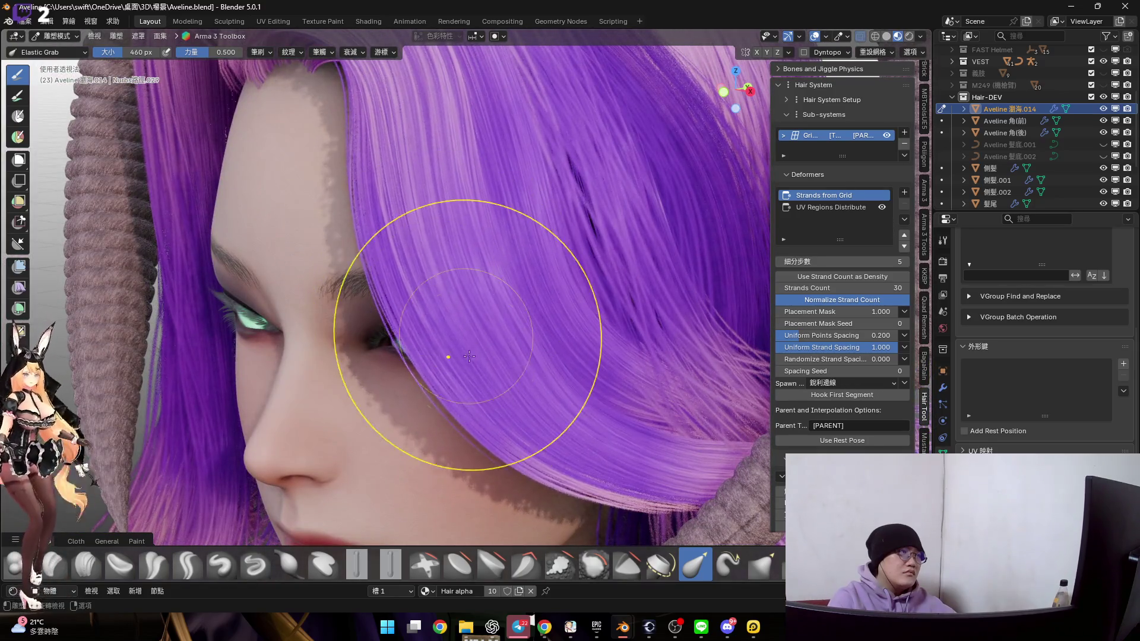
{"action": "mouse_move", "coordinate": [466, 365]}
{"action": "middle_mouse_down"}
{"action": "mouse_move", "coordinate": [436, 272]}
{"action": "mouse_move", "coordinate": [437, 363]}
{"action": "mouse_move", "coordinate": [471, 381]}
{"action": "middle_mouse_up"}
Switch to the Smooth brush, then enter Edit Mode and open the Ctrl+E Edge menu
{"action": "key", "text": "Tab"}
{"action": "scroll", "coordinate": [436, 364], "scroll_direction": "down", "scroll_amount": 5}
{"action": "key", "text": "Tab"}
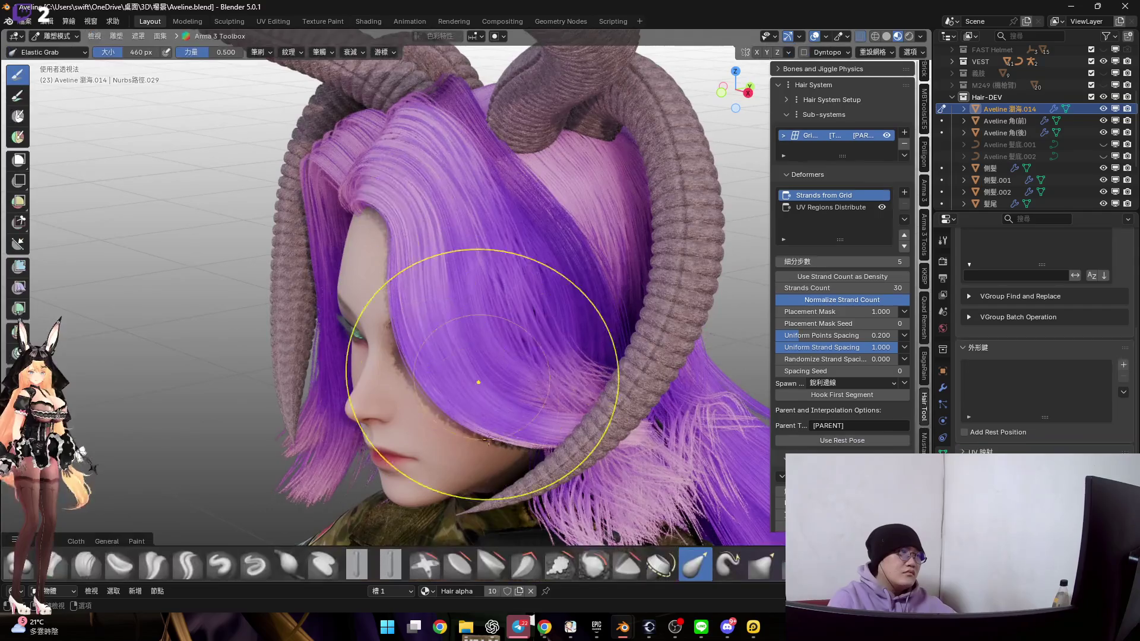
{"action": "left_click", "coordinate": [601, 566]}
{"action": "mouse_move", "coordinate": [451, 267]}
{"action": "middle_mouse_down"}
{"action": "mouse_move", "coordinate": [482, 345]}
{"action": "mouse_move", "coordinate": [452, 307]}
{"action": "middle_mouse_up"}
{"action": "right_click", "coordinate": [482, 345]}
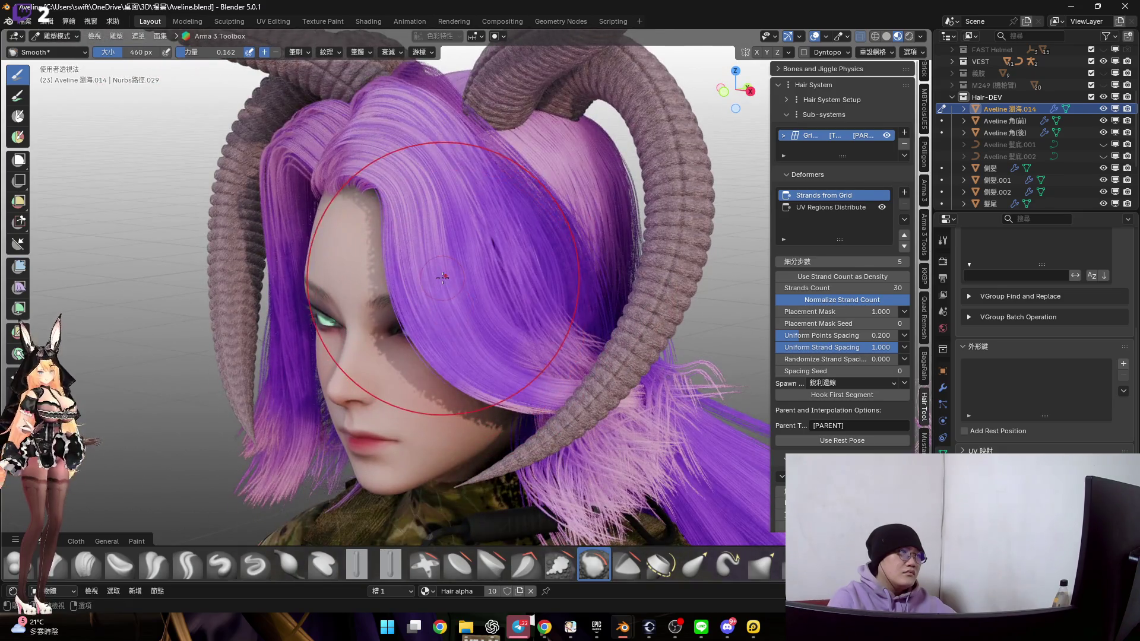
{"action": "key", "text": "Tab"}
{"action": "key", "text": "ctrl+e"}
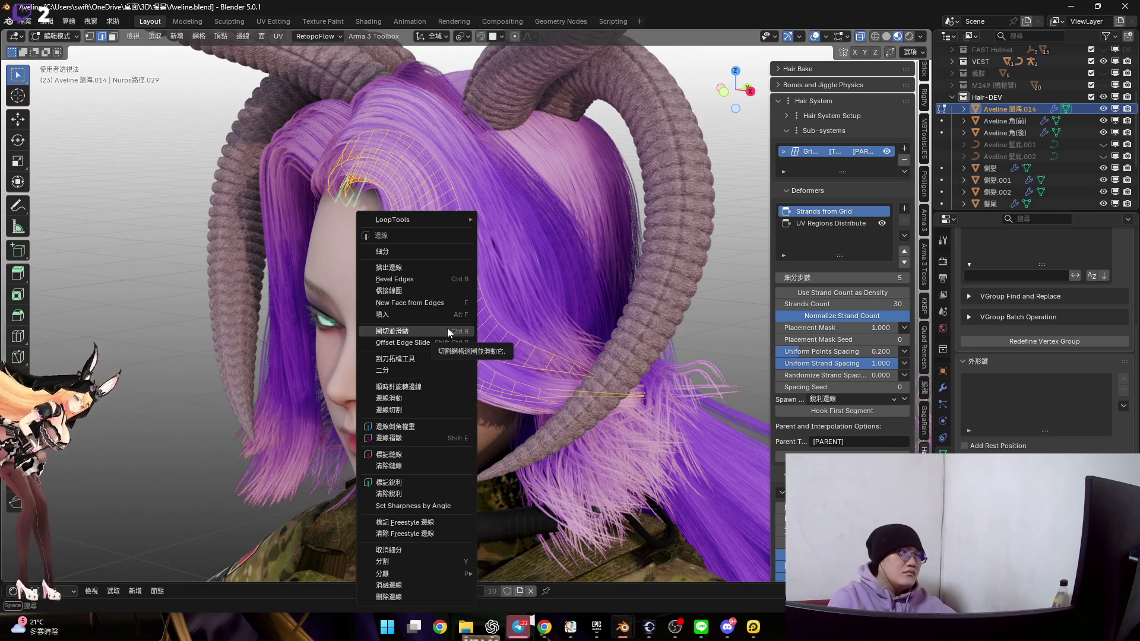
Start a loop cut on the hair strip, return to Sculpt Mode, and switch to see-through Solid shading
{"action": "left_click", "coordinate": [447, 331]}
{"action": "scroll", "coordinate": [533, 275], "scroll_direction": "up", "scroll_amount": 4}
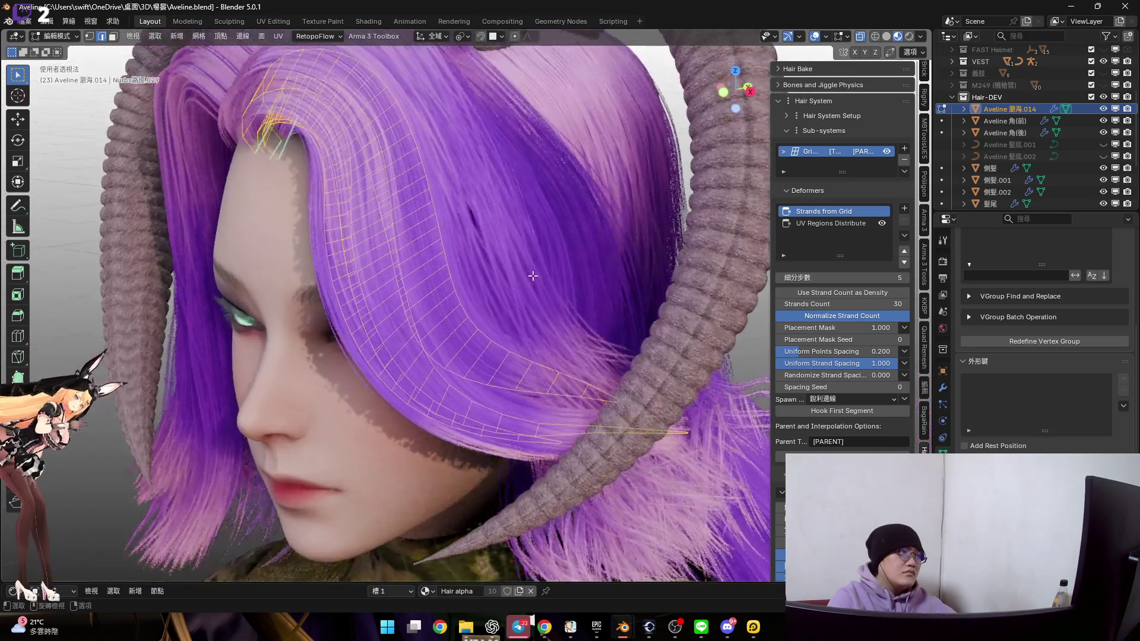
{"action": "key", "text": "ctrl+Tab"}
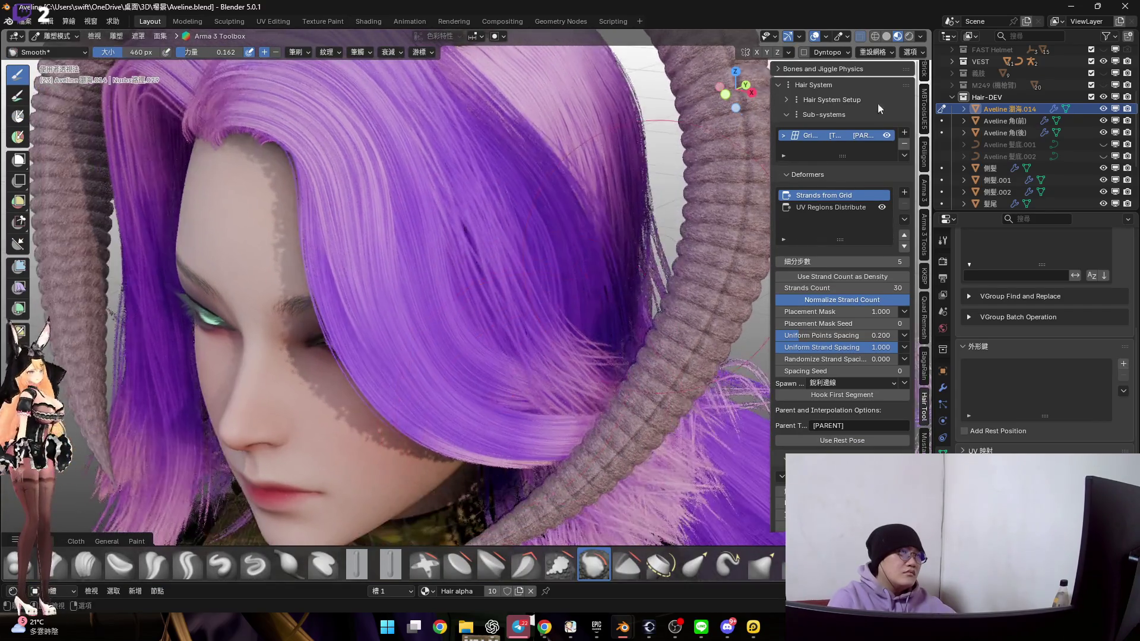
{"action": "left_click", "coordinate": [886, 36]}
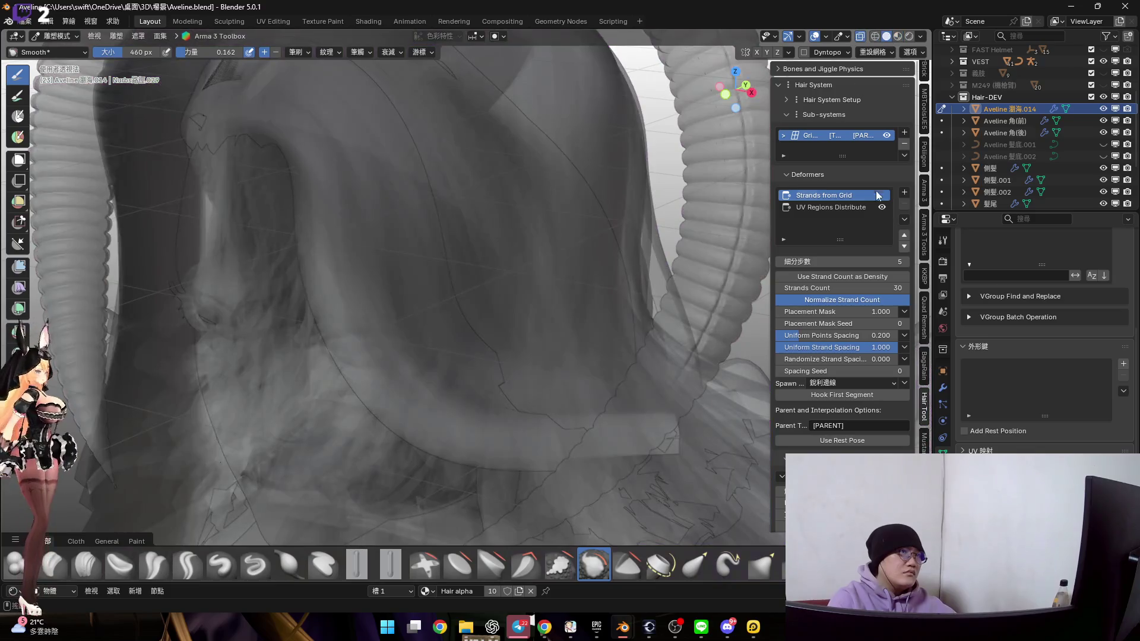
Turn off see-through viewing and shrink the brush to about 212 px
{"action": "left_click", "coordinate": [860, 35]}
{"action": "left_click", "coordinate": [886, 135]}
{"action": "mouse_move", "coordinate": [427, 296]}
{"action": "middle_mouse_down"}
{"action": "mouse_move", "coordinate": [361, 199]}
{"action": "mouse_move", "coordinate": [382, 267]}
{"action": "middle_mouse_up"}
{"action": "key", "text": "bracketleft"}
{"action": "key", "text": "bracketleft"}
{"action": "key", "text": "bracketleft"}
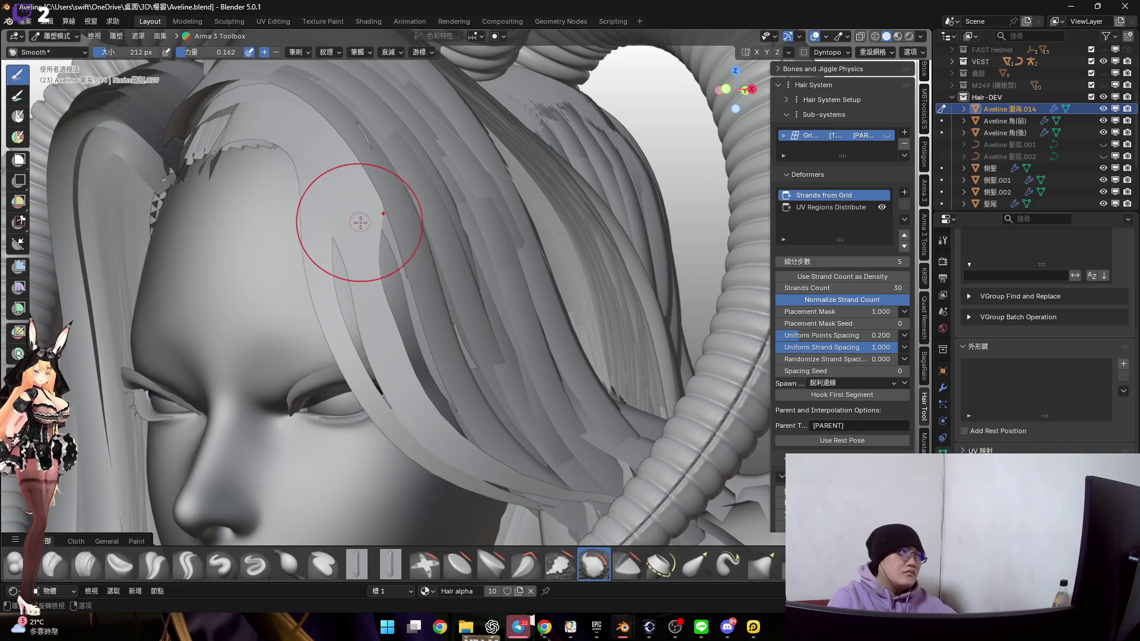
{"action": "scroll", "coordinate": [350, 226], "scroll_direction": "down", "scroll_amount": 5}
{"action": "scroll", "coordinate": [488, 339], "scroll_direction": "down", "scroll_amount": 3}
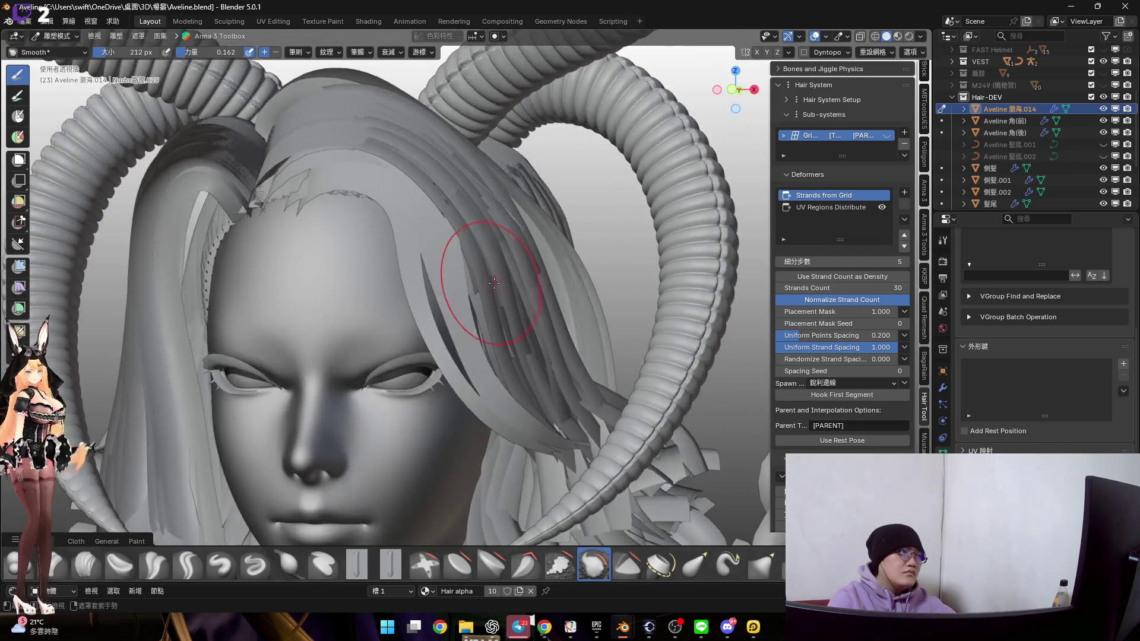
Briefly view the forehead strip in Edit Mode, then return to Sculpt Mode via the mode menu
{"action": "key", "text": "Tab"}
{"action": "scroll", "coordinate": [492, 303], "scroll_direction": "up", "scroll_amount": 6}
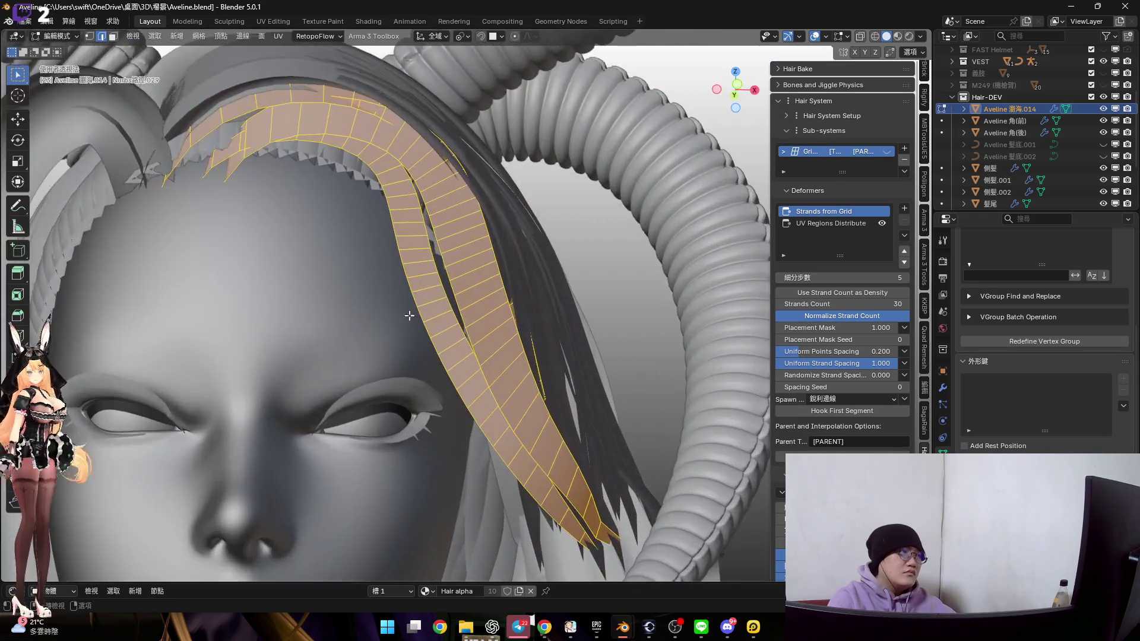
{"action": "mouse_move", "coordinate": [451, 300]}
{"action": "middle_mouse_down"}
{"action": "mouse_move", "coordinate": [423, 298]}
{"action": "mouse_move", "coordinate": [453, 254]}
{"action": "middle_mouse_up"}
{"action": "key", "text": "ctrl+Tab"}
{"action": "left_click", "coordinate": [452, 349]}
{"action": "scroll", "coordinate": [452, 349], "scroll_direction": "up", "scroll_amount": 3}
{"action": "middle_click_drag", "start_coordinate": [452, 349], "coordinate": [423, 214]}
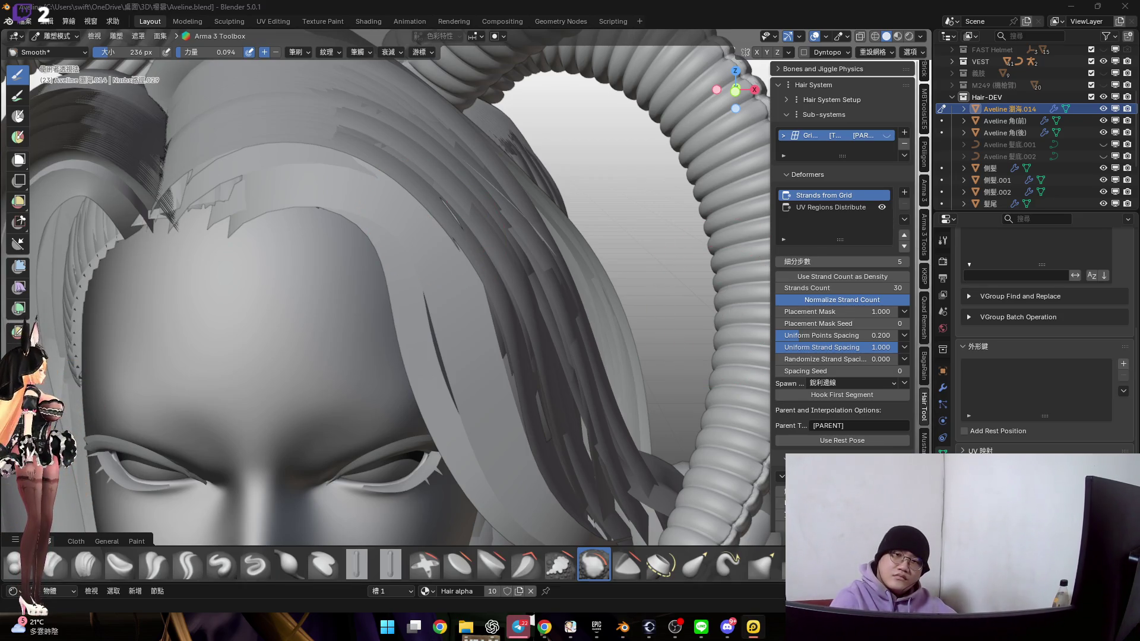
Zoom and orbit closely around the bangs along the forehead
{"action": "mouse_move", "coordinate": [471, 293]}
{"action": "middle_mouse_down"}
{"action": "mouse_move", "coordinate": [407, 267]}
{"action": "mouse_move", "coordinate": [397, 275]}
{"action": "mouse_move", "coordinate": [425, 249]}
{"action": "middle_mouse_up"}
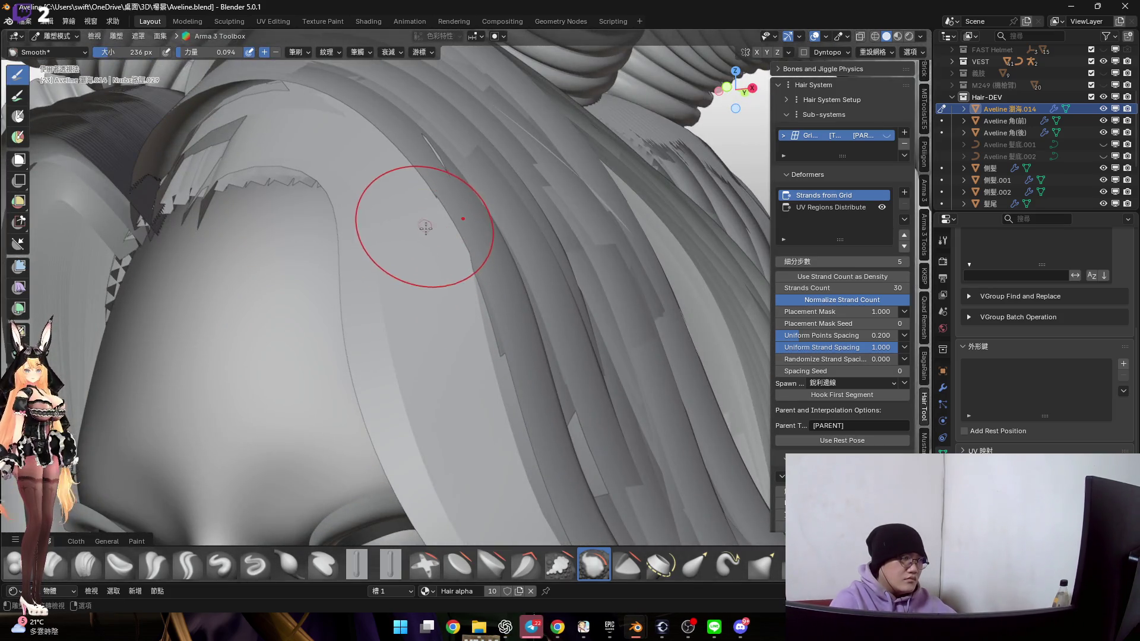
{"action": "scroll", "coordinate": [410, 267], "scroll_direction": "down", "scroll_amount": 3}
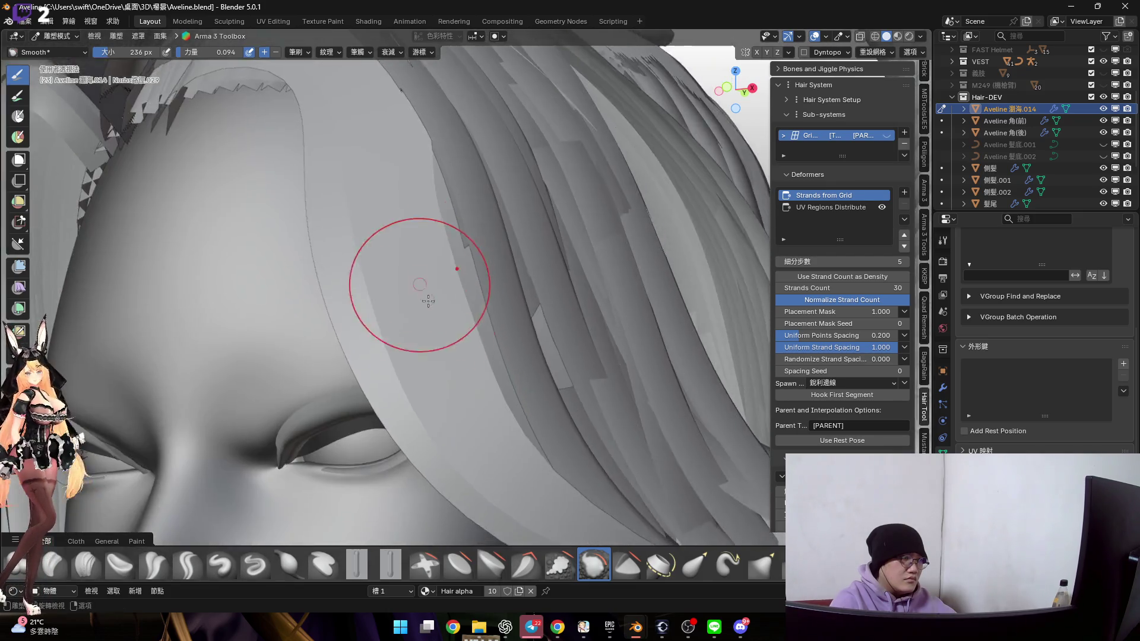
{"action": "middle_click_drag", "start_coordinate": [420, 214], "coordinate": [432, 297], "text": "shift"}
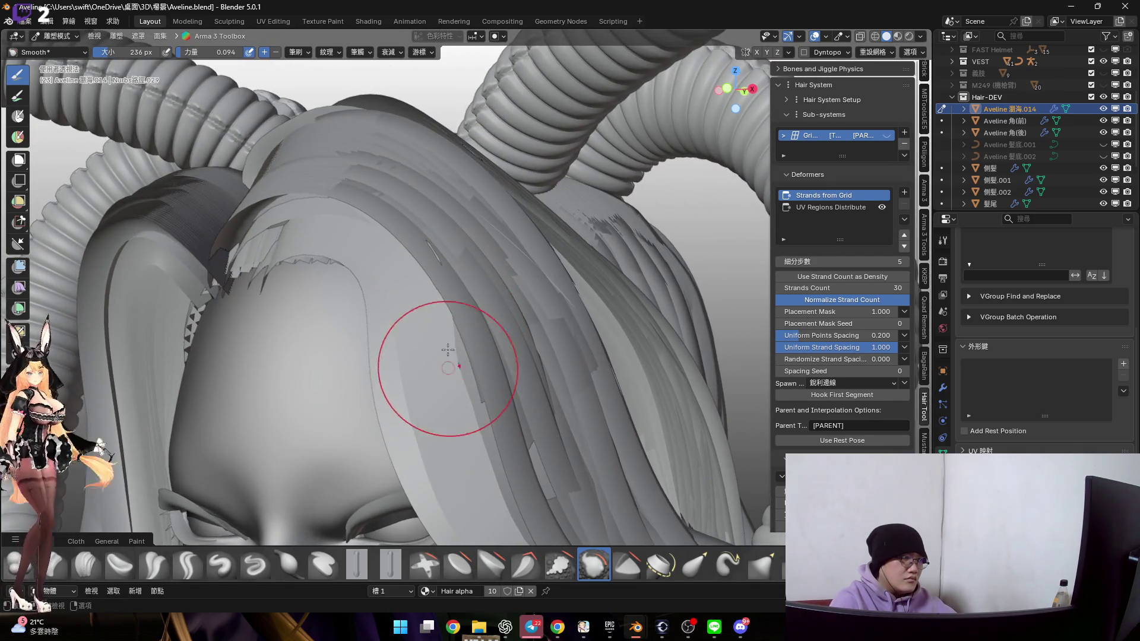
{"action": "scroll", "coordinate": [438, 356], "scroll_direction": "up", "scroll_amount": 1}
{"action": "middle_click_drag", "start_coordinate": [437, 338], "coordinate": [433, 301], "text": "shift"}
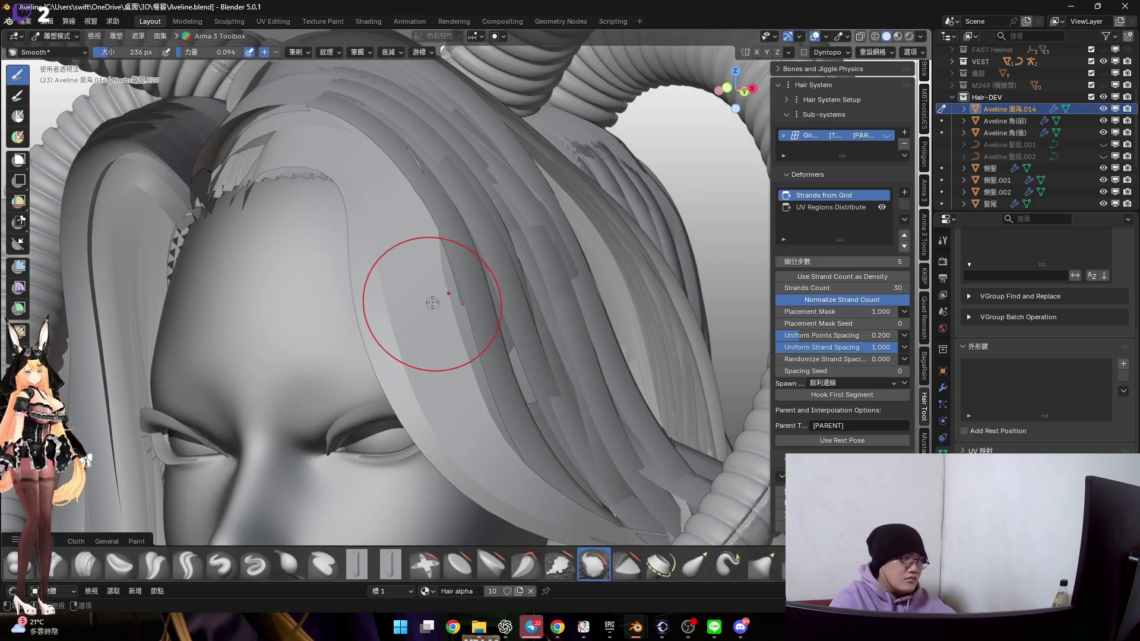
{"action": "scroll", "coordinate": [442, 331], "scroll_direction": "down", "scroll_amount": 1}
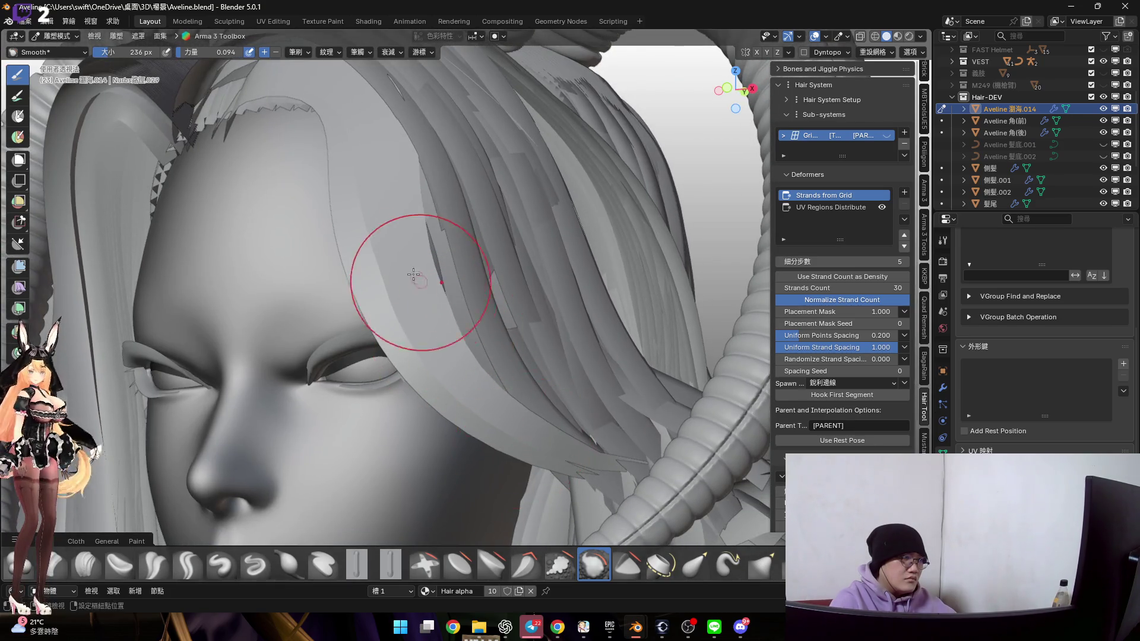
{"action": "scroll", "coordinate": [428, 270], "scroll_direction": "up", "scroll_amount": 1}
{"action": "scroll", "coordinate": [463, 469], "scroll_direction": "down", "scroll_amount": 2}
{"action": "scroll", "coordinate": [419, 331], "scroll_direction": "up", "scroll_amount": 1}
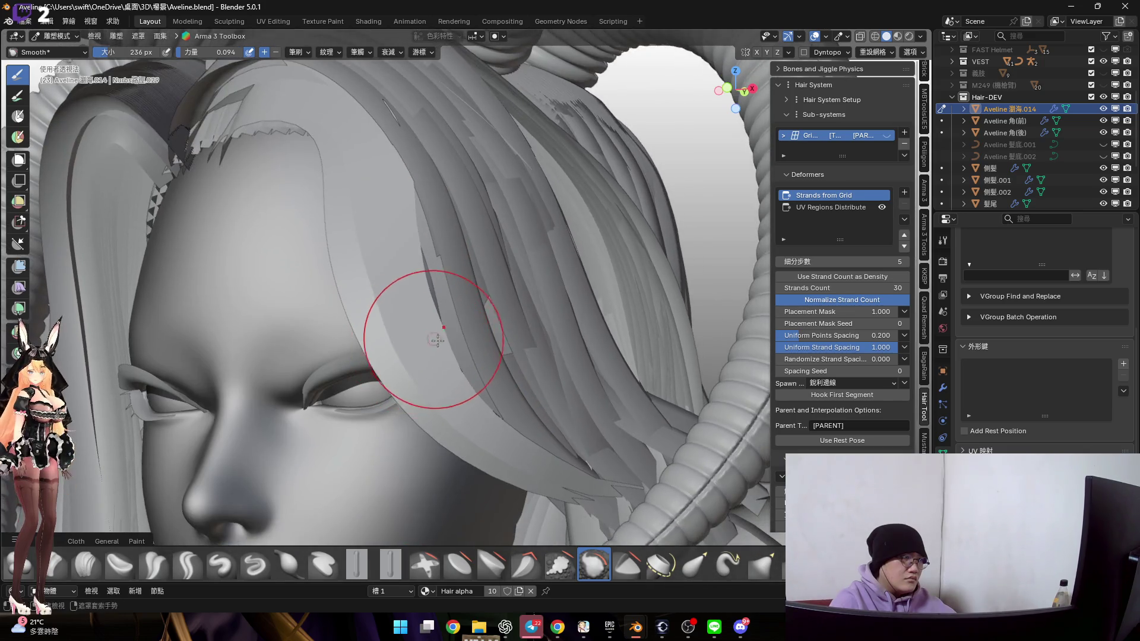
{"action": "scroll", "coordinate": [448, 308], "scroll_direction": "up", "scroll_amount": 1}
{"action": "scroll", "coordinate": [409, 294], "scroll_direction": "down", "scroll_amount": 1}
{"action": "scroll", "coordinate": [386, 308], "scroll_direction": "up", "scroll_amount": 2}
Orbit in on the eye and hair strands, then open the Ctrl+Tab mode pie menu
{"action": "middle_click_drag", "start_coordinate": [386, 309], "coordinate": [374, 331]}
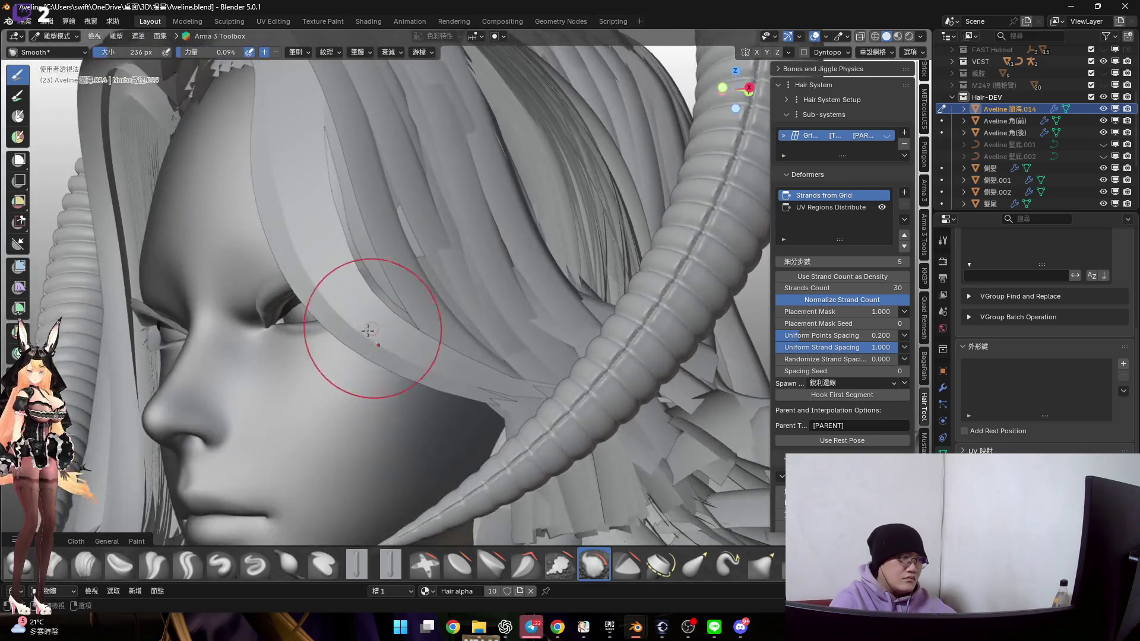
{"action": "scroll", "coordinate": [356, 293], "scroll_direction": "down", "scroll_amount": 2}
{"action": "scroll", "coordinate": [350, 280], "scroll_direction": "up", "scroll_amount": 2}
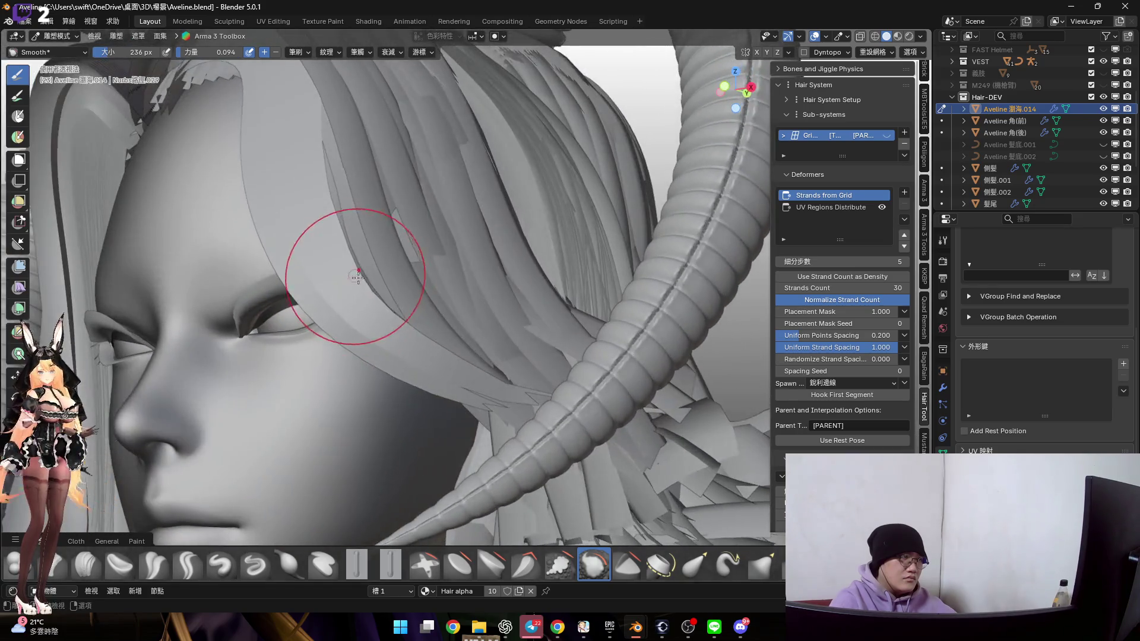
{"action": "scroll", "coordinate": [425, 341], "scroll_direction": "down", "scroll_amount": 2}
{"action": "mouse_move", "coordinate": [374, 300]}
{"action": "middle_mouse_down"}
{"action": "mouse_move", "coordinate": [475, 315]}
{"action": "mouse_move", "coordinate": [407, 284]}
{"action": "middle_mouse_up"}
{"action": "scroll", "coordinate": [491, 321], "scroll_direction": "up", "scroll_amount": 3}
{"action": "scroll", "coordinate": [491, 322], "scroll_direction": "down", "scroll_amount": 2}
{"action": "key", "text": "ctrl+Tab"}
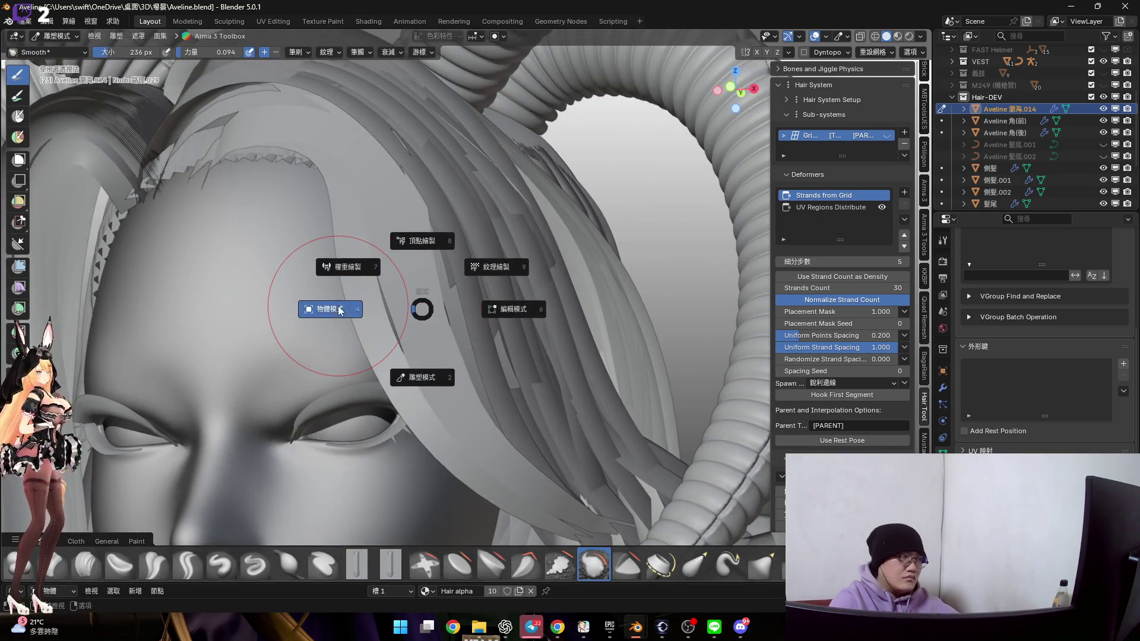
Return the hair to Object Mode and show it in Material Preview with its purple material
{"action": "left_click", "coordinate": [338, 306]}
{"action": "left_click", "coordinate": [897, 37]}
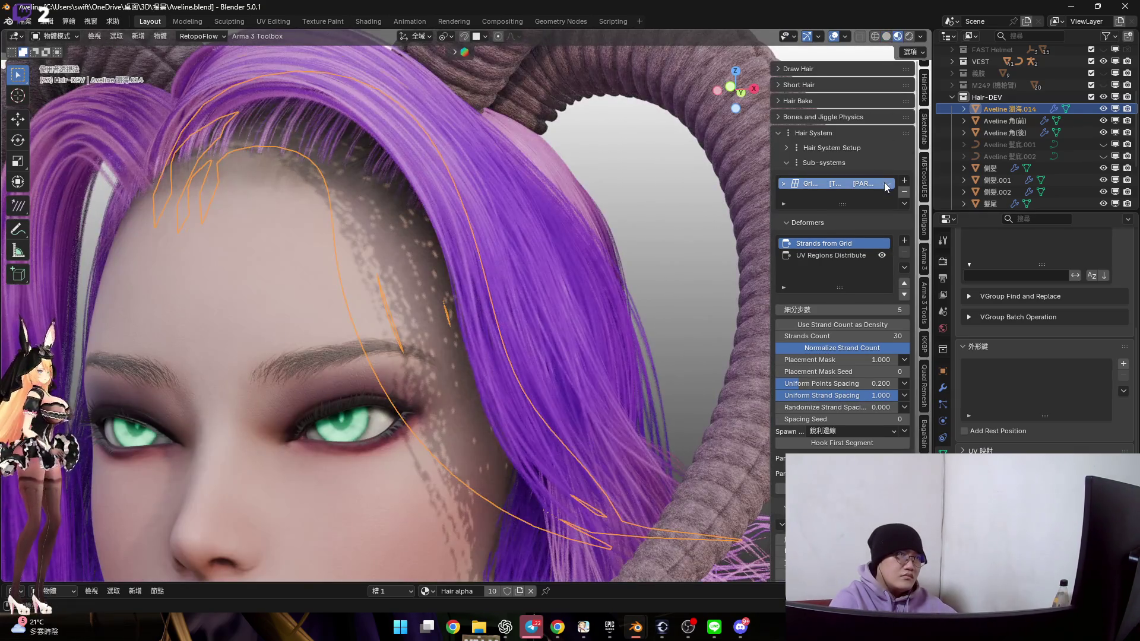
{"action": "scroll", "coordinate": [468, 313], "scroll_direction": "down", "scroll_amount": 3}
{"action": "middle_click_drag", "start_coordinate": [458, 271], "coordinate": [680, 379]}
{"action": "key", "text": "alt+a"}
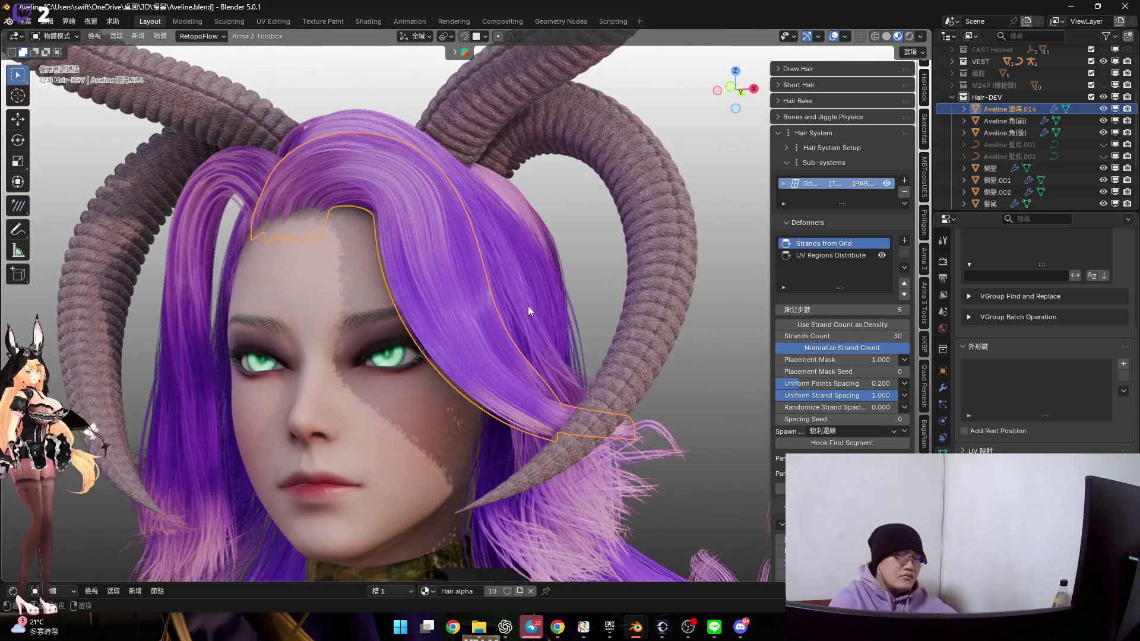
Select the bangs hair object from a side profile and enter Sculpt Mode on it
{"action": "scroll", "coordinate": [467, 282], "scroll_direction": "up", "scroll_amount": 3}
{"action": "mouse_move", "coordinate": [468, 288]}
{"action": "middle_mouse_down"}
{"action": "mouse_move", "coordinate": [440, 292]}
{"action": "mouse_move", "coordinate": [444, 313]}
{"action": "mouse_move", "coordinate": [354, 302]}
{"action": "mouse_move", "coordinate": [466, 304]}
{"action": "mouse_move", "coordinate": [440, 303]}
{"action": "mouse_move", "coordinate": [484, 330]}
{"action": "mouse_move", "coordinate": [558, 336]}
{"action": "mouse_move", "coordinate": [430, 333]}
{"action": "mouse_move", "coordinate": [451, 337]}
{"action": "middle_mouse_up"}
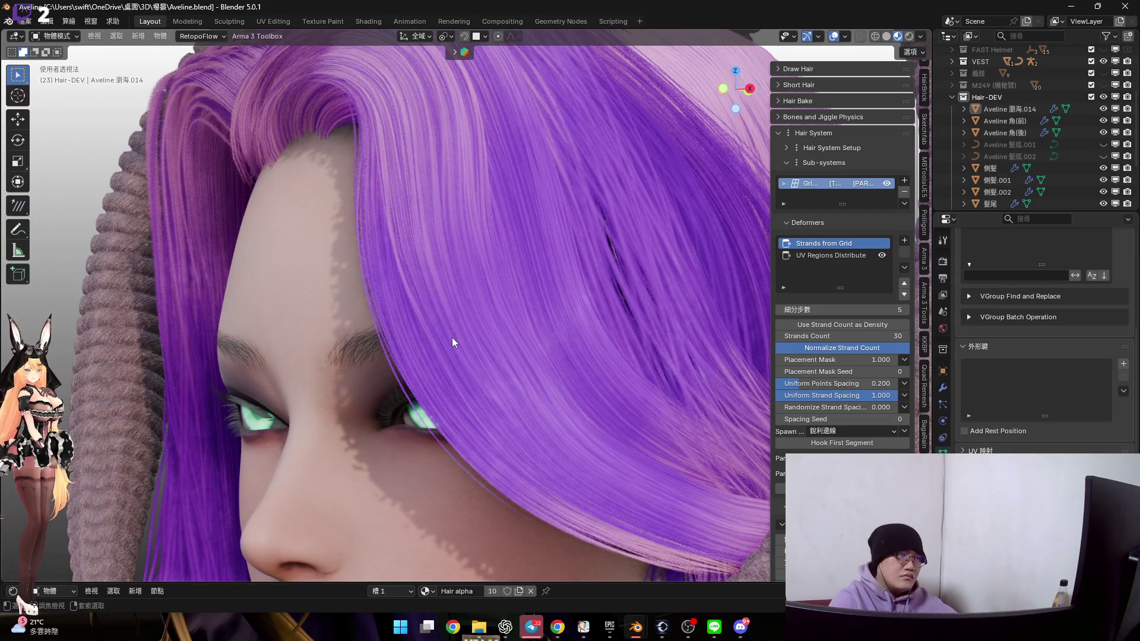
{"action": "left_click", "coordinate": [450, 337]}
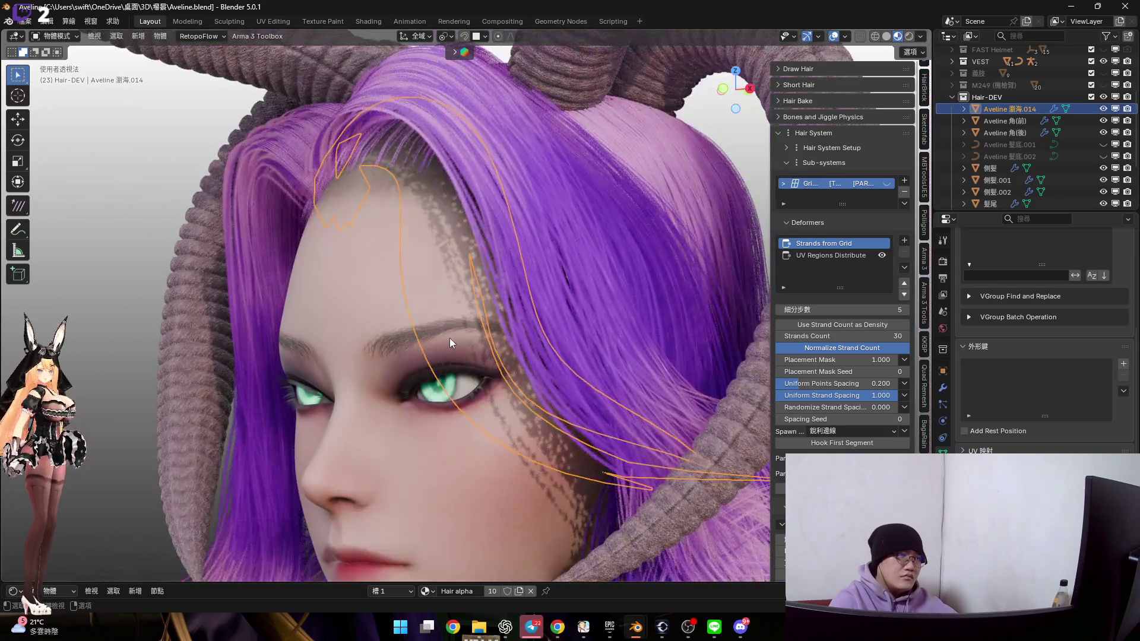
{"action": "scroll", "coordinate": [490, 340], "scroll_direction": "up", "scroll_amount": 2}
{"action": "key", "text": "ctrl+Tab"}
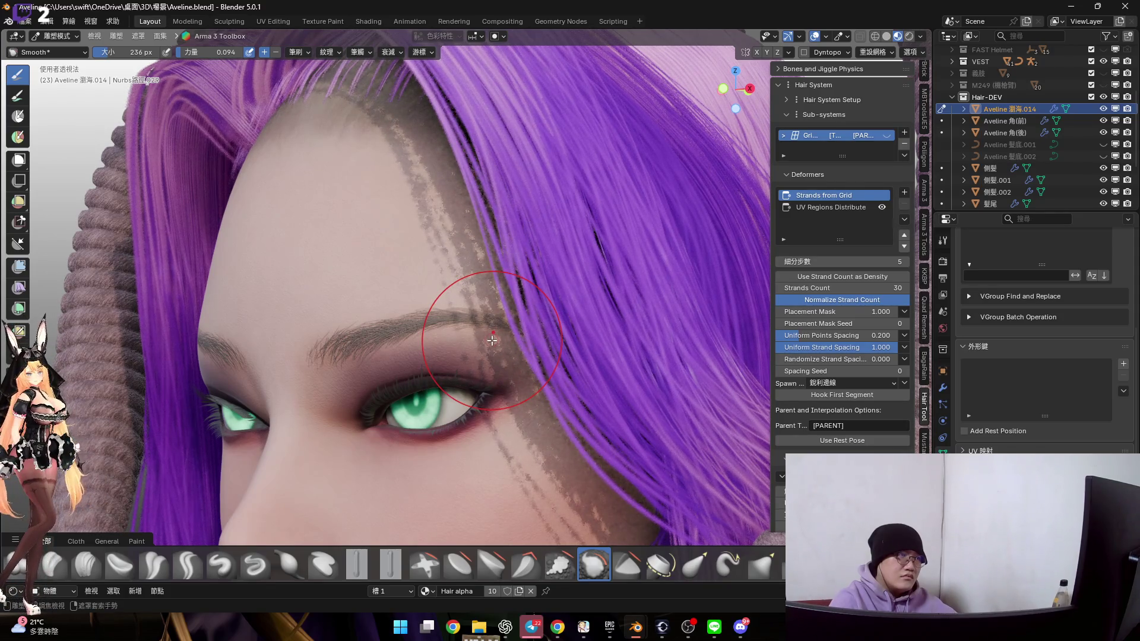
Orbit around the face to frame the bangs along the forehead hairline
{"action": "scroll", "coordinate": [483, 362], "scroll_direction": "down", "scroll_amount": 3}
{"action": "mouse_move", "coordinate": [483, 361]}
{"action": "middle_mouse_down"}
{"action": "mouse_move", "coordinate": [509, 380]}
{"action": "mouse_move", "coordinate": [530, 362]}
{"action": "middle_mouse_up"}
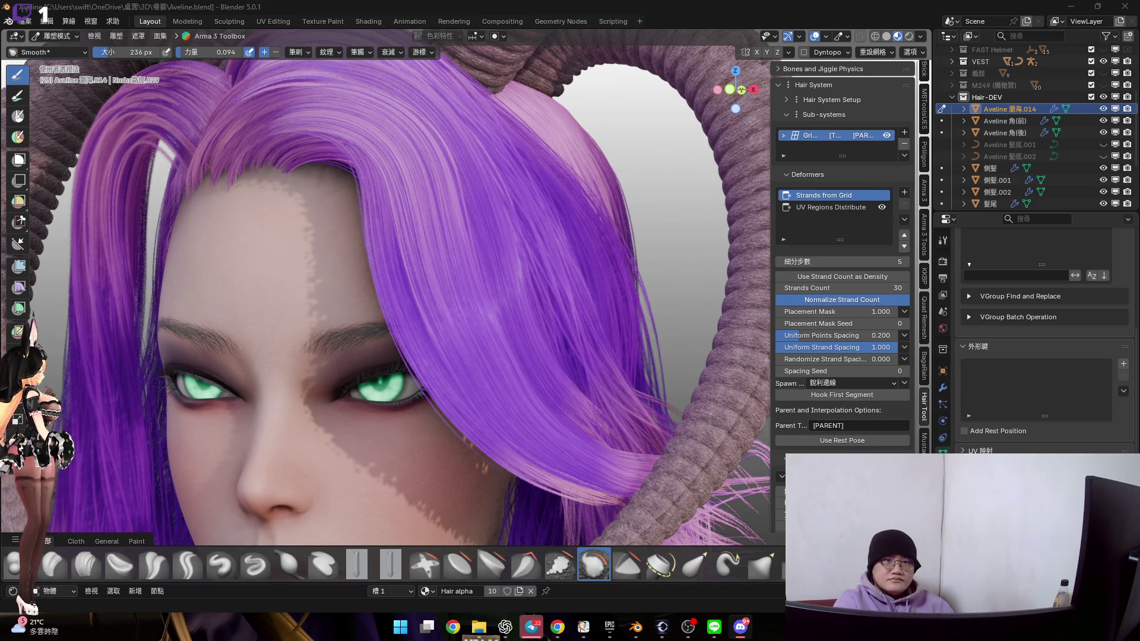
Switch to the Elastic Grab brush and enlarge it to 412 px
{"action": "mouse_move", "coordinate": [539, 337]}
{"action": "middle_mouse_down", "text": "shift"}
{"action": "mouse_move", "coordinate": [528, 299]}
{"action": "mouse_move", "coordinate": [469, 337]}
{"action": "mouse_move", "coordinate": [604, 343]}
{"action": "mouse_move", "coordinate": [570, 347]}
{"action": "middle_mouse_up", "text": "shift"}
{"action": "scroll", "coordinate": [527, 299], "scroll_direction": "down", "scroll_amount": 4}
{"action": "key", "text": "g"}
{"action": "scroll", "coordinate": [570, 347], "scroll_direction": "up", "scroll_amount": 2}
{"action": "key", "text": "f"}
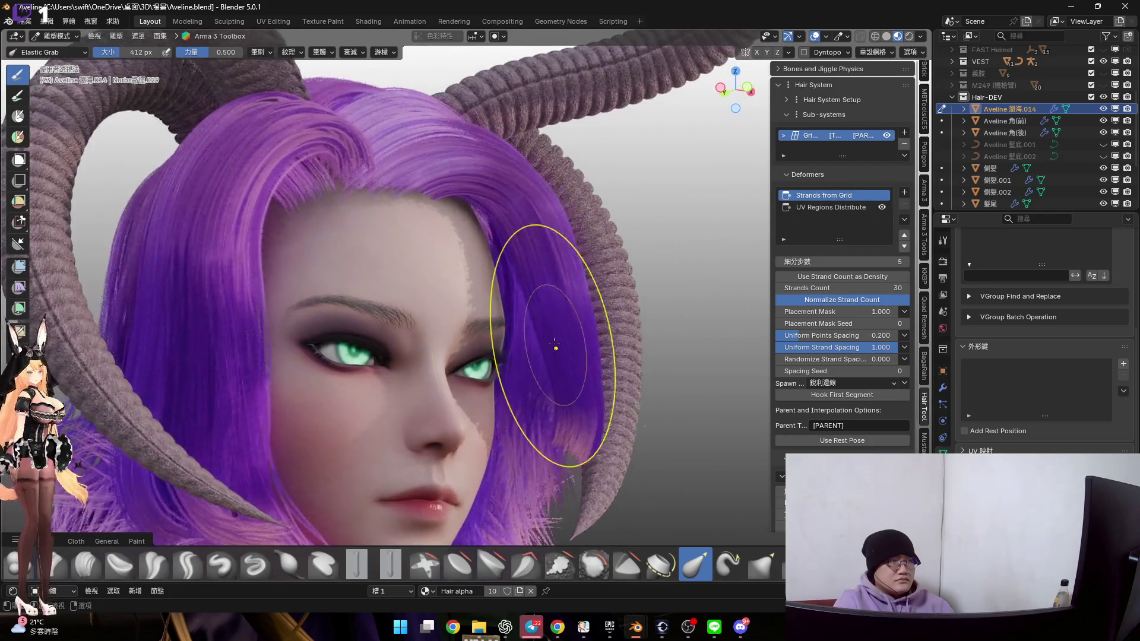
{"action": "left_click", "coordinate": [562, 345]}
{"action": "left_click", "coordinate": [562, 345]}
Pull the temple strands upward and shift the strands near the ear and beside the face
{"action": "mouse_move", "coordinate": [476, 380]}
{"action": "middle_mouse_down"}
{"action": "mouse_move", "coordinate": [547, 311]}
{"action": "mouse_move", "coordinate": [534, 300]}
{"action": "middle_mouse_up"}
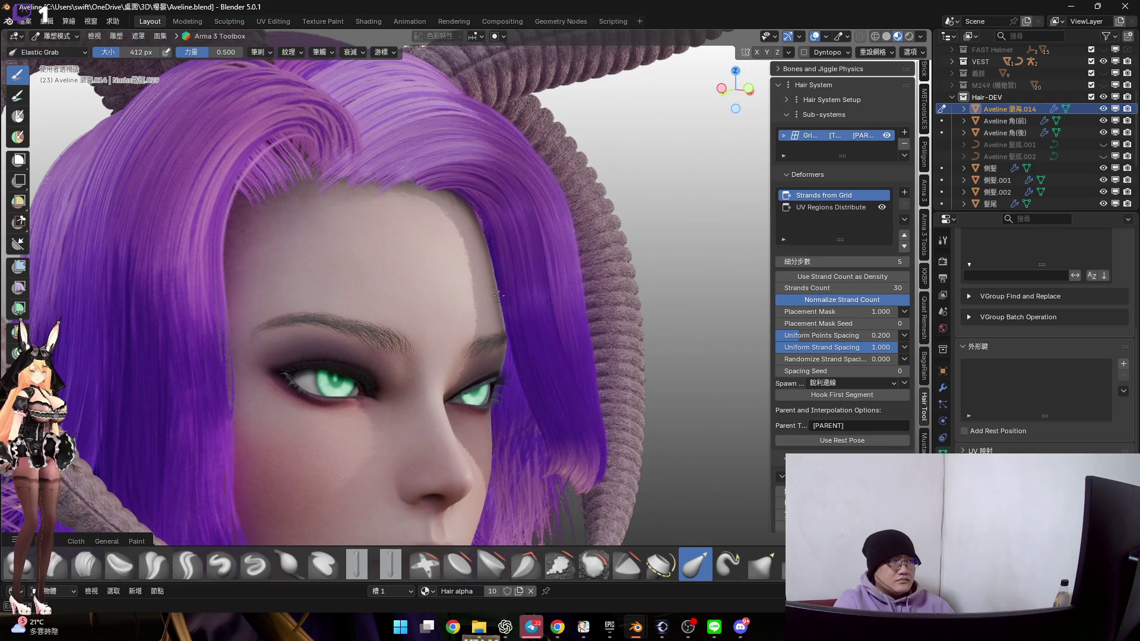
{"action": "left_click_drag", "start_coordinate": [499, 296], "coordinate": [510, 228]}
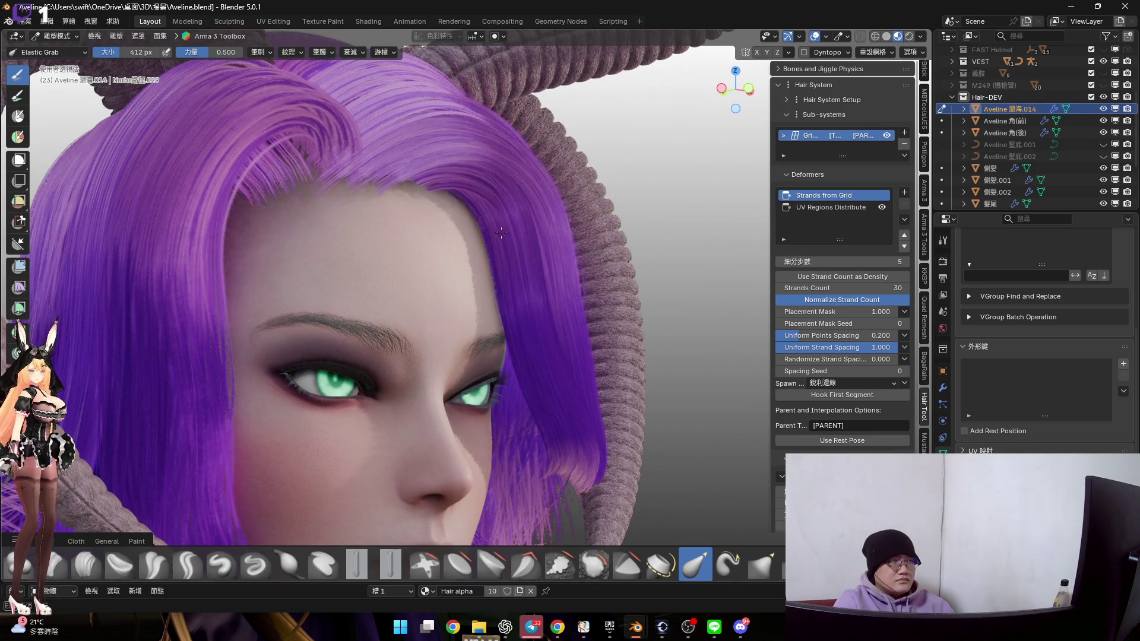
{"action": "middle_click_drag", "start_coordinate": [501, 233], "coordinate": [534, 309]}
{"action": "left_click_drag", "start_coordinate": [563, 357], "coordinate": [542, 360]}
{"action": "middle_click_drag", "start_coordinate": [490, 372], "coordinate": [534, 336]}
{"action": "left_click_drag", "start_coordinate": [535, 336], "coordinate": [550, 350]}
{"action": "middle_click_drag", "start_coordinate": [550, 350], "coordinate": [507, 372]}
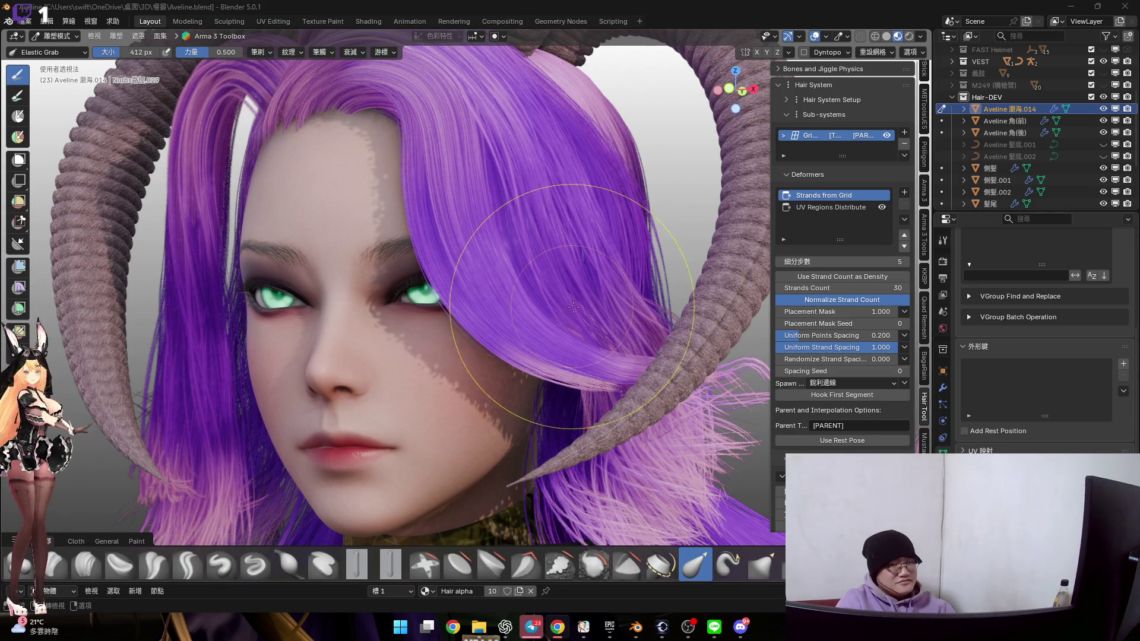
Reshape the strands over the right eye and check the result in front view
{"action": "middle_click_drag", "start_coordinate": [598, 318], "coordinate": [625, 333], "text": "shift"}
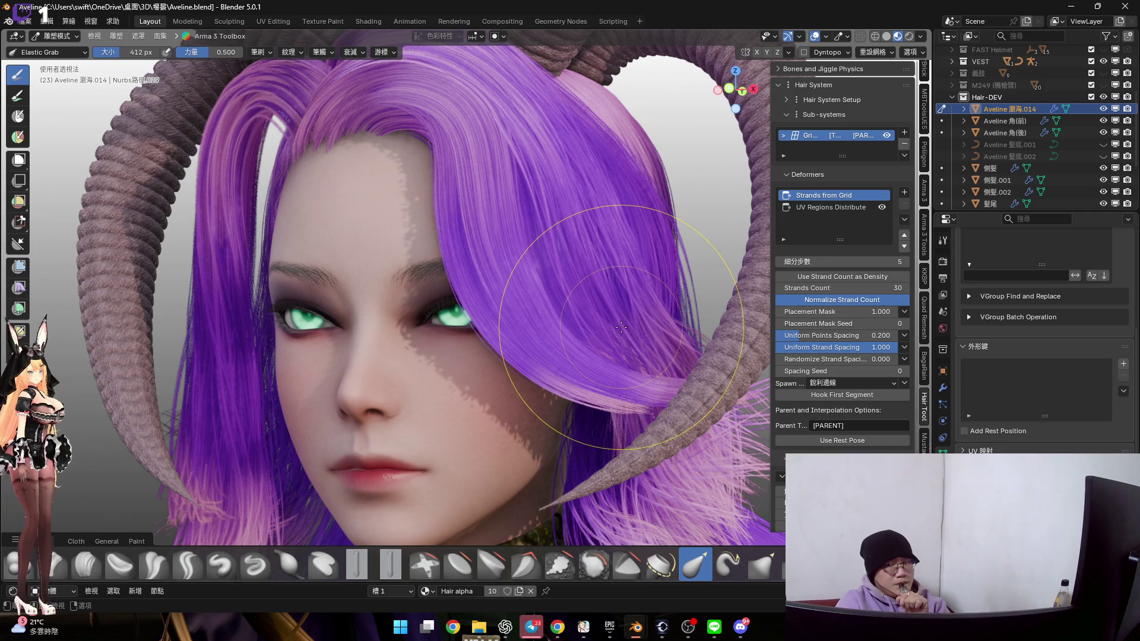
{"action": "mouse_move", "coordinate": [540, 339]}
{"action": "left_mouse_down"}
{"action": "mouse_move", "coordinate": [547, 347]}
{"action": "mouse_move", "coordinate": [523, 341]}
{"action": "mouse_move", "coordinate": [546, 322]}
{"action": "left_mouse_up"}
{"action": "mouse_move", "coordinate": [545, 323]}
{"action": "middle_mouse_down"}
{"action": "mouse_move", "coordinate": [564, 297]}
{"action": "mouse_move", "coordinate": [509, 344]}
{"action": "mouse_move", "coordinate": [481, 303]}
{"action": "mouse_move", "coordinate": [526, 321]}
{"action": "middle_mouse_up"}
{"action": "key", "text": "KP_1"}
{"action": "scroll", "coordinate": [537, 319], "scroll_direction": "up", "scroll_amount": 3}
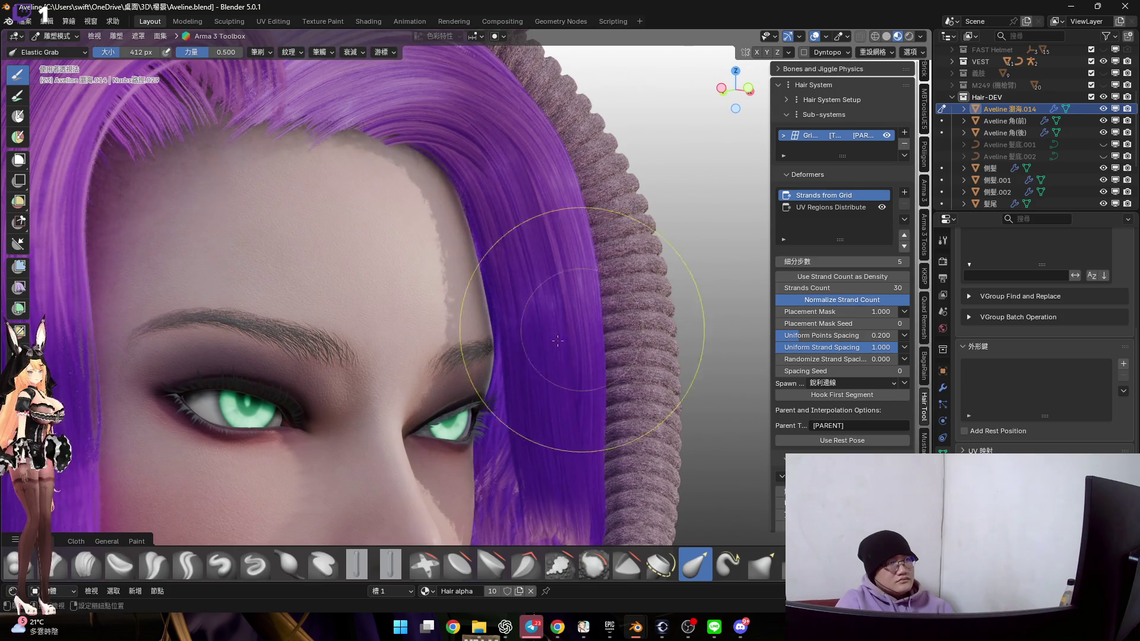
{"action": "scroll", "coordinate": [558, 340], "scroll_direction": "down", "scroll_amount": 3, "text": "shift"}
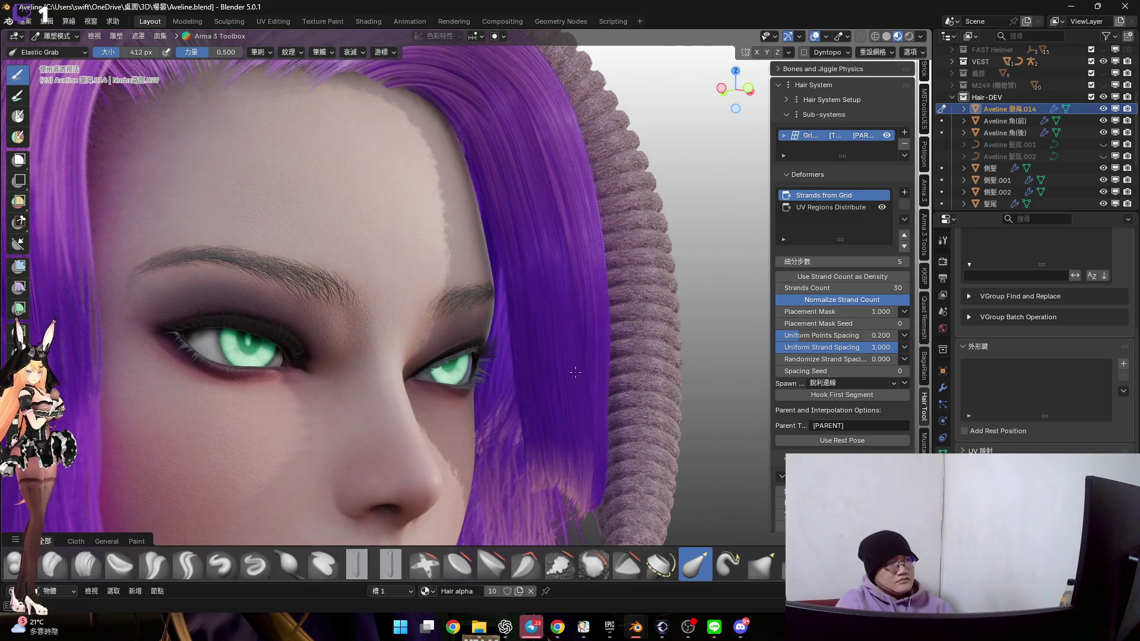
{"action": "mouse_move", "coordinate": [584, 378]}
{"action": "middle_mouse_down"}
{"action": "mouse_move", "coordinate": [583, 345]}
{"action": "mouse_move", "coordinate": [554, 361]}
{"action": "mouse_move", "coordinate": [606, 381]}
{"action": "mouse_move", "coordinate": [607, 413]}
{"action": "mouse_move", "coordinate": [593, 371]}
{"action": "mouse_move", "coordinate": [587, 393]}
{"action": "mouse_move", "coordinate": [570, 356]}
{"action": "mouse_move", "coordinate": [503, 291]}
{"action": "mouse_move", "coordinate": [622, 353]}
{"action": "middle_mouse_up"}
Drag the fringe's lower edge with Elastic Grab so it curls down along the temple
{"action": "key", "text": "ctrl+Tab"}
{"action": "mouse_move", "coordinate": [525, 344]}
{"action": "middle_mouse_down"}
{"action": "mouse_move", "coordinate": [471, 322]}
{"action": "mouse_move", "coordinate": [567, 341]}
{"action": "mouse_move", "coordinate": [470, 326]}
{"action": "mouse_move", "coordinate": [468, 301]}
{"action": "mouse_move", "coordinate": [472, 347]}
{"action": "mouse_move", "coordinate": [463, 327]}
{"action": "mouse_move", "coordinate": [456, 356]}
{"action": "mouse_move", "coordinate": [531, 321]}
{"action": "mouse_move", "coordinate": [546, 261]}
{"action": "mouse_move", "coordinate": [608, 301]}
{"action": "middle_mouse_up"}
{"action": "mouse_move", "coordinate": [609, 300]}
{"action": "left_mouse_down"}
{"action": "mouse_move", "coordinate": [572, 279]}
{"action": "mouse_move", "coordinate": [582, 245]}
{"action": "mouse_move", "coordinate": [625, 269]}
{"action": "left_mouse_up"}
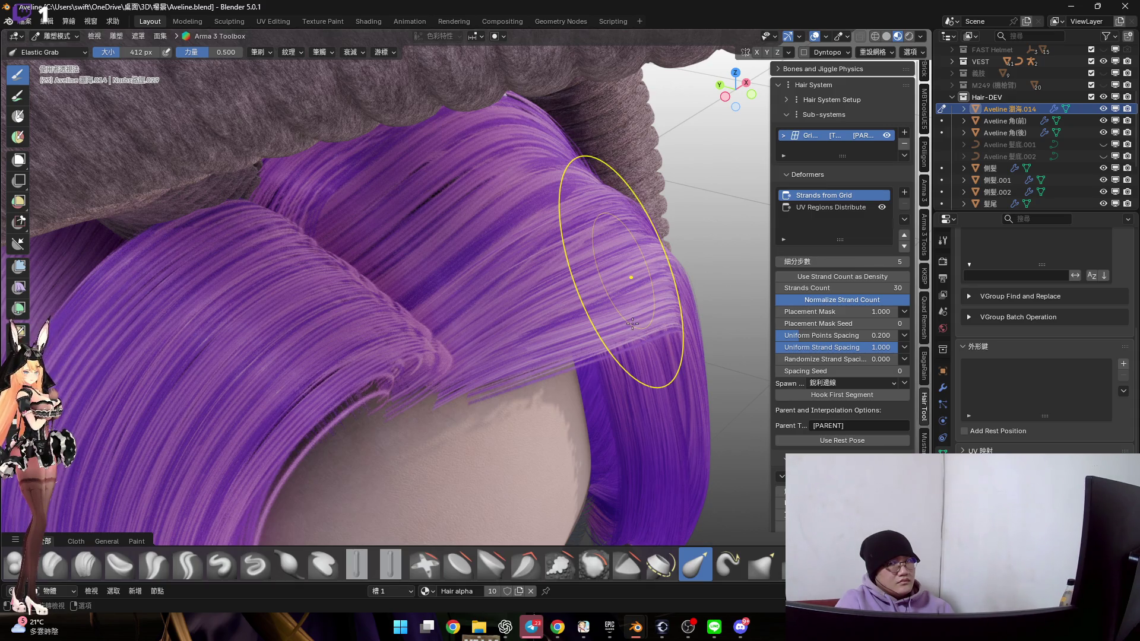
Reveal the hidden hair curves in Edit Mode and return to Sculpt Mode
{"action": "key", "text": "Tab"}
{"action": "scroll", "coordinate": [629, 325], "scroll_direction": "down", "scroll_amount": 3}
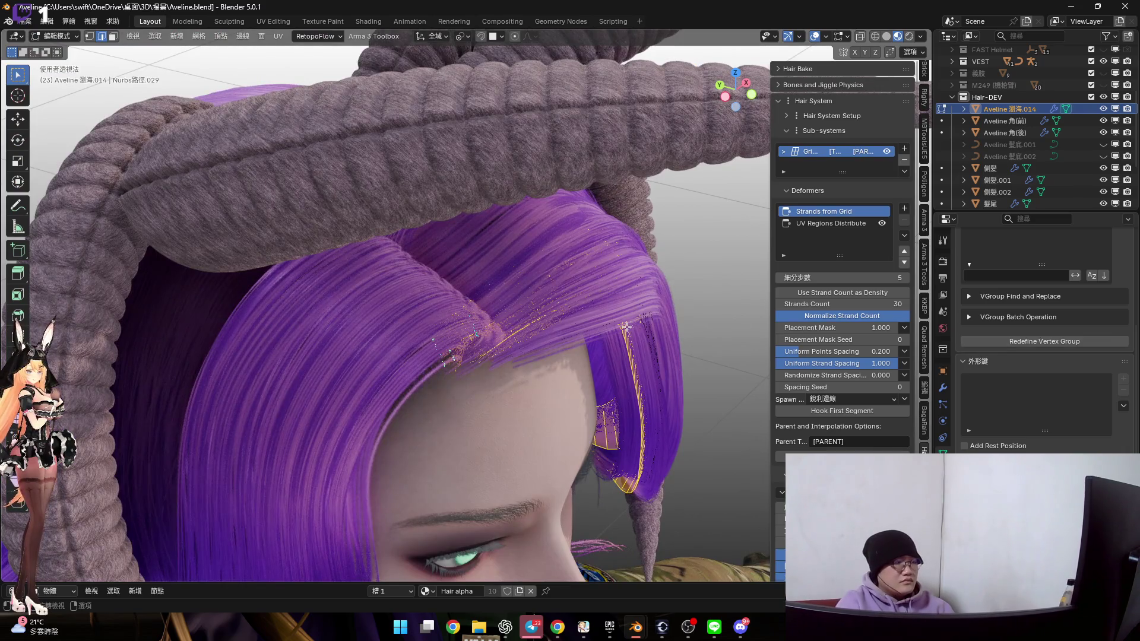
{"action": "key", "text": "alt+h"}
{"action": "key", "text": "Tab"}
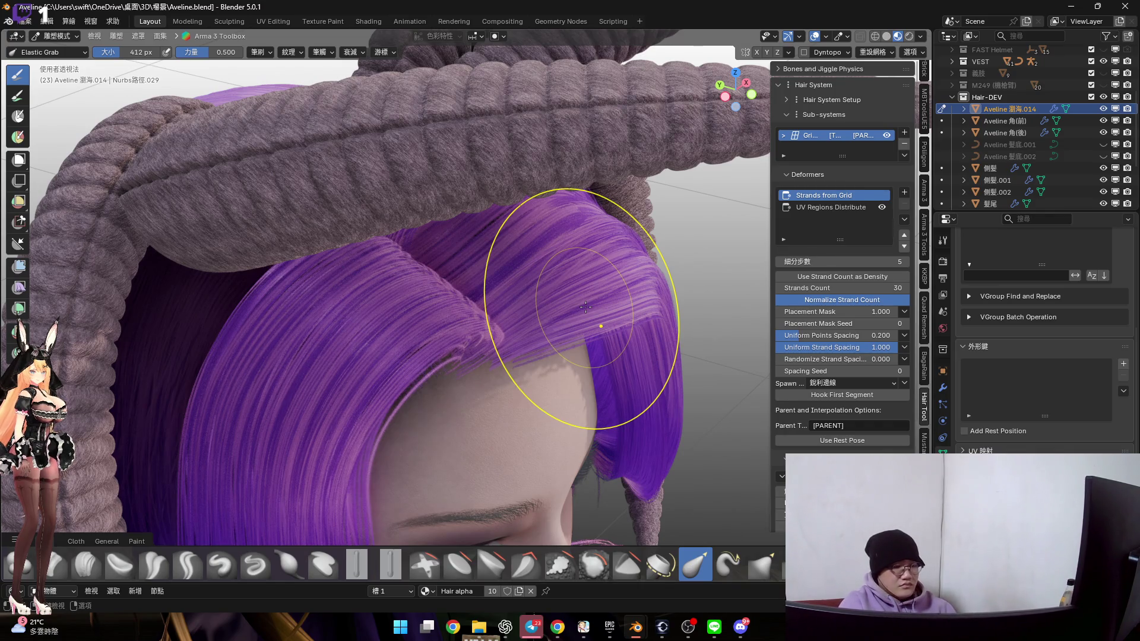
Pull the bang strands at the hairline up and to the left with Elastic Grab
{"action": "scroll", "coordinate": [534, 314], "scroll_direction": "up", "scroll_amount": 5}
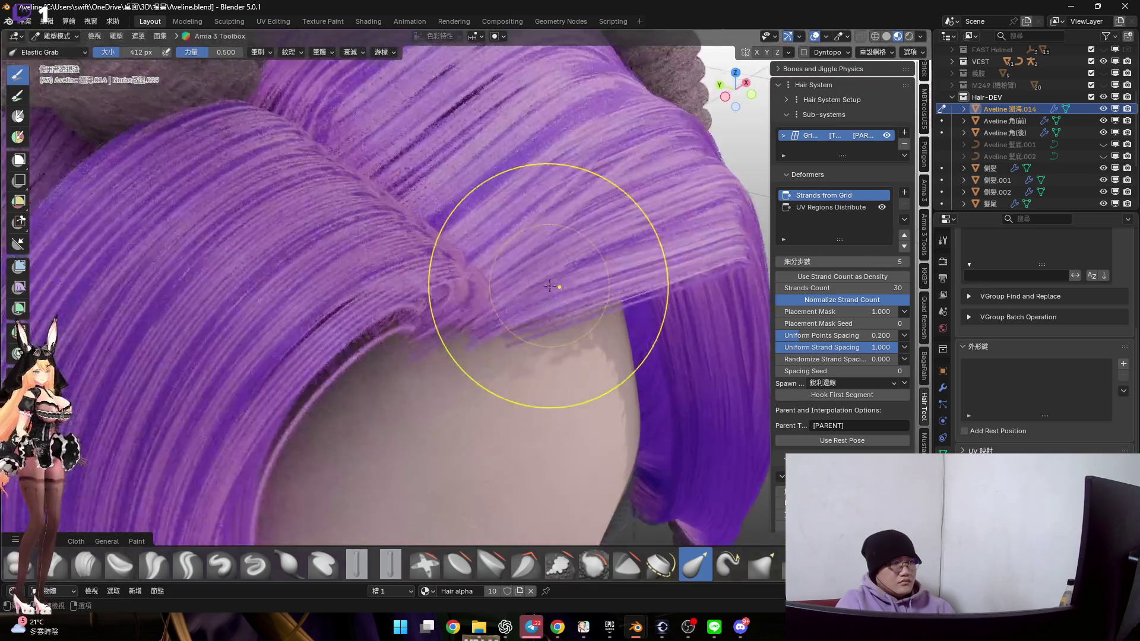
{"action": "mouse_move", "coordinate": [488, 328]}
{"action": "left_mouse_down"}
{"action": "mouse_move", "coordinate": [442, 267]}
{"action": "mouse_move", "coordinate": [403, 253]}
{"action": "left_mouse_up"}
{"action": "mouse_move", "coordinate": [403, 252]}
{"action": "middle_mouse_down"}
{"action": "mouse_move", "coordinate": [504, 292]}
{"action": "mouse_move", "coordinate": [516, 338]}
{"action": "middle_mouse_up"}
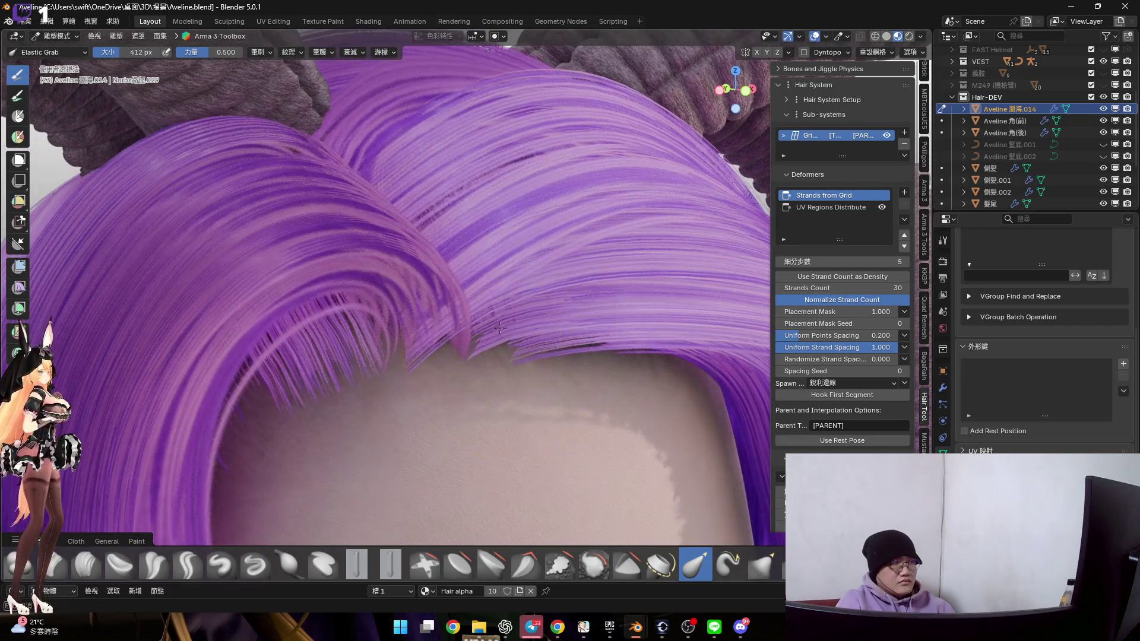
{"action": "left_click_drag", "start_coordinate": [500, 328], "coordinate": [488, 316]}
{"action": "mouse_move", "coordinate": [545, 343]}
{"action": "middle_mouse_down"}
{"action": "mouse_move", "coordinate": [528, 359]}
{"action": "mouse_move", "coordinate": [434, 315]}
{"action": "mouse_move", "coordinate": [522, 356]}
{"action": "middle_mouse_up"}
{"action": "scroll", "coordinate": [527, 343], "scroll_direction": "down", "scroll_amount": 3}
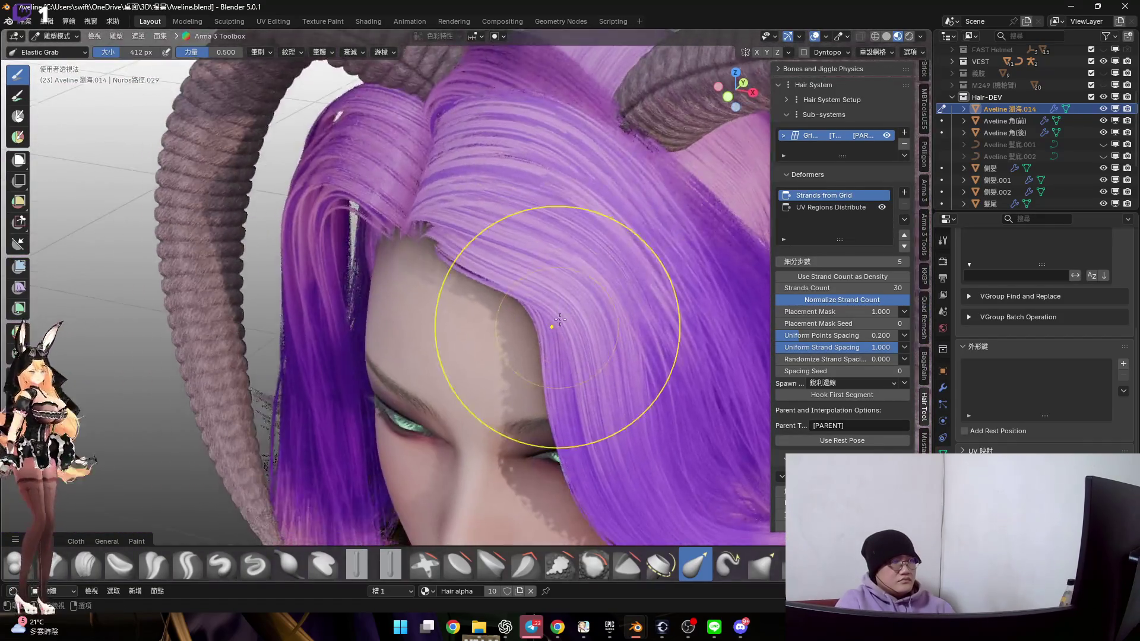
Resize the sculpting brush to 334 px
{"action": "scroll", "coordinate": [542, 356], "scroll_direction": "up", "scroll_amount": 2}
{"action": "key", "text": "f"}
{"action": "left_click", "coordinate": [569, 308]}
{"action": "mouse_move", "coordinate": [570, 308]}
{"action": "middle_mouse_down"}
{"action": "mouse_move", "coordinate": [580, 300]}
{"action": "mouse_move", "coordinate": [560, 300]}
{"action": "mouse_move", "coordinate": [573, 294]}
{"action": "mouse_move", "coordinate": [483, 302]}
{"action": "middle_mouse_up"}
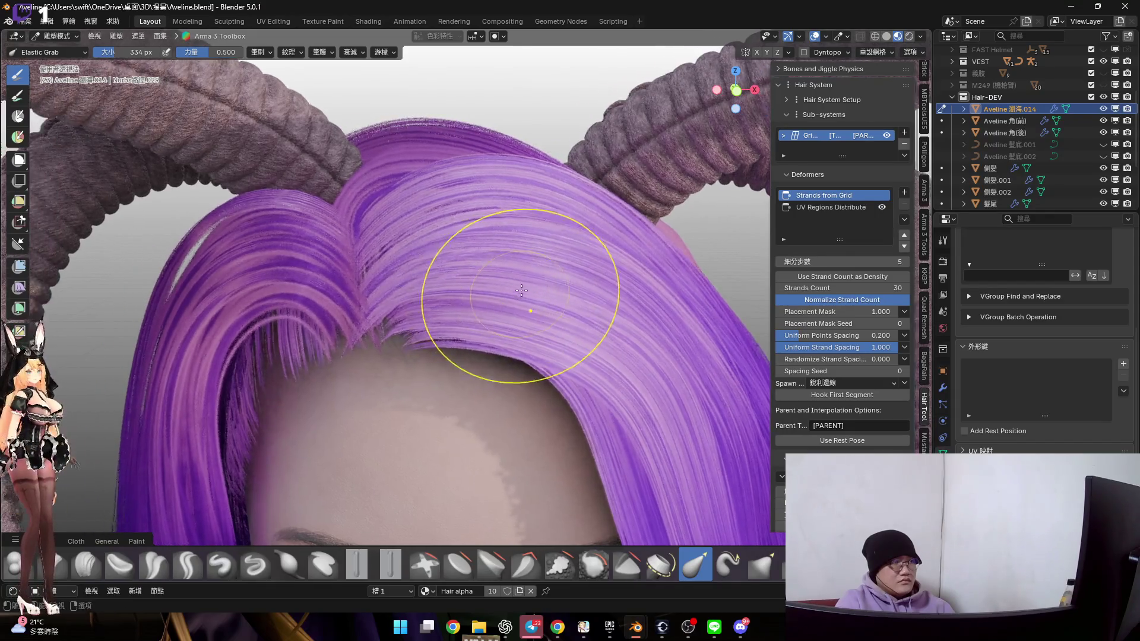
Look over the hair and horns, then switch the bangs object to Object Mode
{"action": "mouse_move", "coordinate": [483, 292]}
{"action": "middle_mouse_down"}
{"action": "mouse_move", "coordinate": [525, 298]}
{"action": "mouse_move", "coordinate": [531, 308]}
{"action": "mouse_move", "coordinate": [509, 300]}
{"action": "mouse_move", "coordinate": [556, 336]}
{"action": "mouse_move", "coordinate": [522, 331]}
{"action": "mouse_move", "coordinate": [556, 353]}
{"action": "mouse_move", "coordinate": [513, 334]}
{"action": "mouse_move", "coordinate": [608, 336]}
{"action": "mouse_move", "coordinate": [549, 303]}
{"action": "mouse_move", "coordinate": [568, 356]}
{"action": "mouse_move", "coordinate": [558, 333]}
{"action": "mouse_move", "coordinate": [575, 311]}
{"action": "middle_mouse_up"}
{"action": "scroll", "coordinate": [593, 353], "scroll_direction": "down", "scroll_amount": 3}
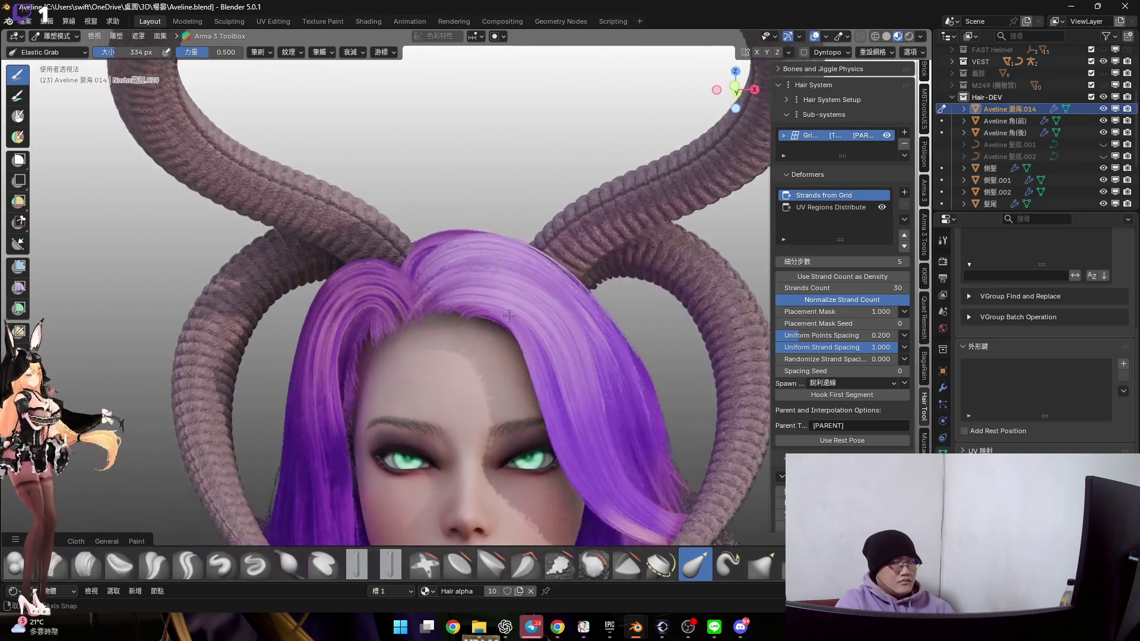
{"action": "scroll", "coordinate": [541, 338], "scroll_direction": "up", "scroll_amount": 3}
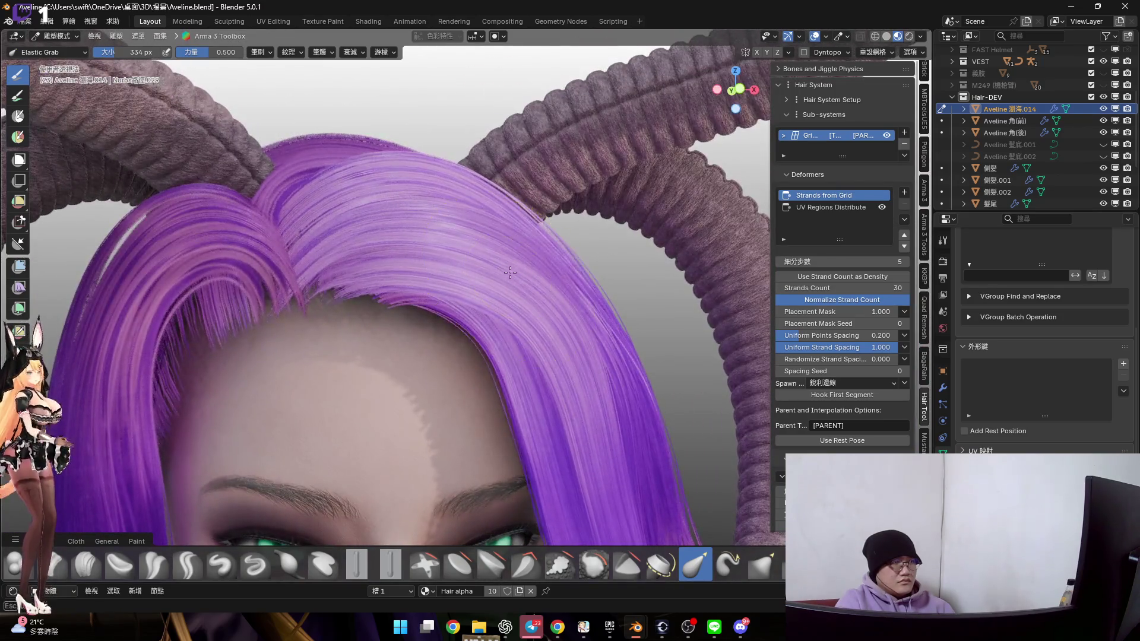
{"action": "mouse_move", "coordinate": [543, 298]}
{"action": "middle_mouse_down"}
{"action": "mouse_move", "coordinate": [496, 315]}
{"action": "mouse_move", "coordinate": [516, 320]}
{"action": "mouse_move", "coordinate": [470, 313]}
{"action": "mouse_move", "coordinate": [534, 377]}
{"action": "mouse_move", "coordinate": [496, 275]}
{"action": "mouse_move", "coordinate": [458, 305]}
{"action": "middle_mouse_up"}
{"action": "scroll", "coordinate": [495, 275], "scroll_direction": "up", "scroll_amount": 4}
{"action": "scroll", "coordinate": [457, 305], "scroll_direction": "down", "scroll_amount": 4}
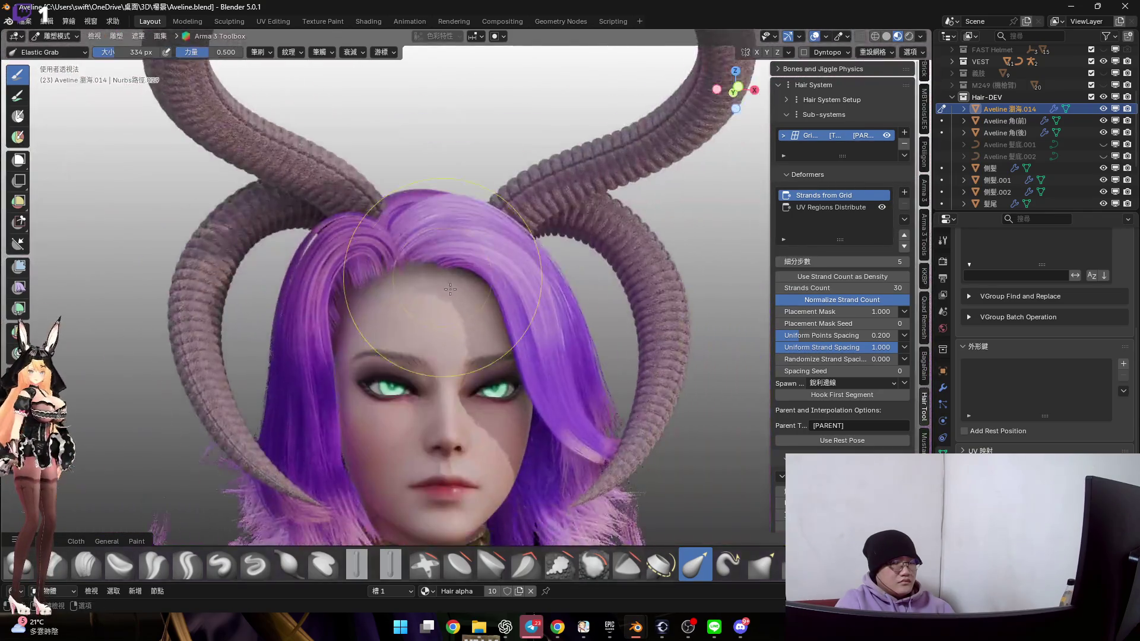
{"action": "scroll", "coordinate": [446, 305], "scroll_direction": "up", "scroll_amount": 5}
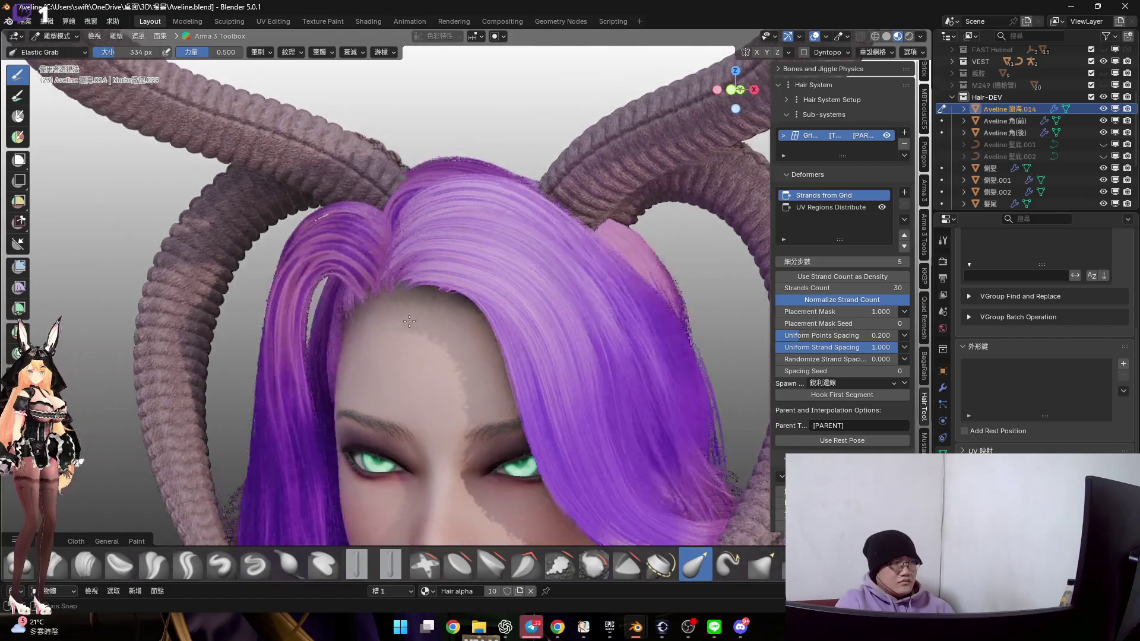
{"action": "scroll", "coordinate": [475, 328], "scroll_direction": "down", "scroll_amount": 5}
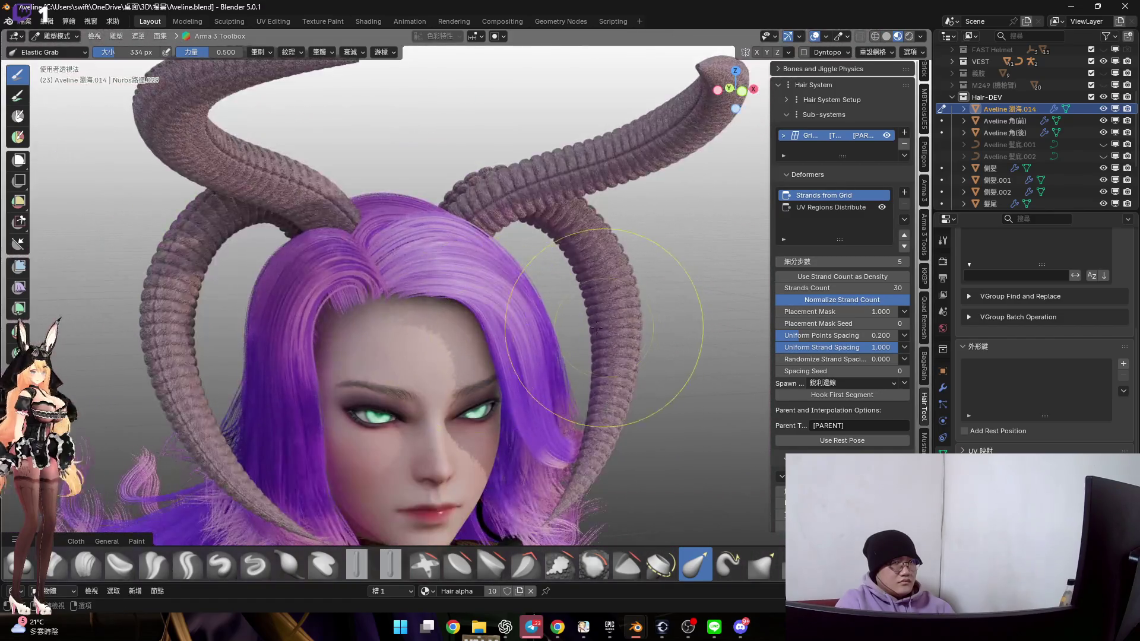
{"action": "key", "text": "ctrl+Tab"}
{"action": "left_click", "coordinate": [846, 281]}
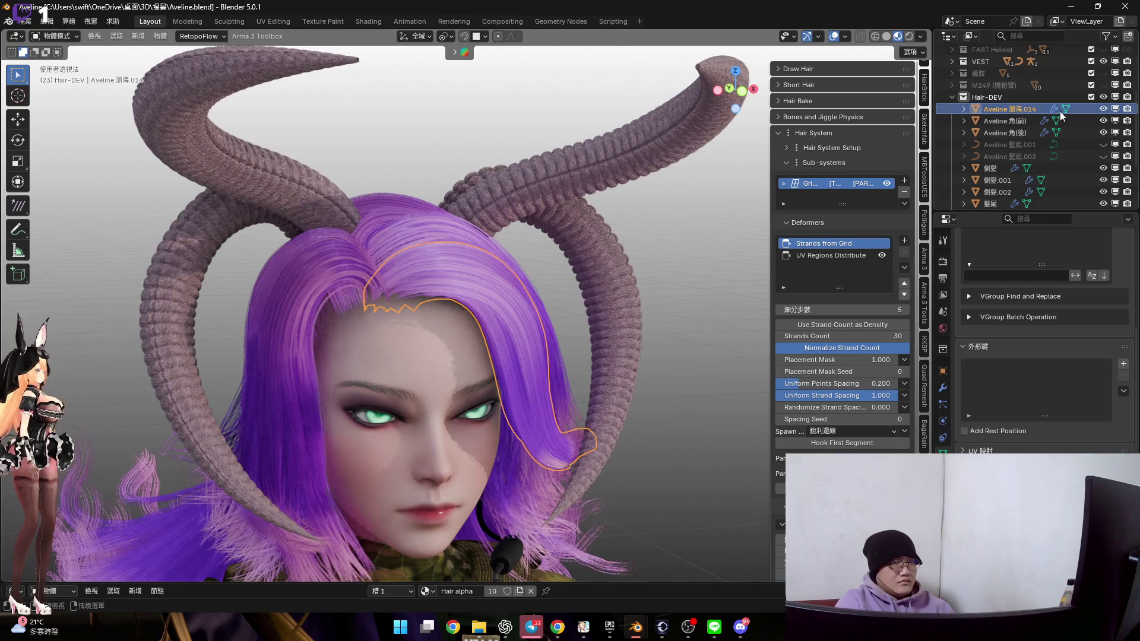
Rename the Aveline 瀏海.014 object in the Outliner to 瀏海
{"action": "scroll", "coordinate": [1092, 87], "scroll_direction": "up", "scroll_amount": 5}
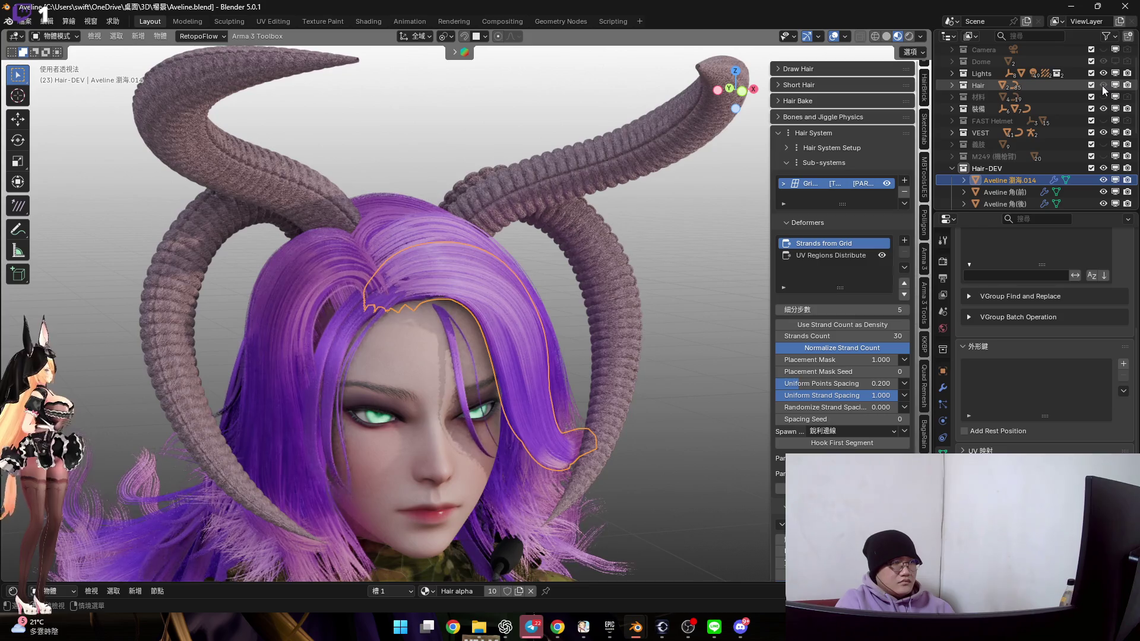
{"action": "scroll", "coordinate": [569, 275], "scroll_direction": "up", "scroll_amount": 4}
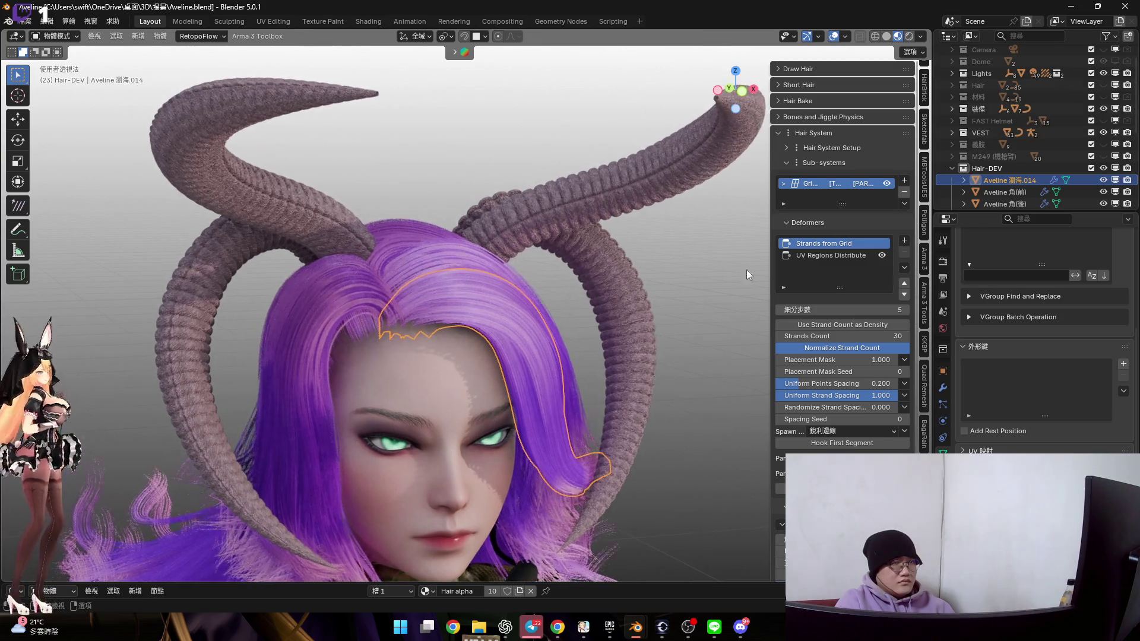
{"action": "middle_click_drag", "start_coordinate": [625, 311], "coordinate": [750, 197], "text": "shift"}
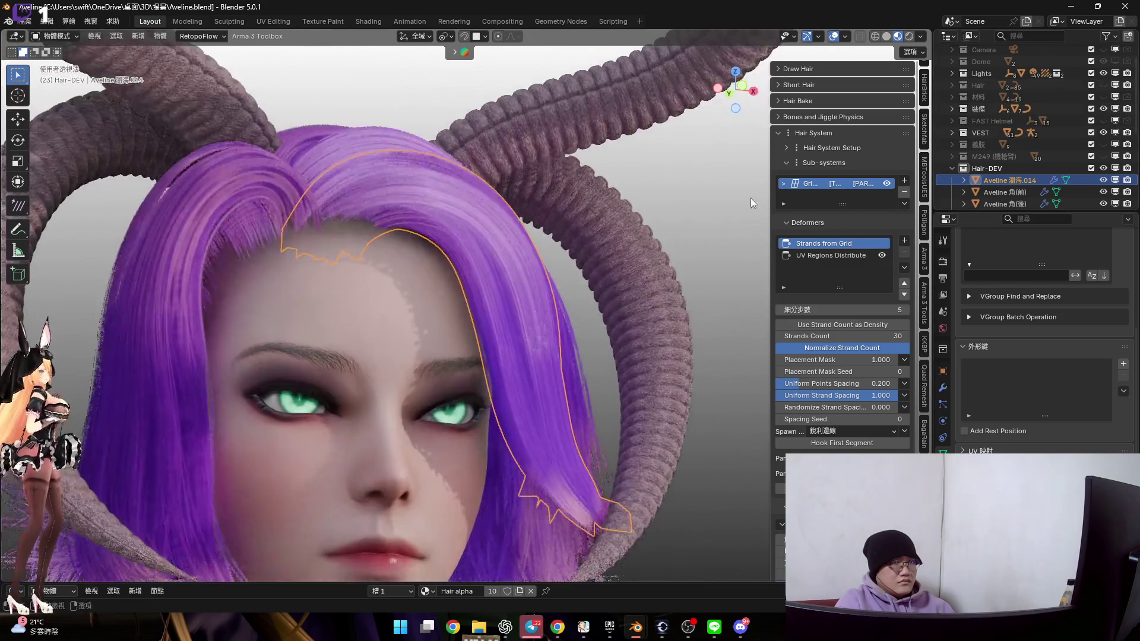
{"action": "double_click", "coordinate": [1021, 182]}
{"action": "scroll", "coordinate": [1021, 182], "scroll_direction": "down", "scroll_amount": 3}
{"action": "type", "text": "XU.6"}
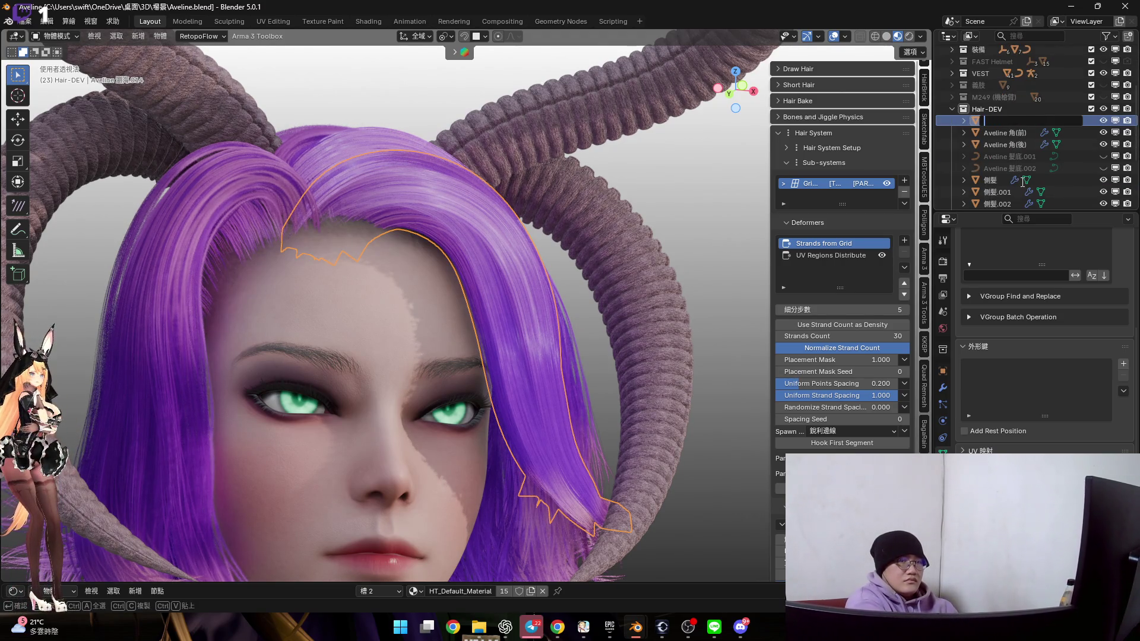
{"action": "type", "text": "瀏海"}
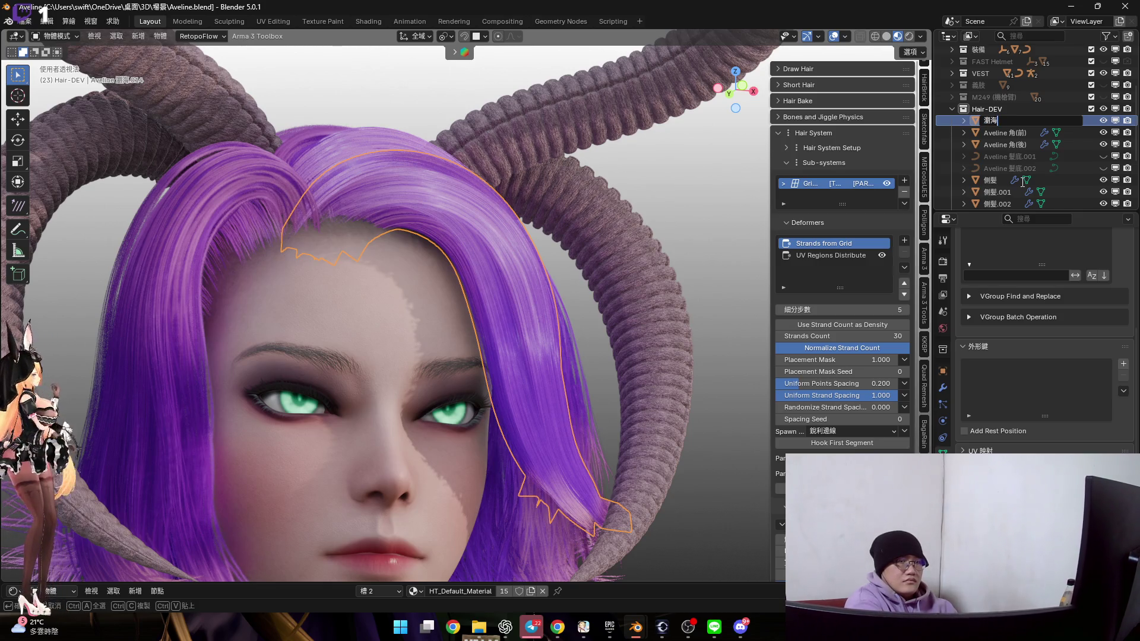
{"action": "key", "text": "Return"}
{"action": "mouse_move", "coordinate": [675, 397]}
{"action": "middle_mouse_down"}
{"action": "mouse_move", "coordinate": [643, 386]}
{"action": "mouse_move", "coordinate": [667, 358]}
{"action": "middle_mouse_up"}
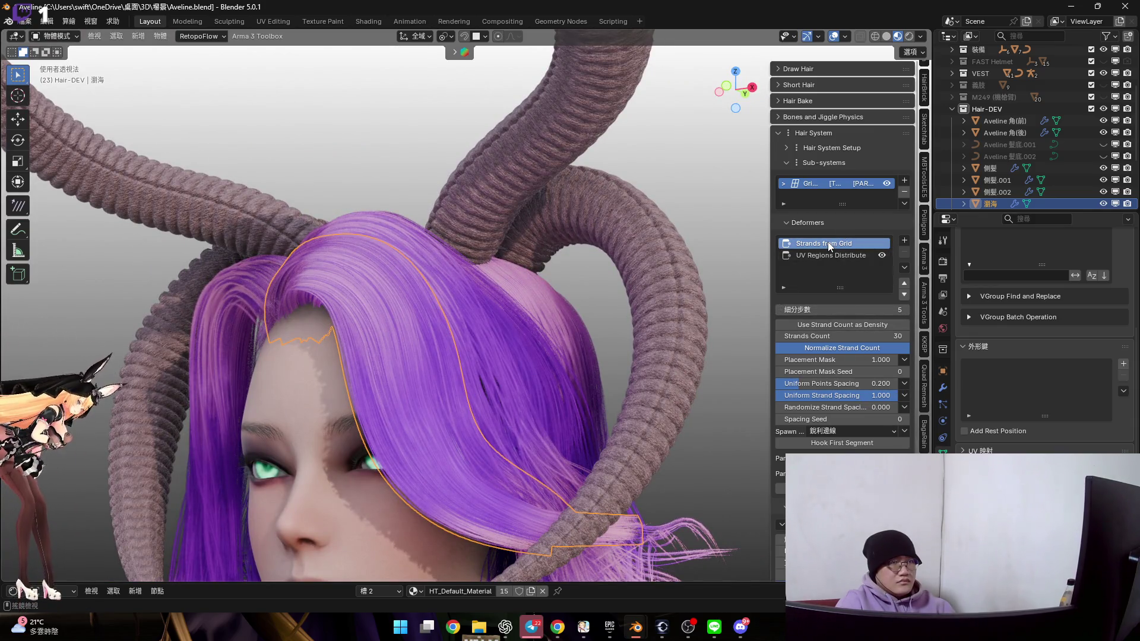
Open the UV Regions Distribute picker and try UV regions 4, 3 and 5 on the fringe
{"action": "left_click", "coordinate": [850, 261]}
{"action": "mouse_move", "coordinate": [594, 356]}
{"action": "middle_mouse_down"}
{"action": "mouse_move", "coordinate": [525, 315]}
{"action": "mouse_move", "coordinate": [487, 333]}
{"action": "middle_mouse_up"}
{"action": "left_click", "coordinate": [842, 309]}
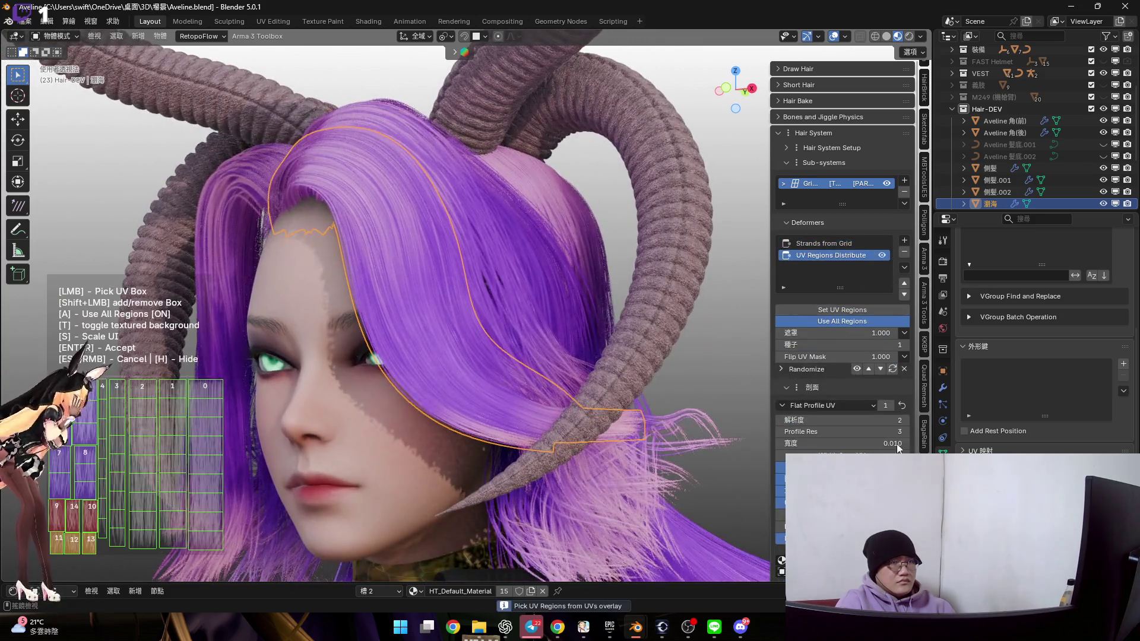
{"action": "left_click", "coordinate": [107, 490]}
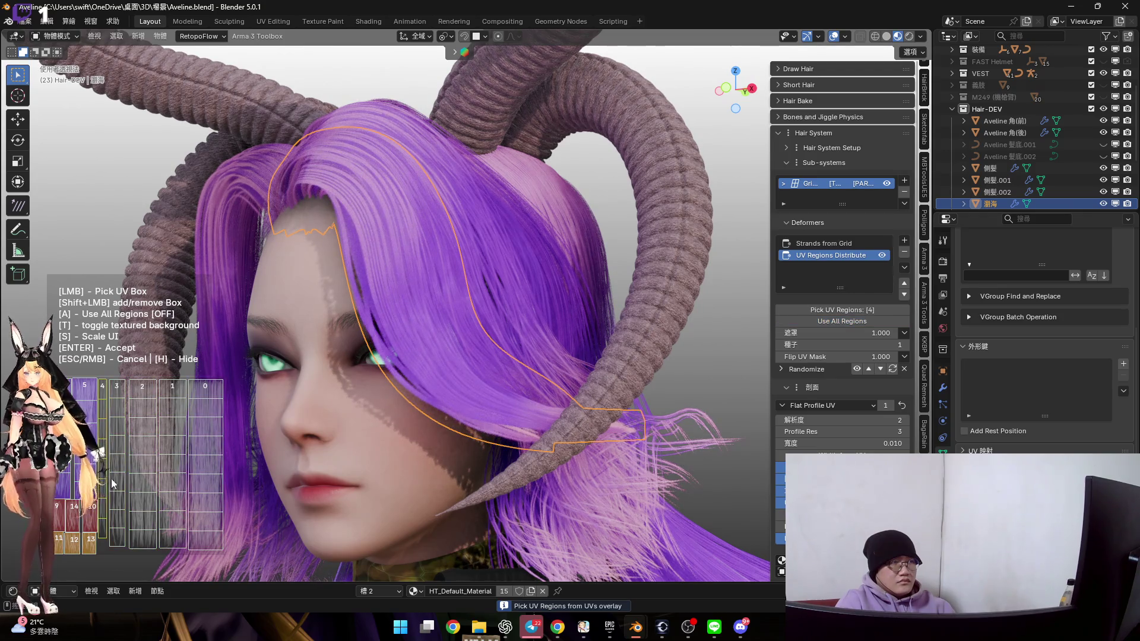
{"action": "scroll", "coordinate": [362, 261], "scroll_direction": "up", "scroll_amount": 5}
{"action": "mouse_move", "coordinate": [362, 261]}
{"action": "middle_mouse_down"}
{"action": "mouse_move", "coordinate": [380, 343]}
{"action": "mouse_move", "coordinate": [356, 357]}
{"action": "middle_mouse_up"}
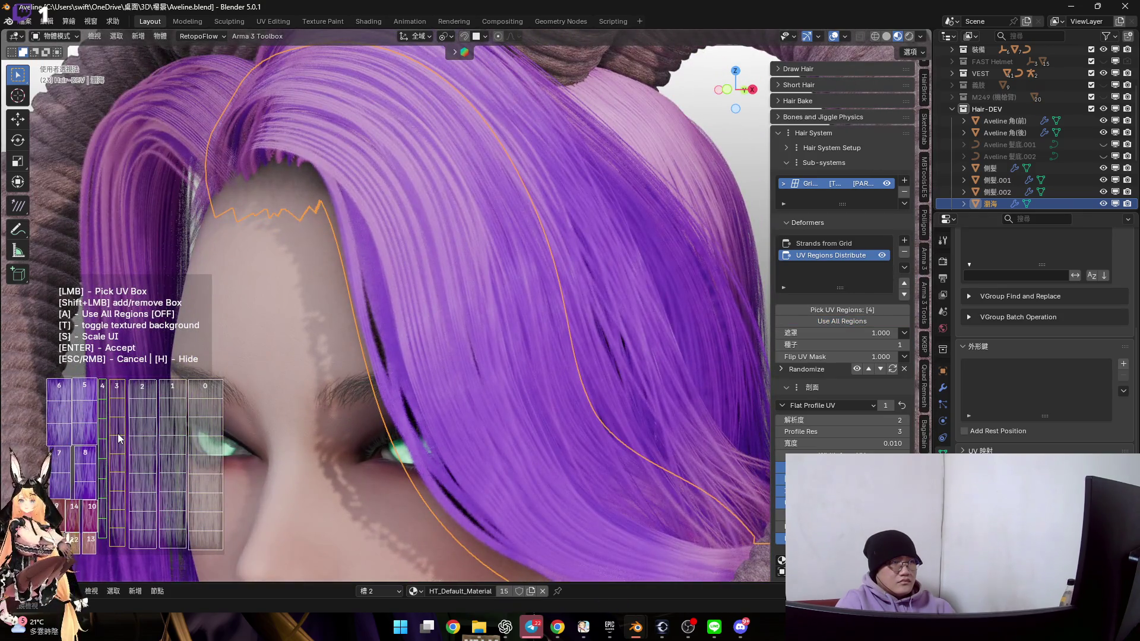
{"action": "left_click", "coordinate": [118, 433]}
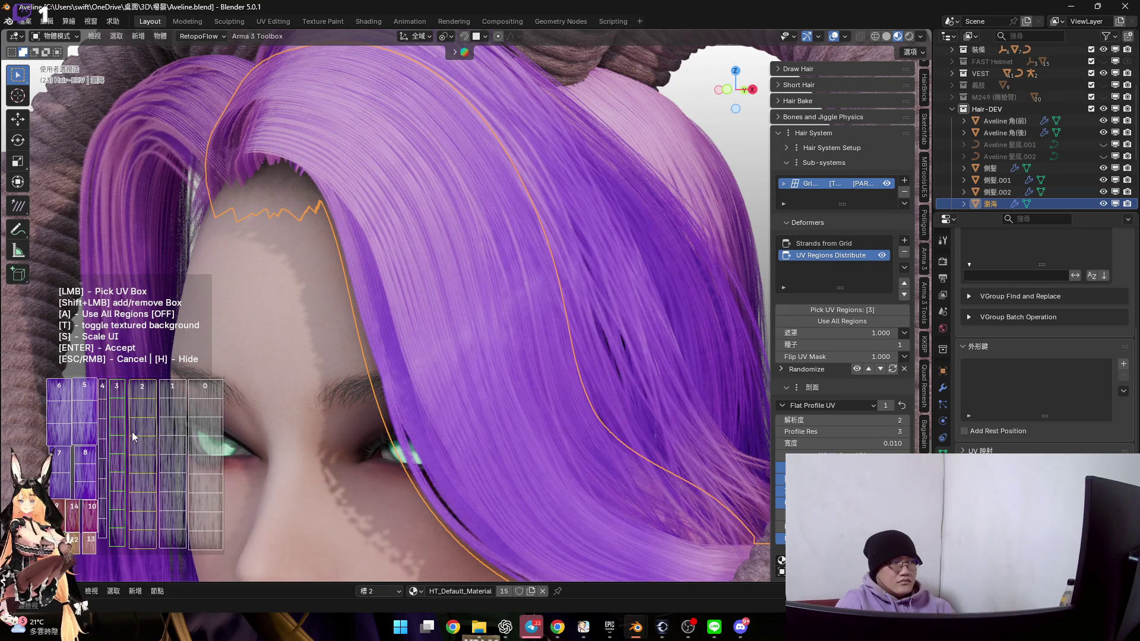
{"action": "scroll", "coordinate": [357, 344], "scroll_direction": "down", "scroll_amount": 6}
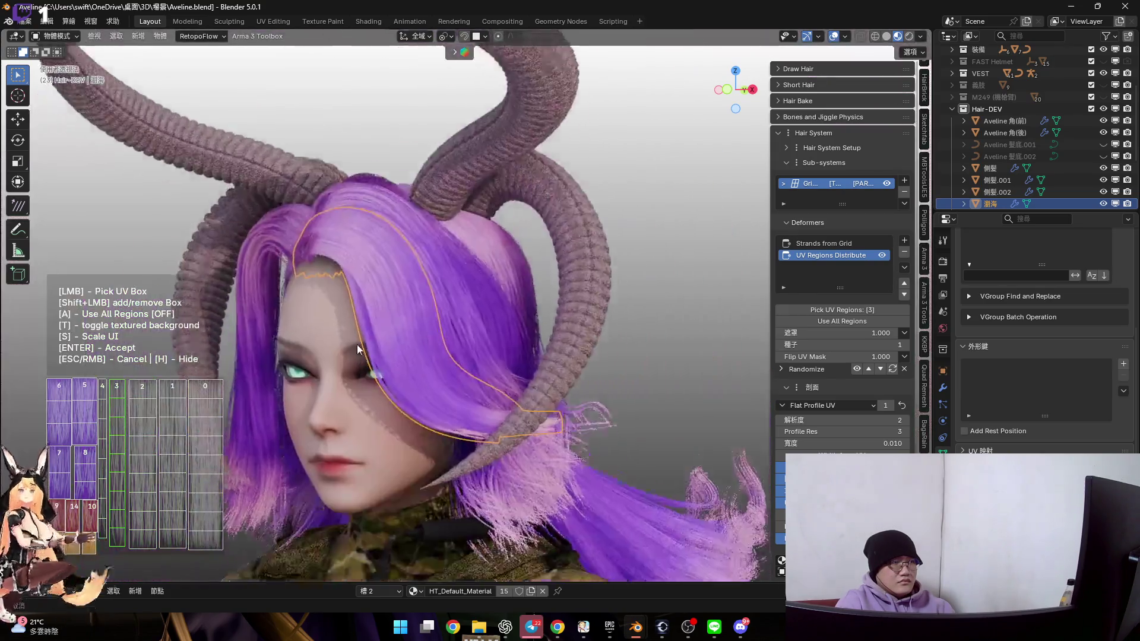
{"action": "scroll", "coordinate": [358, 344], "scroll_direction": "up", "scroll_amount": 5}
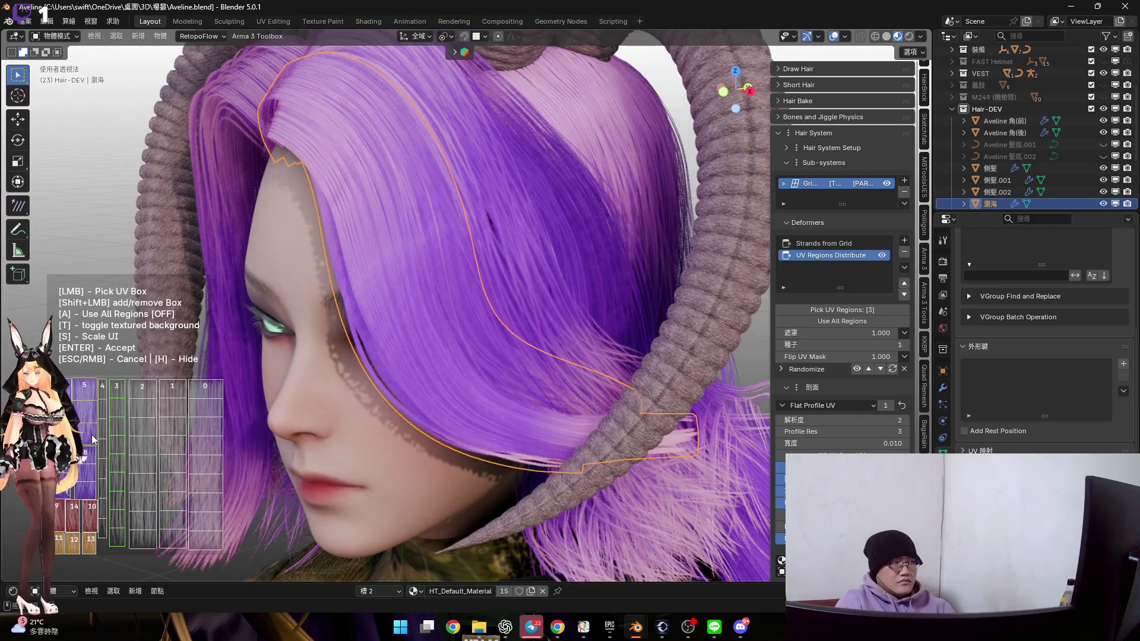
{"action": "left_click", "coordinate": [92, 434]}
Settle on UV region 4 and accept the selection
{"action": "middle_click_drag", "start_coordinate": [144, 425], "coordinate": [340, 277]}
{"action": "scroll", "coordinate": [430, 301], "scroll_direction": "up", "scroll_amount": 3}
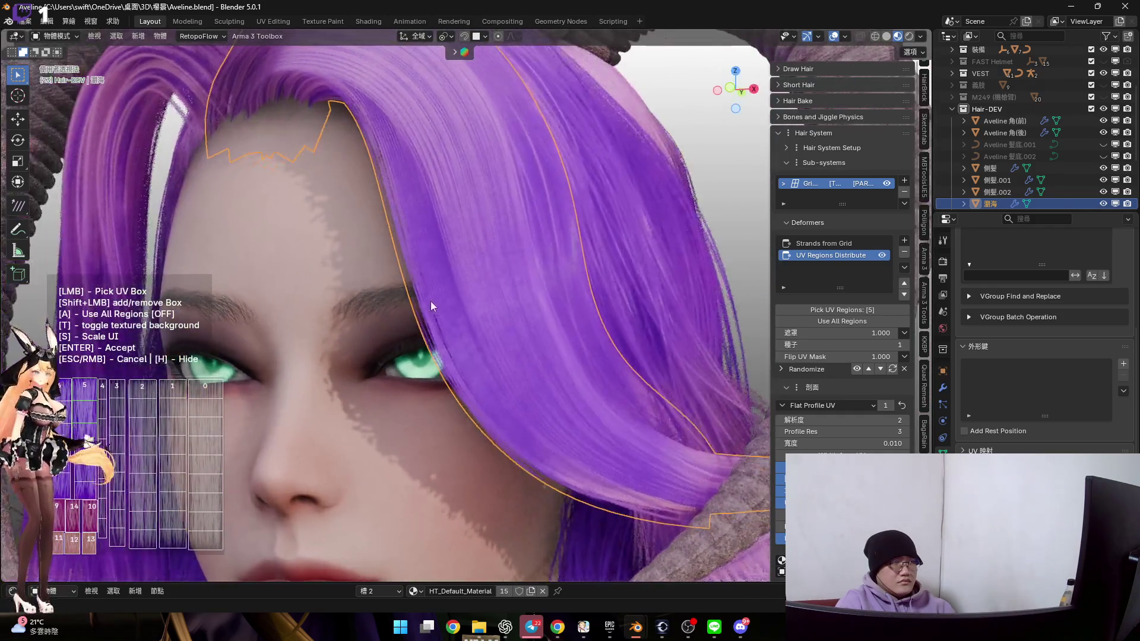
{"action": "left_click", "coordinate": [104, 444], "text": "shift"}
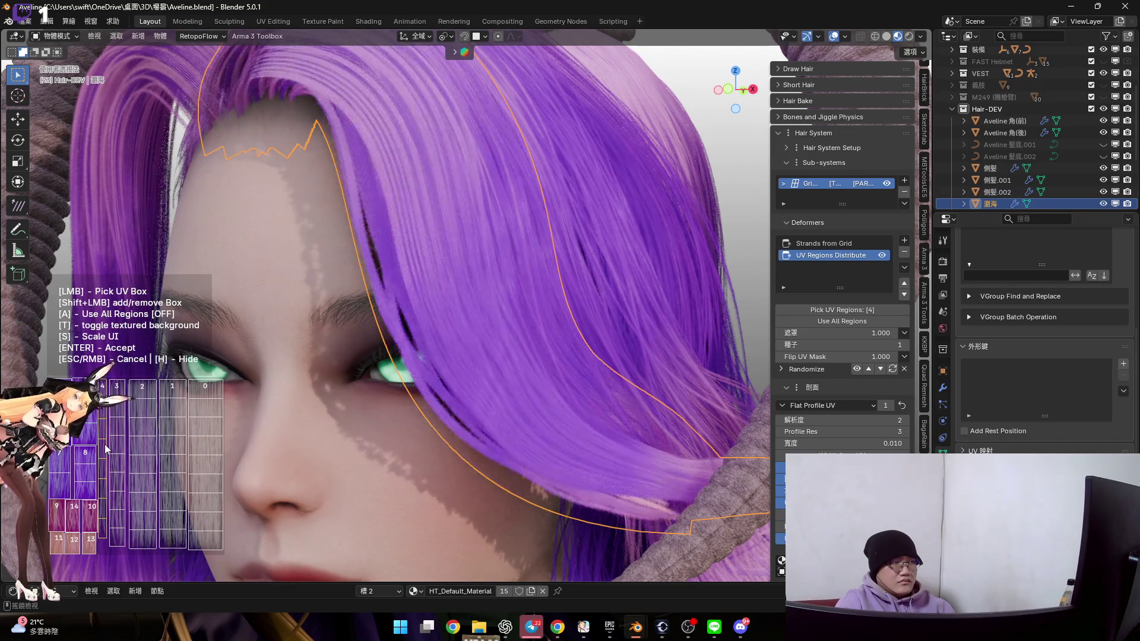
{"action": "scroll", "coordinate": [451, 348], "scroll_direction": "down", "scroll_amount": 4}
{"action": "mouse_move", "coordinate": [457, 355]}
{"action": "middle_mouse_down"}
{"action": "mouse_move", "coordinate": [381, 397]}
{"action": "mouse_move", "coordinate": [437, 389]}
{"action": "middle_mouse_up"}
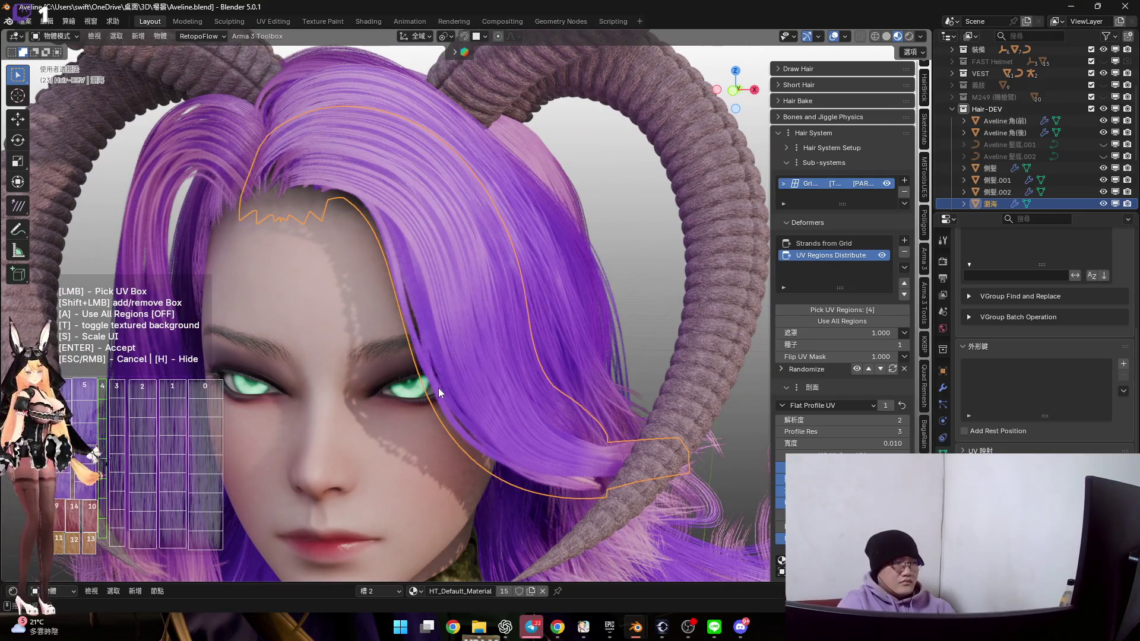
{"action": "key", "text": "Return"}
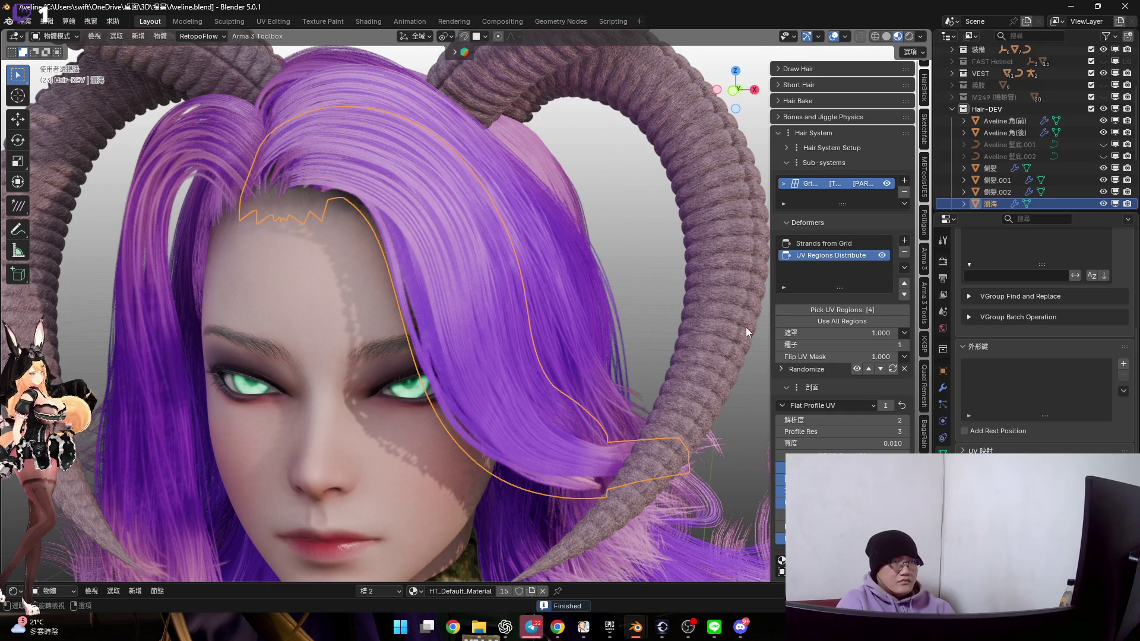
{"action": "scroll", "coordinate": [849, 323], "scroll_direction": "down", "scroll_amount": 1}
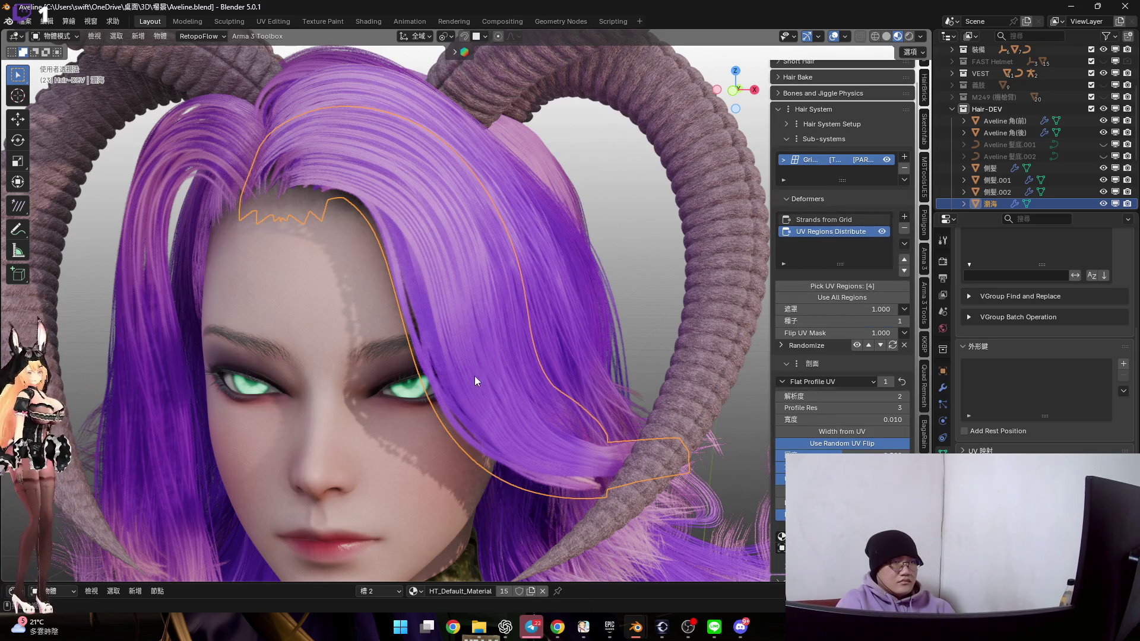
Raise the Strands from Grid deformer's Strands Count to 20 for a denser fringe
{"action": "middle_click_drag", "start_coordinate": [475, 376], "coordinate": [466, 345], "text": "shift"}
{"action": "left_click", "coordinate": [825, 219]}
{"action": "scroll", "coordinate": [842, 312], "scroll_direction": "down", "scroll_amount": 4, "text": "ctrl"}
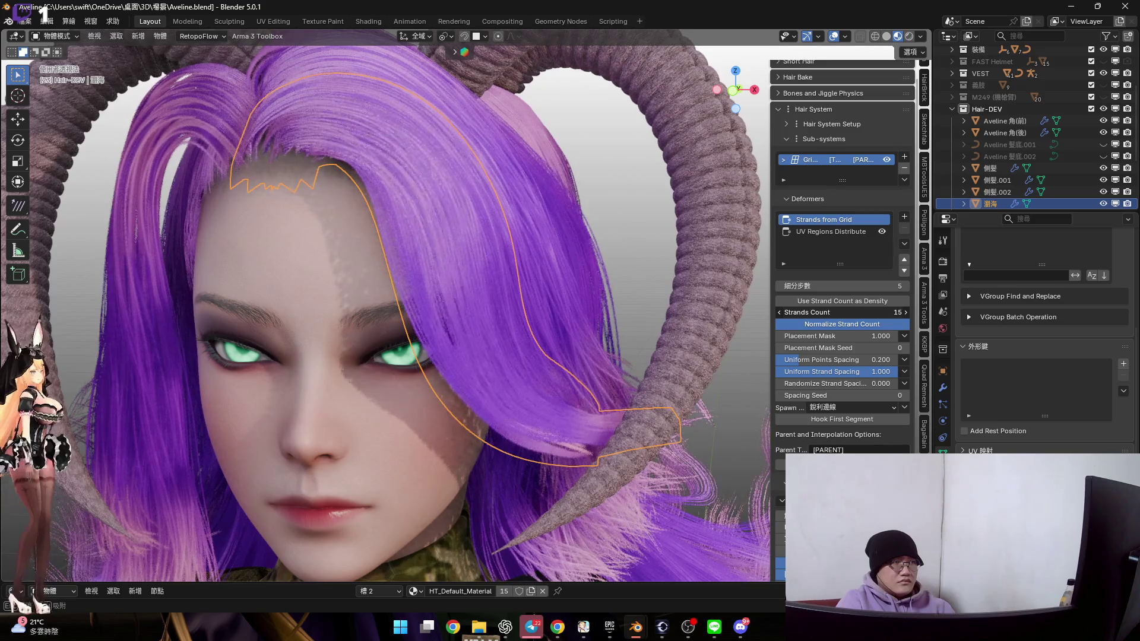
{"action": "scroll", "coordinate": [842, 312], "scroll_direction": "up", "scroll_amount": 1, "text": "ctrl"}
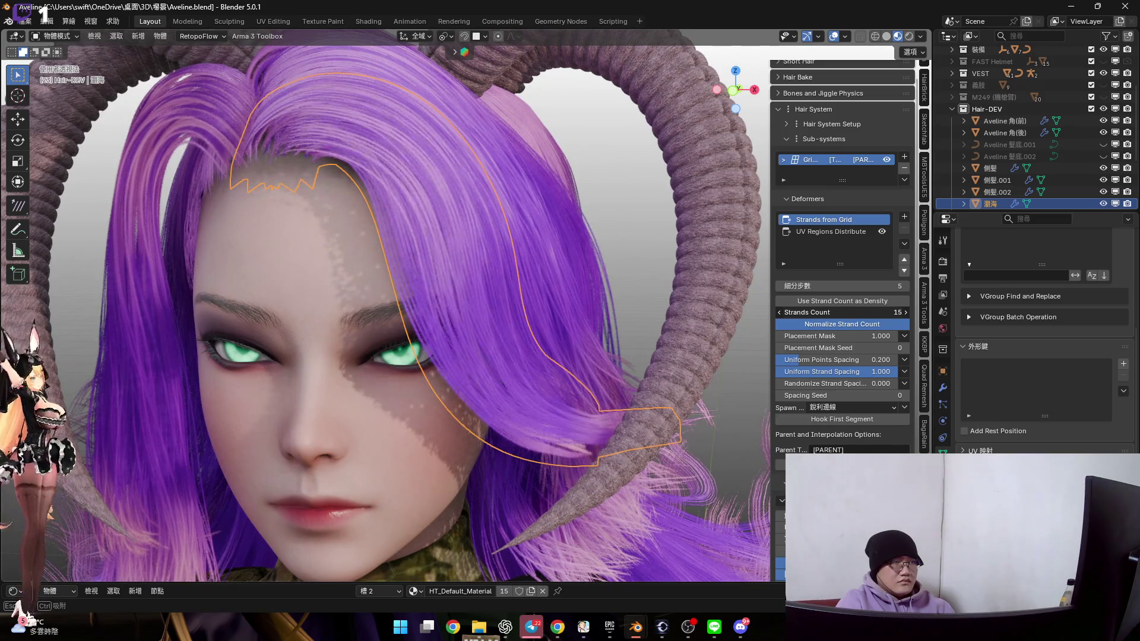
{"action": "scroll", "coordinate": [843, 312], "scroll_direction": "up", "scroll_amount": 15, "text": "ctrl"}
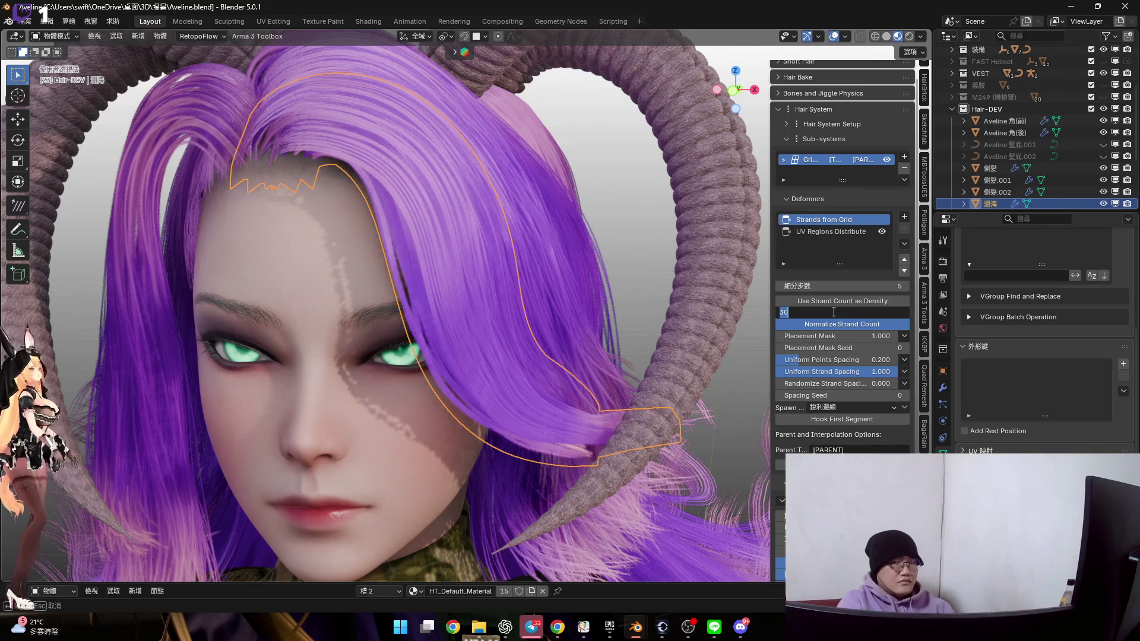
{"action": "type", "text": "20"}
{"action": "key", "text": "Return"}
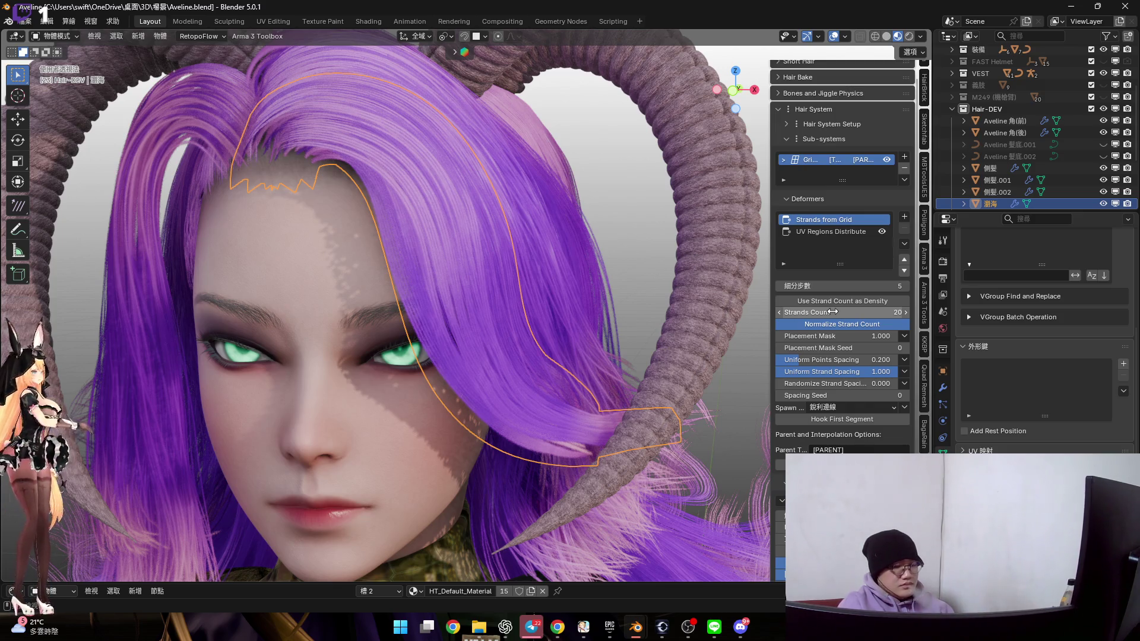
{"action": "mouse_move", "coordinate": [695, 340]}
{"action": "middle_mouse_down"}
{"action": "mouse_move", "coordinate": [510, 290]}
{"action": "mouse_move", "coordinate": [447, 325]}
{"action": "mouse_move", "coordinate": [545, 351]}
{"action": "mouse_move", "coordinate": [555, 288]}
{"action": "mouse_move", "coordinate": [535, 306]}
{"action": "mouse_move", "coordinate": [800, 309]}
{"action": "middle_mouse_up"}
Add Align Tilt to Source Surface from the Tilt submenu to the 瀏海 deformer stack
{"action": "left_click", "coordinate": [904, 217]}
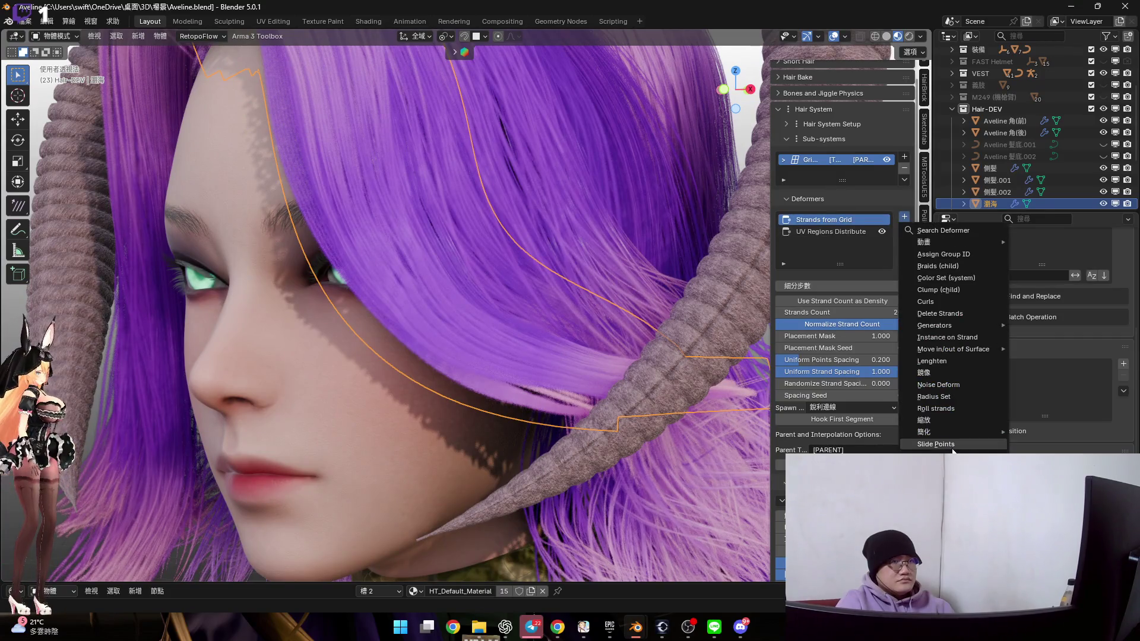
{"action": "mouse_move", "coordinate": [938, 479]}
{"action": "left_click", "coordinate": [758, 491]}
{"action": "mouse_move", "coordinate": [393, 190]}
{"action": "middle_mouse_down"}
{"action": "mouse_move", "coordinate": [504, 341]}
{"action": "mouse_move", "coordinate": [522, 315]}
{"action": "mouse_move", "coordinate": [515, 339]}
{"action": "mouse_move", "coordinate": [471, 278]}
{"action": "middle_mouse_up"}
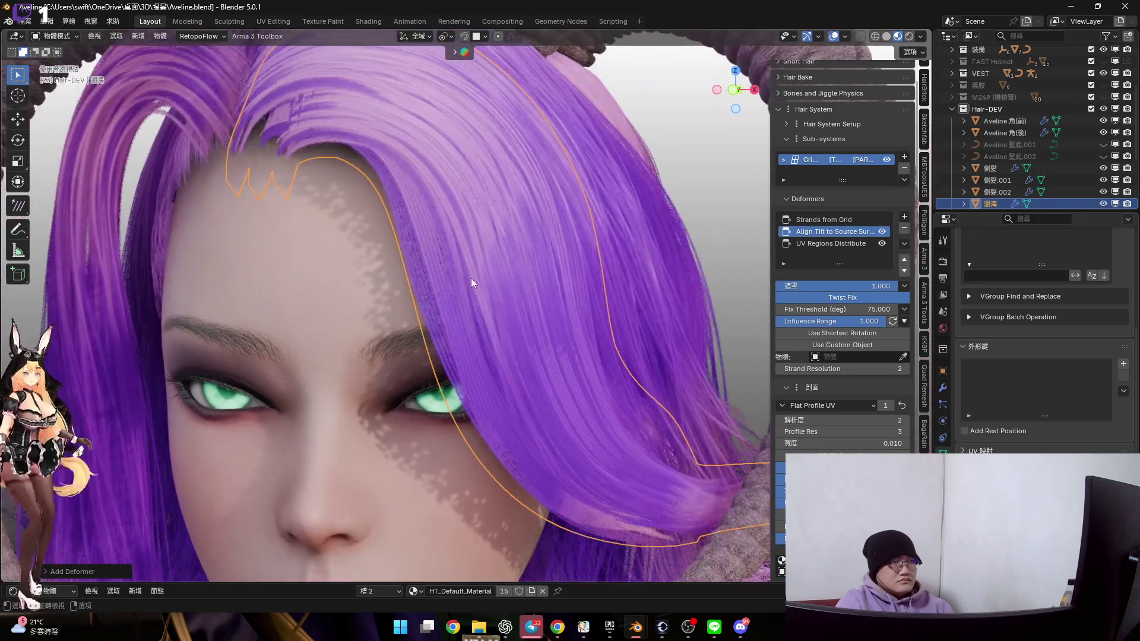
{"action": "scroll", "coordinate": [471, 278], "scroll_direction": "down", "scroll_amount": 2}
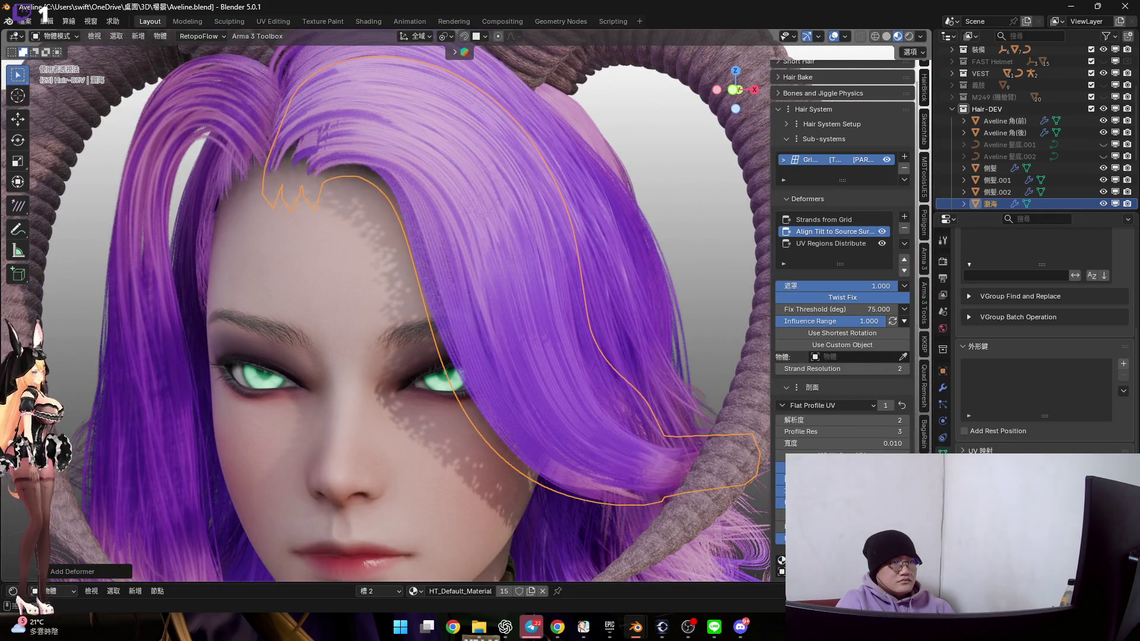
{"action": "mouse_move", "coordinate": [423, 240]}
{"action": "middle_mouse_down"}
{"action": "mouse_move", "coordinate": [533, 332]}
{"action": "mouse_move", "coordinate": [499, 280]}
{"action": "mouse_move", "coordinate": [519, 283]}
{"action": "mouse_move", "coordinate": [525, 255]}
{"action": "mouse_move", "coordinate": [531, 277]}
{"action": "mouse_move", "coordinate": [415, 218]}
{"action": "mouse_move", "coordinate": [500, 244]}
{"action": "mouse_move", "coordinate": [461, 237]}
{"action": "mouse_move", "coordinate": [470, 297]}
{"action": "mouse_move", "coordinate": [433, 239]}
{"action": "middle_mouse_up"}
Enter Edit Mode on the 瀏海 fringe and hide the strands to expose the hair-card mesh
{"action": "key", "text": "Tab"}
{"action": "scroll", "coordinate": [433, 238], "scroll_direction": "up", "scroll_amount": 3}
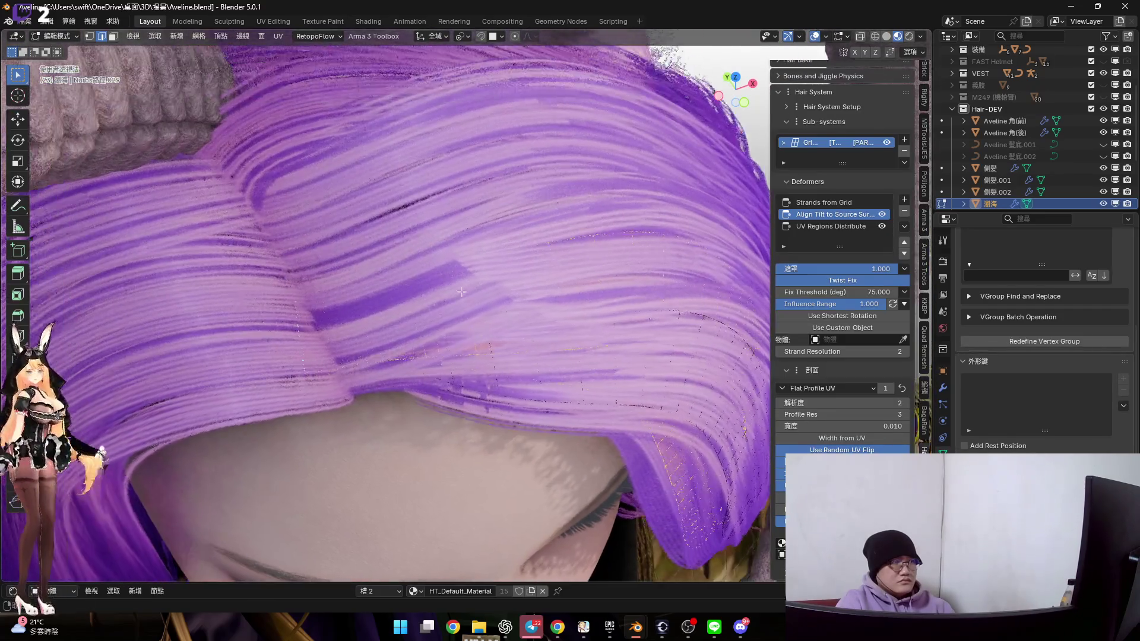
{"action": "left_click", "coordinate": [884, 151]}
{"action": "mouse_move", "coordinate": [475, 309]}
{"action": "middle_mouse_down"}
{"action": "mouse_move", "coordinate": [463, 297]}
{"action": "mouse_move", "coordinate": [466, 323]}
{"action": "mouse_move", "coordinate": [409, 280]}
{"action": "mouse_move", "coordinate": [523, 360]}
{"action": "mouse_move", "coordinate": [521, 333]}
{"action": "middle_mouse_up"}
Add an edge loop across the hair cards near the hairline, then return to Object Mode
{"action": "key", "text": "ctrl+r"}
{"action": "left_click", "coordinate": [466, 323]}
{"action": "key", "text": "a"}
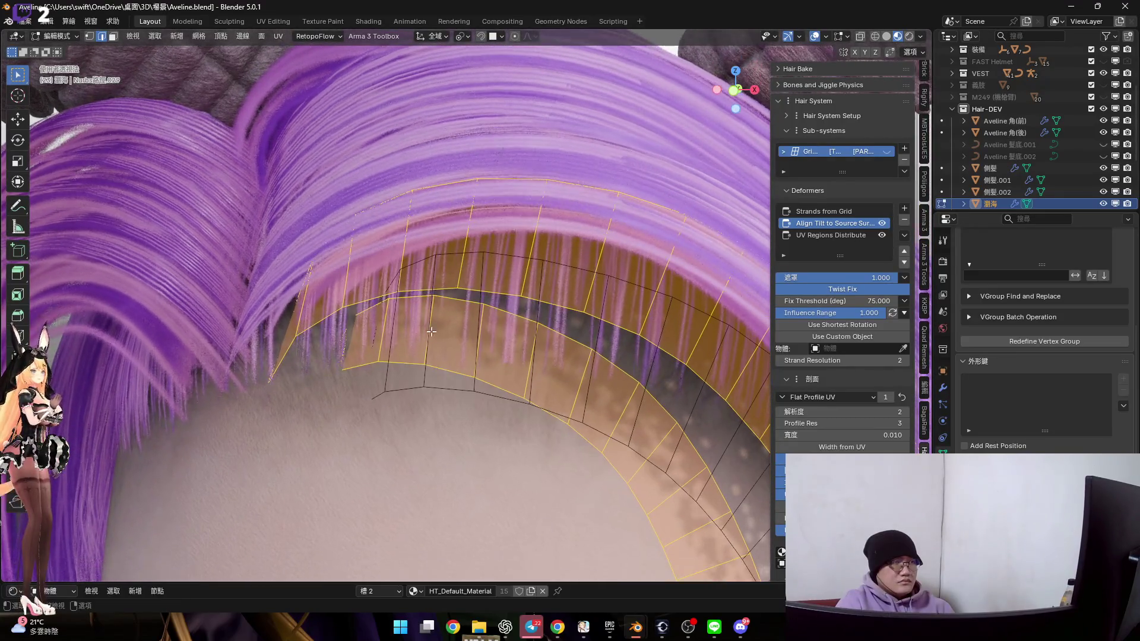
{"action": "key", "text": "ctrl+z"}
{"action": "middle_click_drag", "start_coordinate": [334, 293], "coordinate": [360, 285]}
{"action": "key", "text": "ctrl+r"}
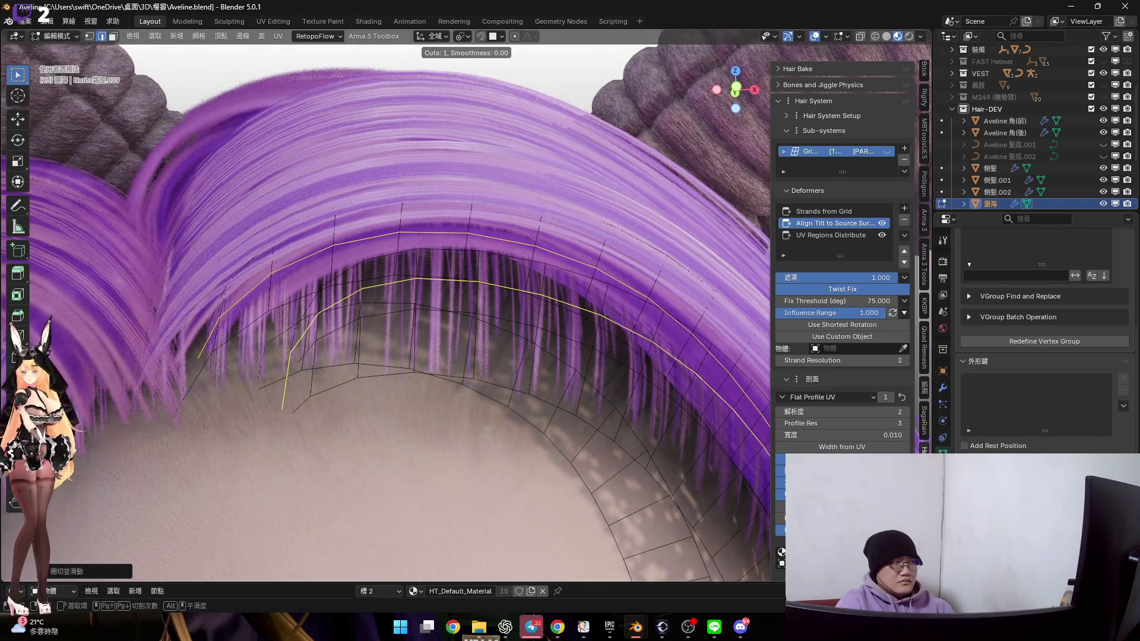
{"action": "key", "text": "Escape"}
{"action": "scroll", "coordinate": [431, 303], "scroll_direction": "down", "scroll_amount": 3}
{"action": "key", "text": "Tab"}
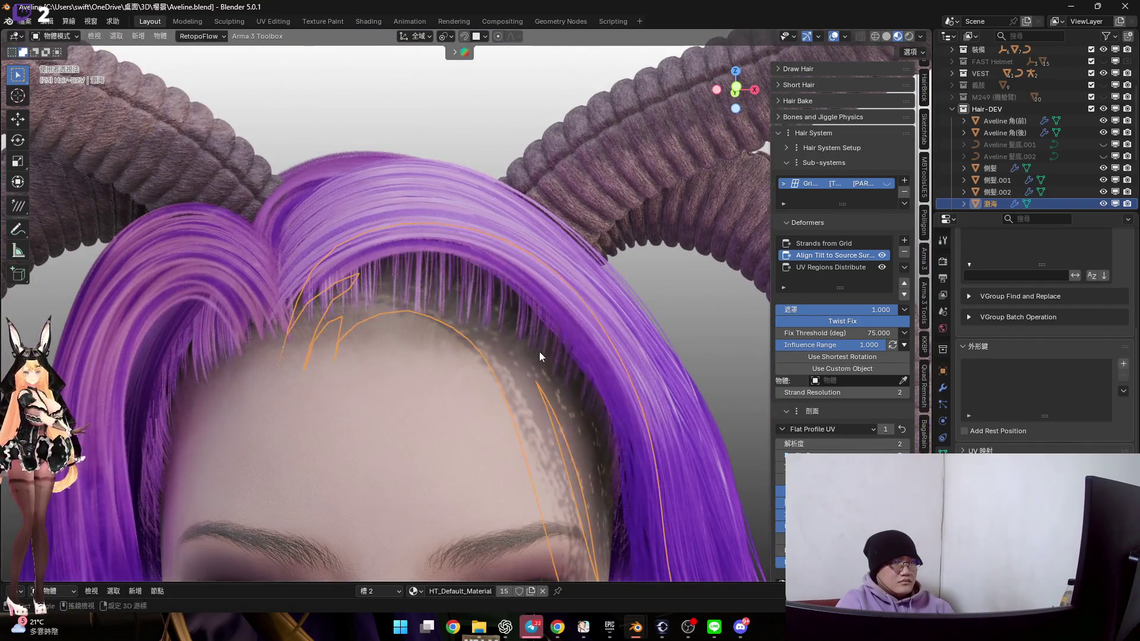
Replace the Grid hair sub-system with a Strands from Grid Surface sub-system
{"action": "left_click", "coordinate": [886, 184]}
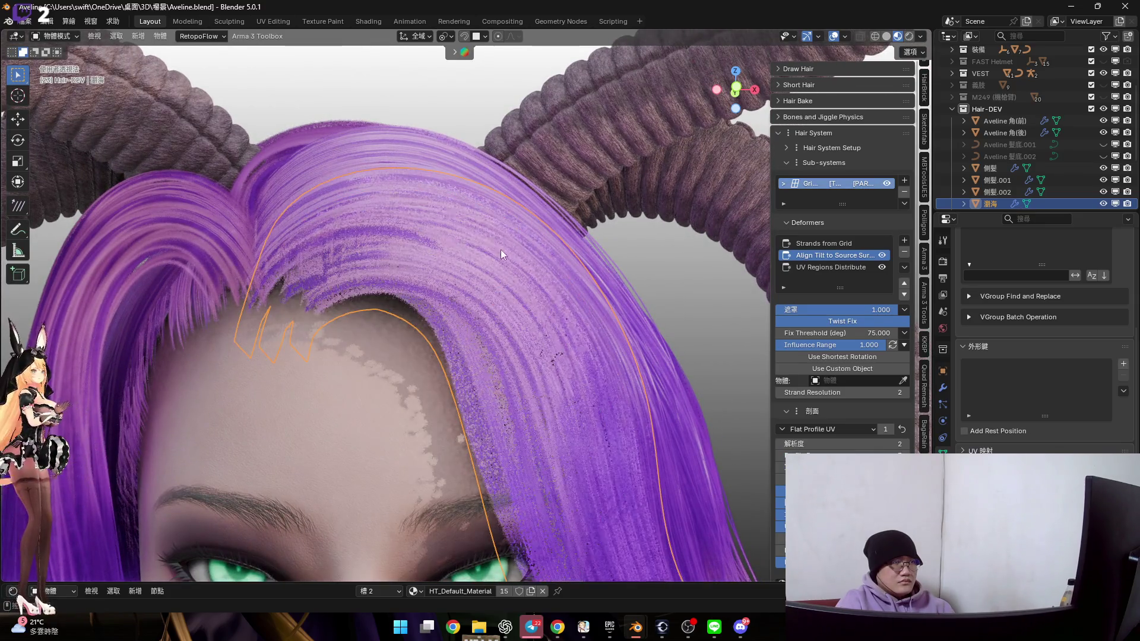
{"action": "scroll", "coordinate": [501, 254], "scroll_direction": "down", "scroll_amount": 3}
{"action": "mouse_move", "coordinate": [497, 270]}
{"action": "middle_mouse_down"}
{"action": "mouse_move", "coordinate": [465, 269]}
{"action": "mouse_move", "coordinate": [555, 273]}
{"action": "middle_mouse_up"}
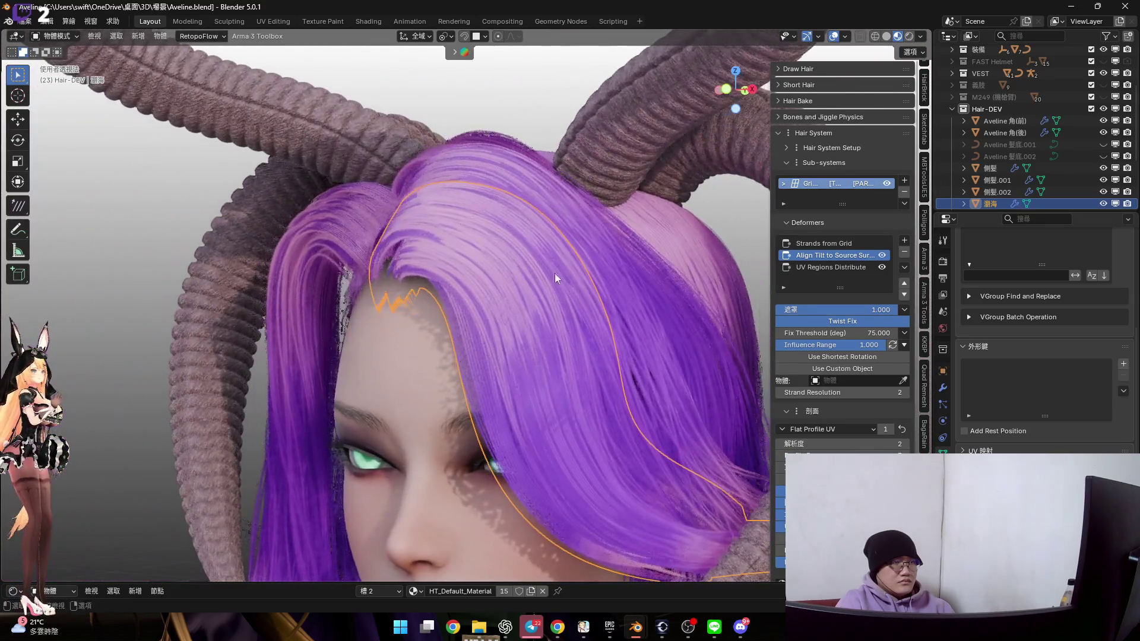
{"action": "left_click", "coordinate": [904, 190]}
{"action": "left_click", "coordinate": [904, 180]}
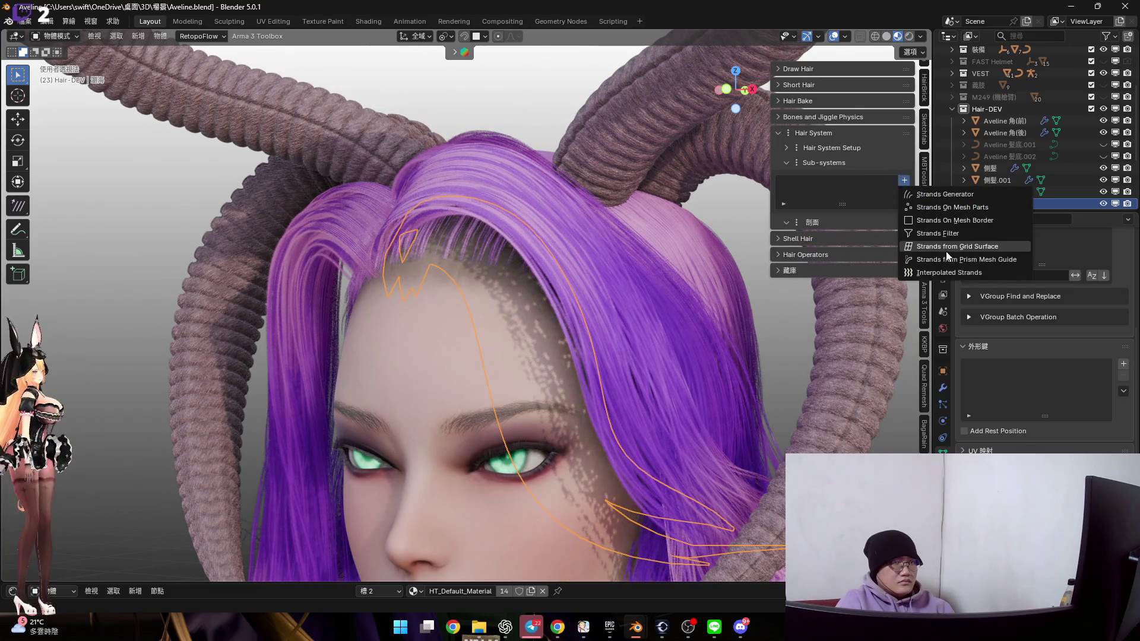
{"action": "key", "text": "Return"}
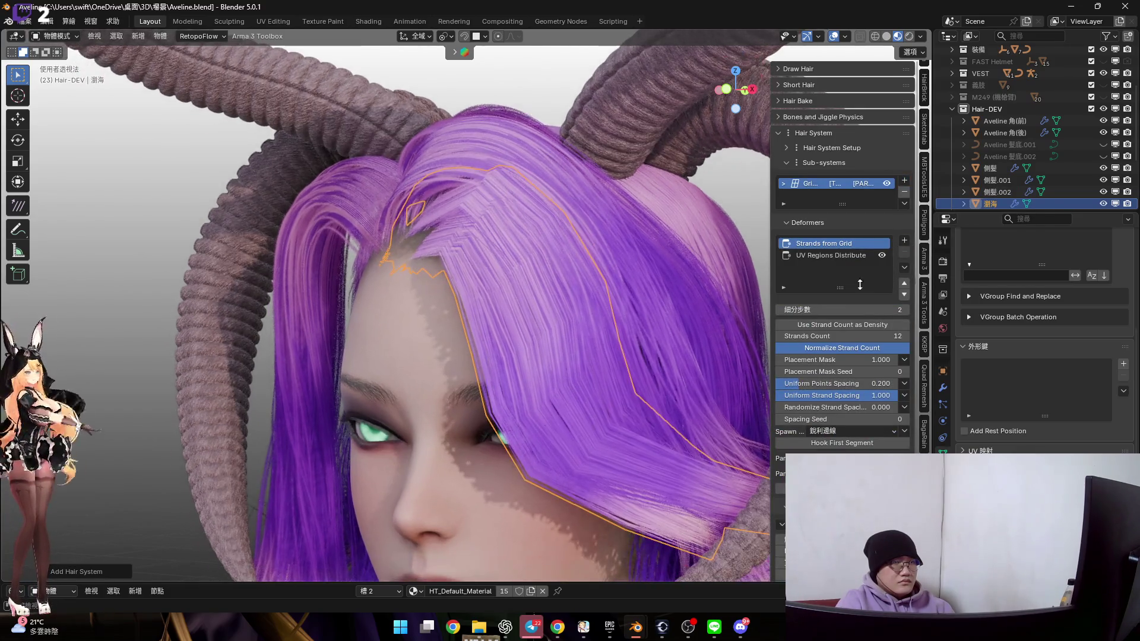
Set the Strands from Grid subdivision steps (細分步數) to 5
{"action": "left_click", "coordinate": [873, 311]}
{"action": "key", "text": "Return"}
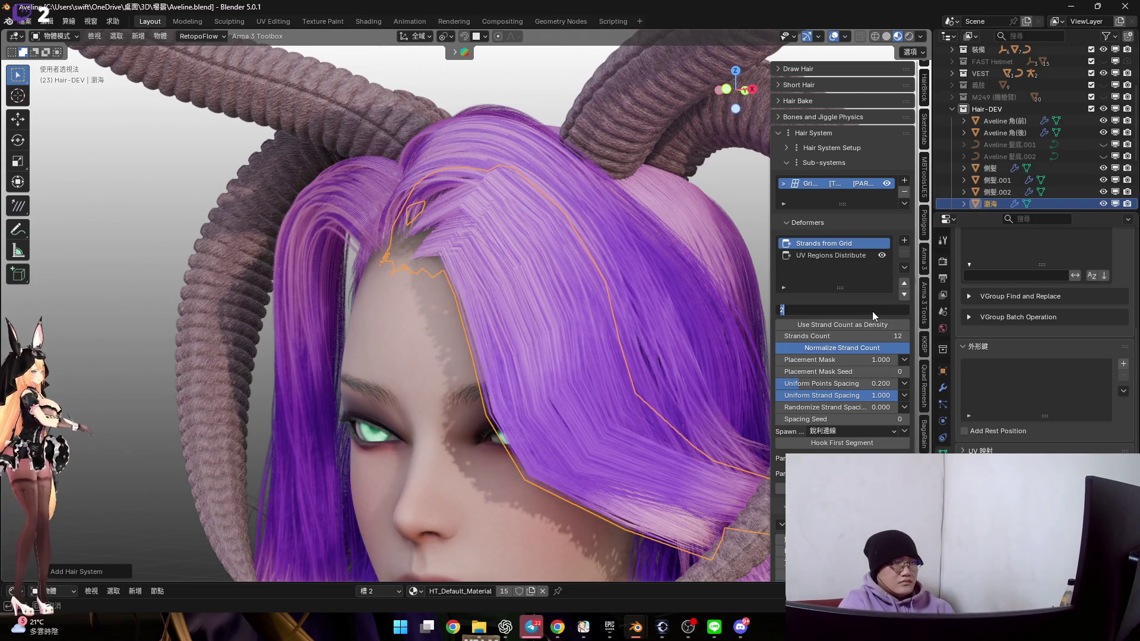
{"action": "mouse_move", "coordinate": [872, 312]}
{"action": "left_mouse_down"}
{"action": "mouse_move", "coordinate": [885, 311]}
{"action": "mouse_move", "coordinate": [860, 336]}
{"action": "mouse_move", "coordinate": [884, 336]}
{"action": "mouse_move", "coordinate": [848, 336]}
{"action": "left_mouse_up"}
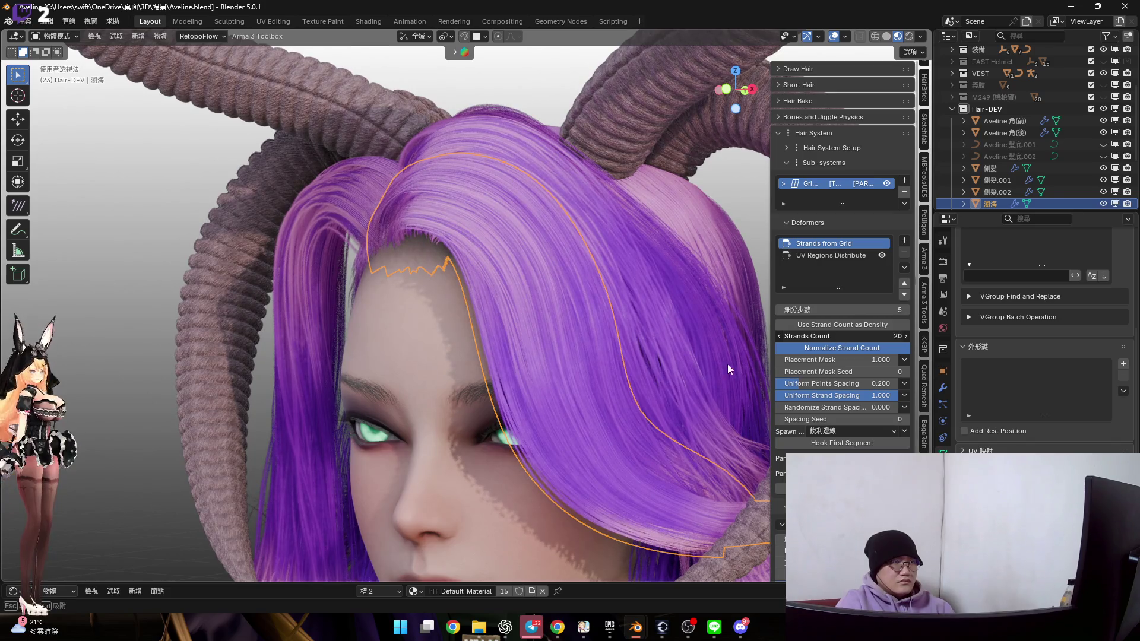
{"action": "left_click", "coordinate": [859, 256]}
Limit the bangs strands to UV region 4
{"action": "left_click", "coordinate": [850, 310]}
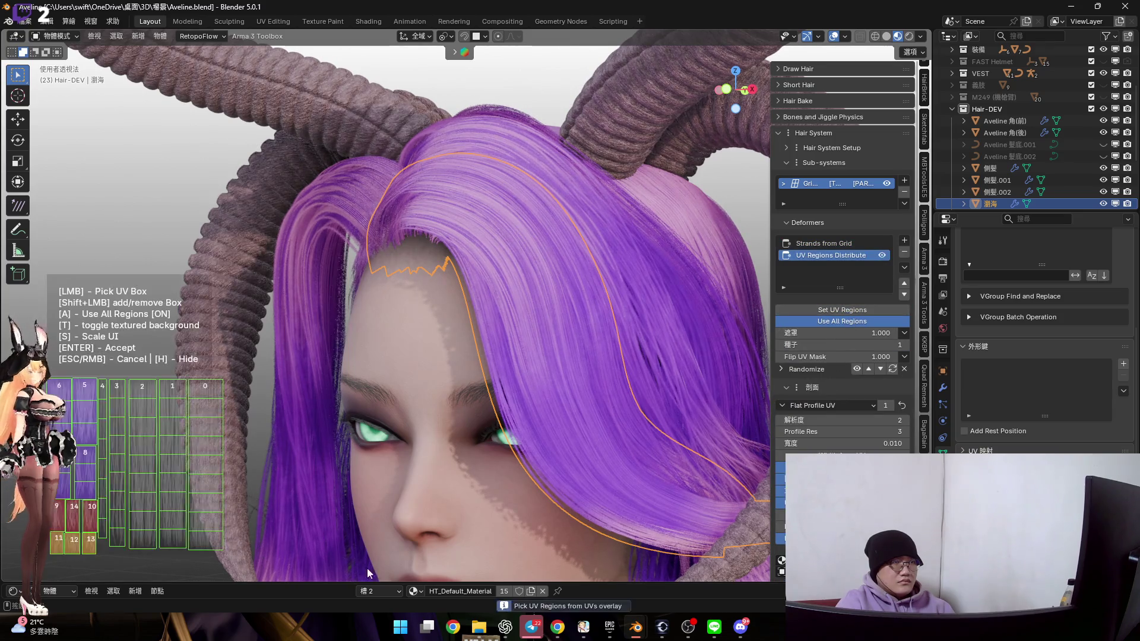
{"action": "left_click", "coordinate": [102, 453]}
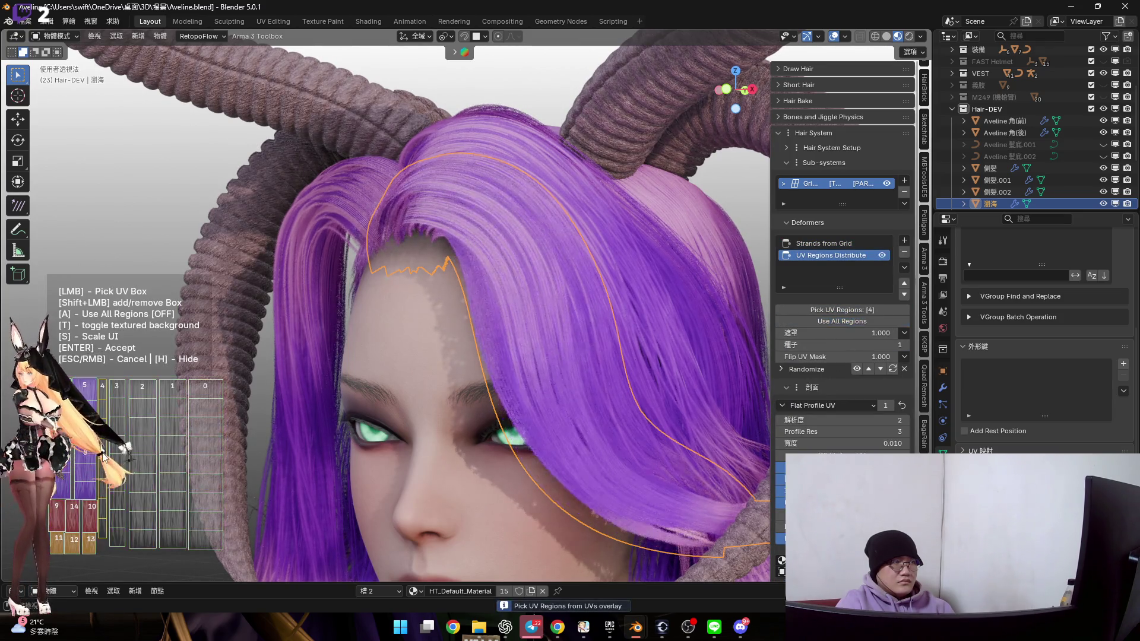
{"action": "left_click", "coordinate": [115, 401]}
{"action": "left_click", "coordinate": [106, 393]}
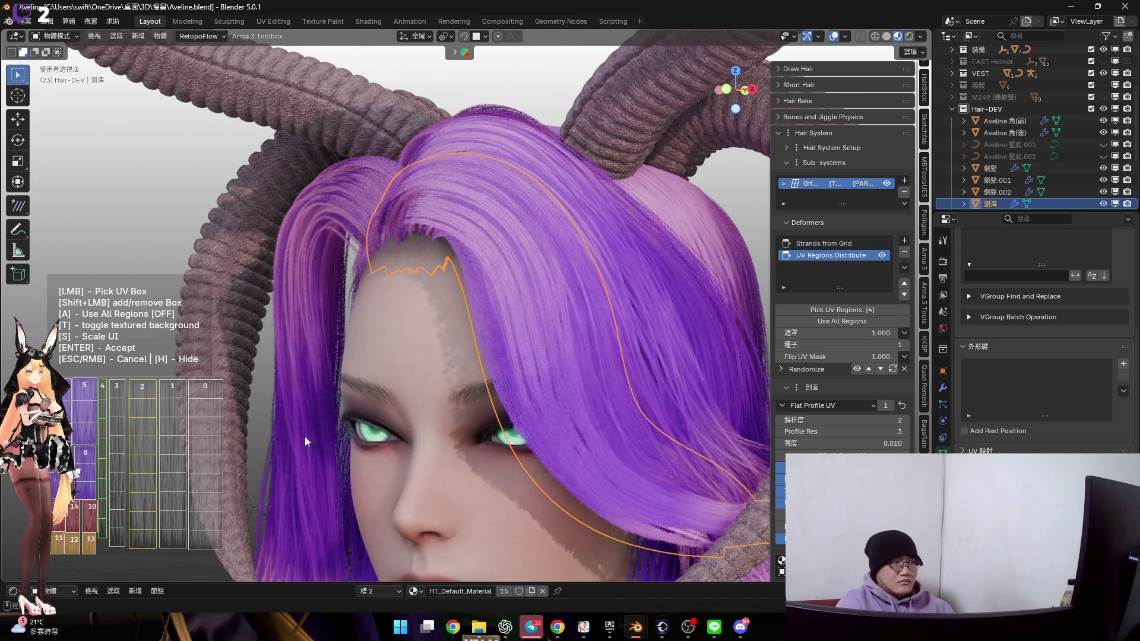
{"action": "key", "text": "Return"}
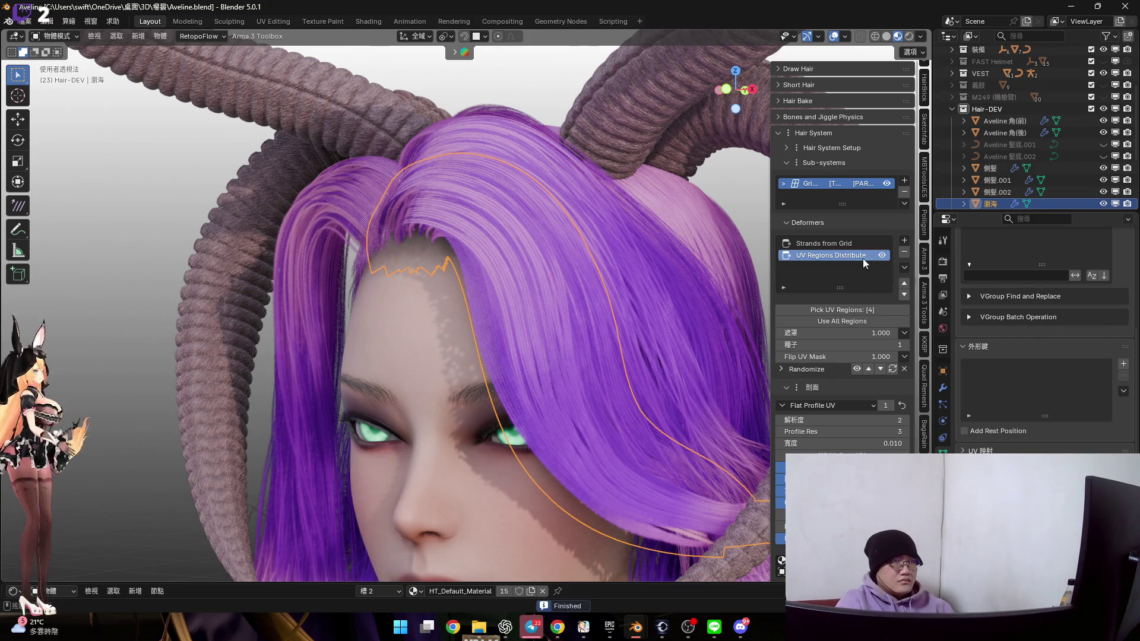
Add an Align Tilt to Source deformer with mask 1.000 and enter Edit Mode
{"action": "left_click", "coordinate": [904, 241]}
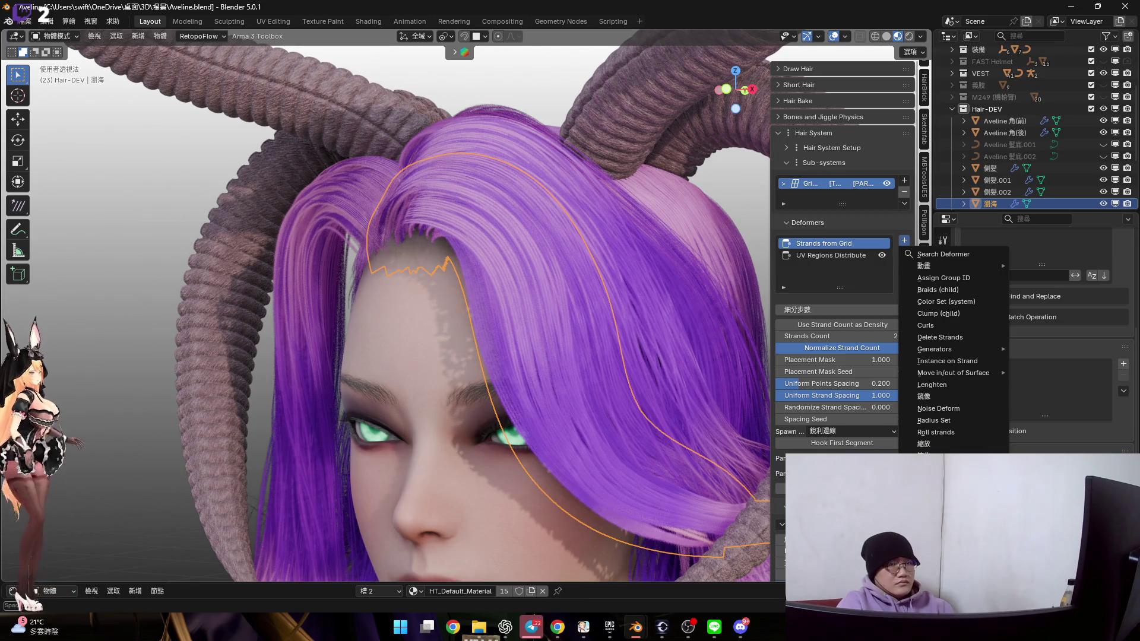
{"action": "mouse_move", "coordinate": [950, 502]}
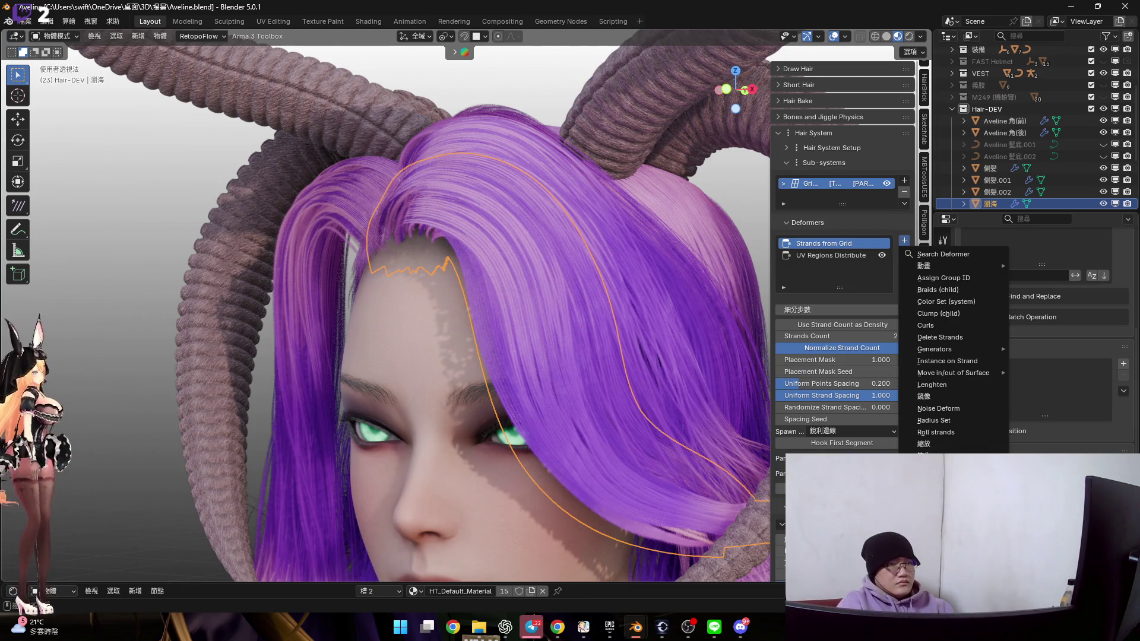
{"action": "key", "text": "Return"}
{"action": "scroll", "coordinate": [586, 341], "scroll_direction": "up", "scroll_amount": 5}
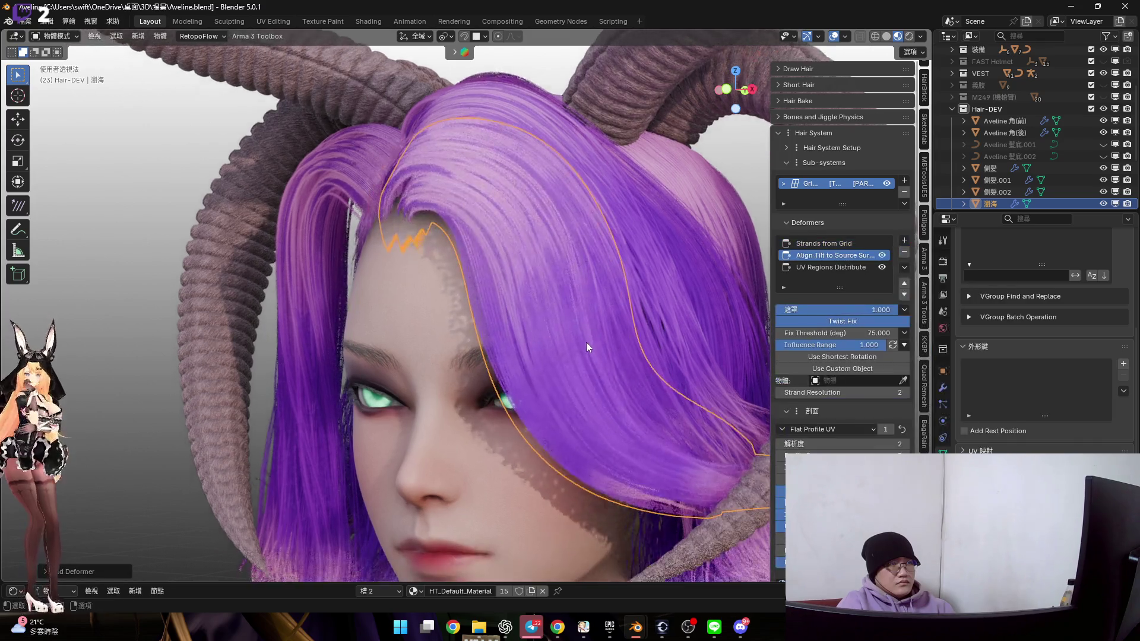
{"action": "scroll", "coordinate": [585, 321], "scroll_direction": "up", "scroll_amount": 3}
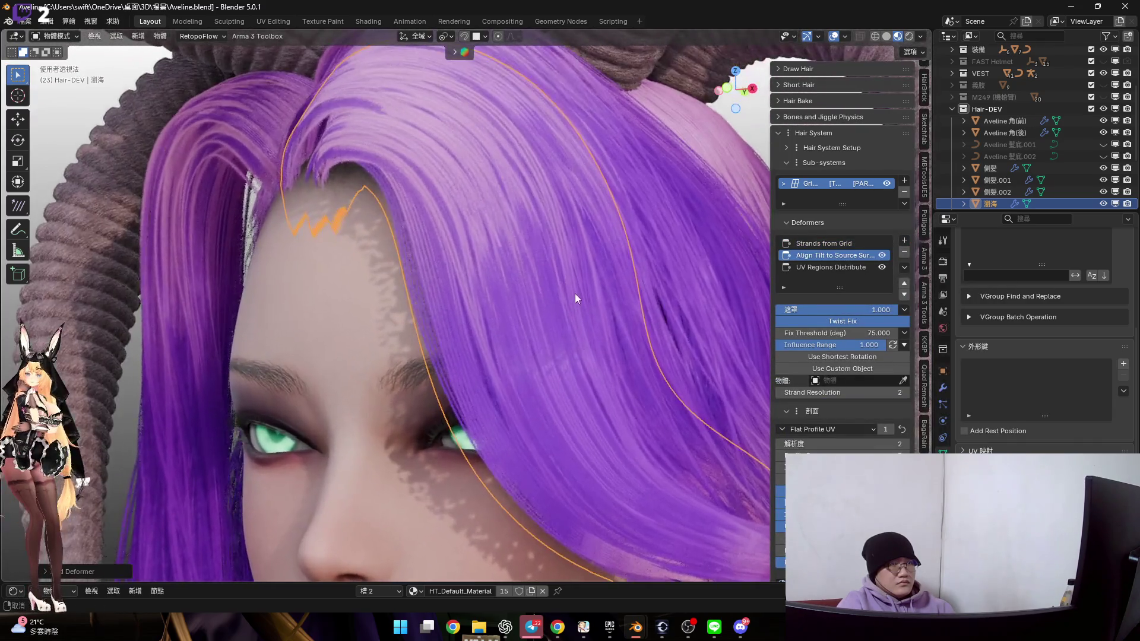
{"action": "mouse_move", "coordinate": [860, 309]}
{"action": "left_mouse_down"}
{"action": "mouse_move", "coordinate": [778, 310]}
{"action": "mouse_move", "coordinate": [908, 309]}
{"action": "left_mouse_up"}
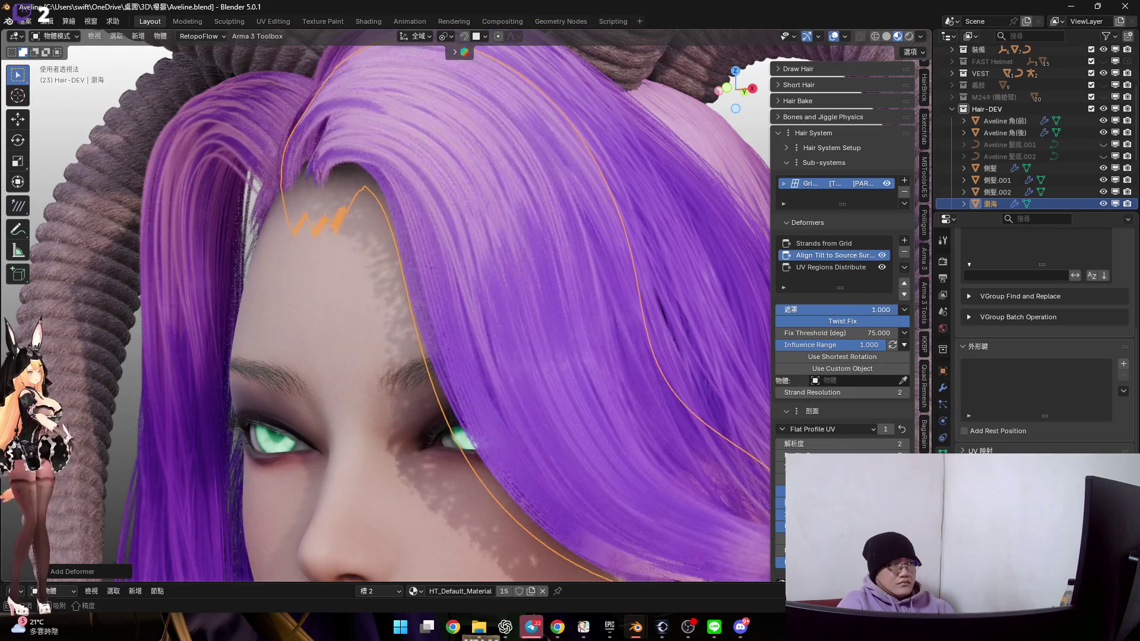
{"action": "mouse_move", "coordinate": [482, 270]}
{"action": "middle_mouse_down"}
{"action": "mouse_move", "coordinate": [516, 258]}
{"action": "mouse_move", "coordinate": [509, 355]}
{"action": "mouse_move", "coordinate": [463, 340]}
{"action": "mouse_move", "coordinate": [503, 334]}
{"action": "mouse_move", "coordinate": [518, 348]}
{"action": "middle_mouse_up"}
{"action": "key", "text": "Tab"}
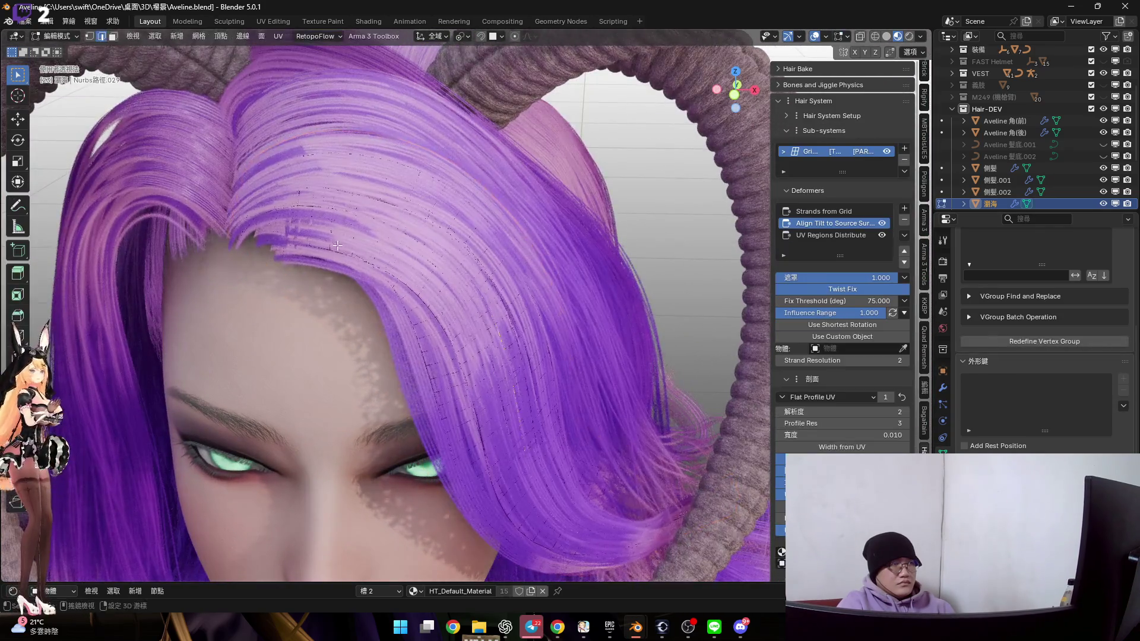
Select the band of hair-cage faces along the hairline and hide it
{"action": "left_click", "coordinate": [887, 152]}
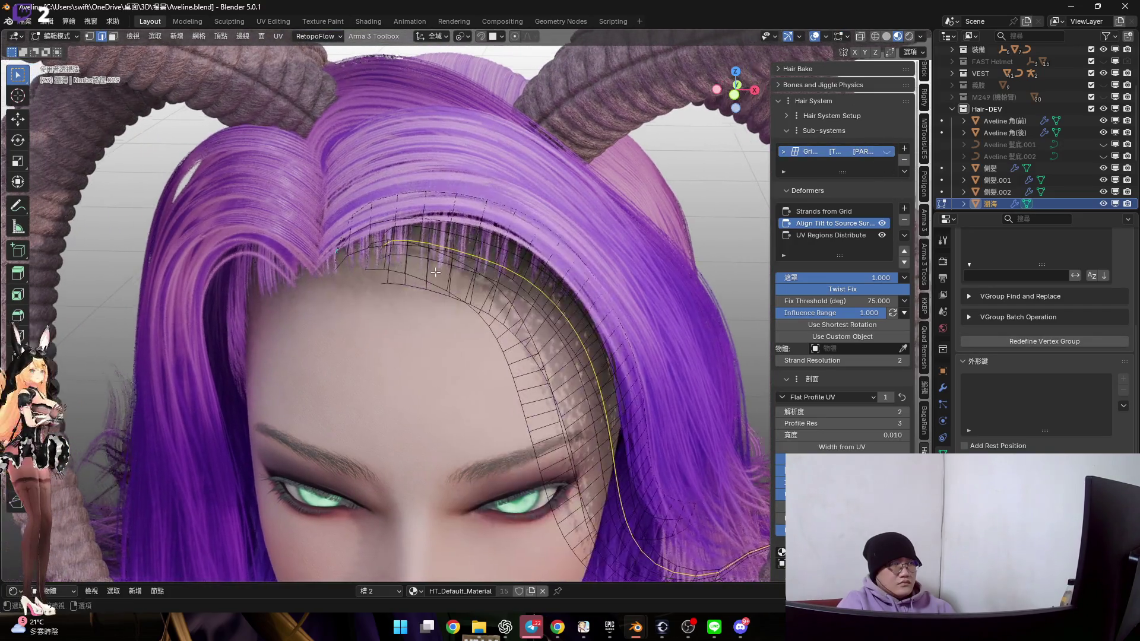
{"action": "scroll", "coordinate": [415, 267], "scroll_direction": "up", "scroll_amount": 5}
{"action": "mouse_move", "coordinate": [416, 267]}
{"action": "middle_mouse_down"}
{"action": "mouse_move", "coordinate": [385, 196]}
{"action": "mouse_move", "coordinate": [378, 250]}
{"action": "middle_mouse_up"}
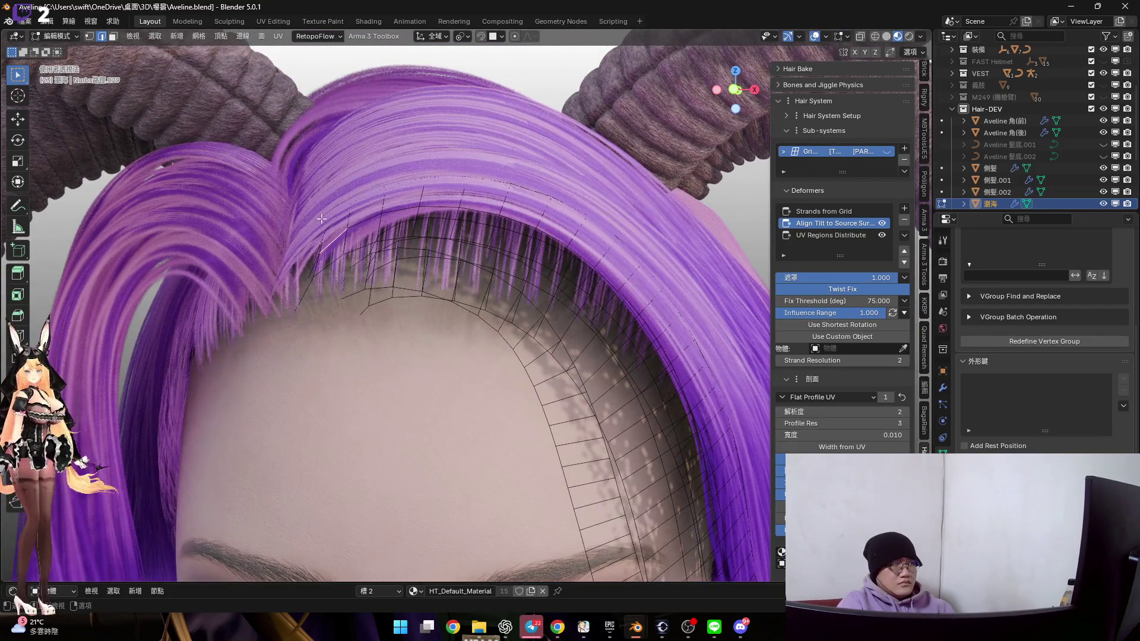
{"action": "left_click", "coordinate": [371, 263], "text": "alt"}
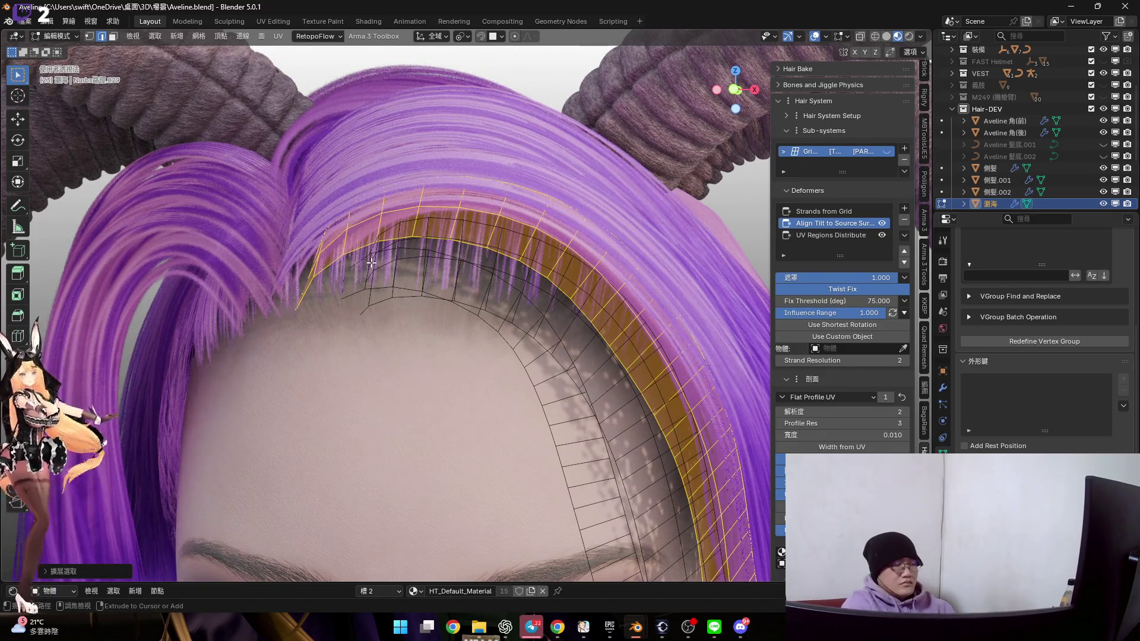
{"action": "key", "text": "h"}
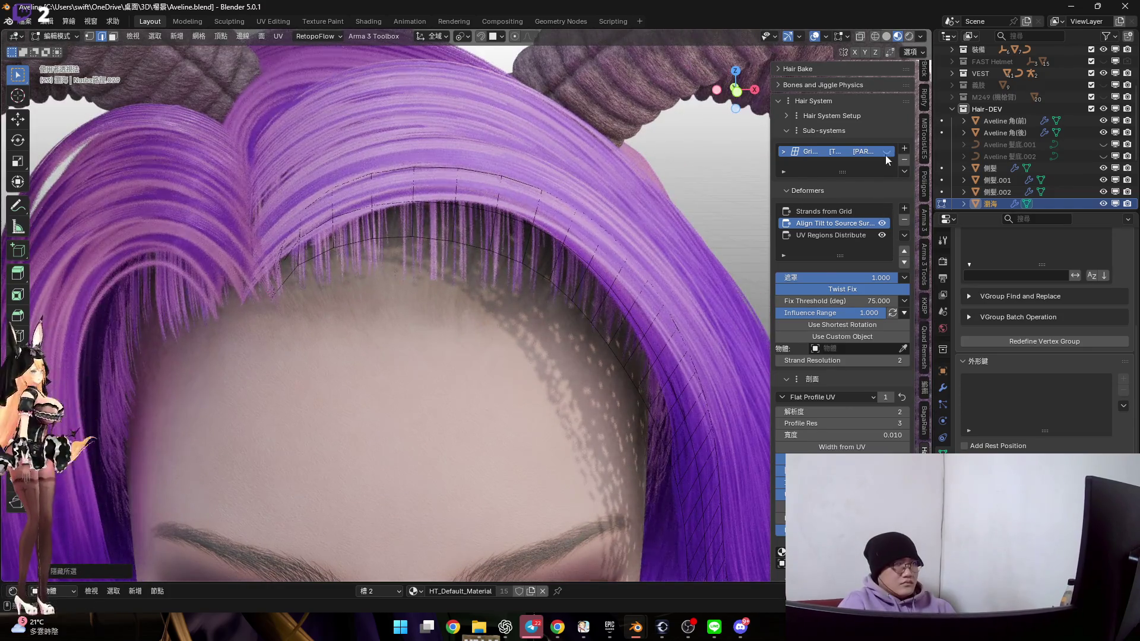
Update the hair from the cage and switch the bangs into Sculpt Mode
{"action": "left_click", "coordinate": [887, 152]}
{"action": "key", "text": "ctrl+Tab"}
{"action": "left_click", "coordinate": [497, 348]}
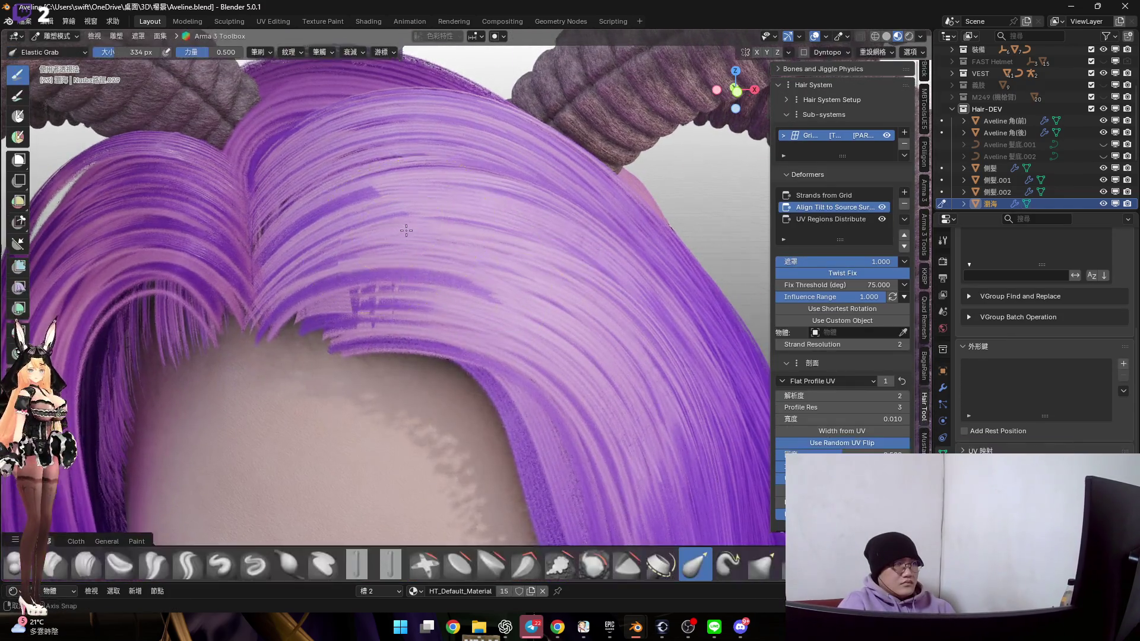
Enlarge the Elastic Grab brush radius from 334 px to 568 px
{"action": "middle_click_drag", "start_coordinate": [347, 227], "coordinate": [401, 252]}
{"action": "key", "text": "Escape"}
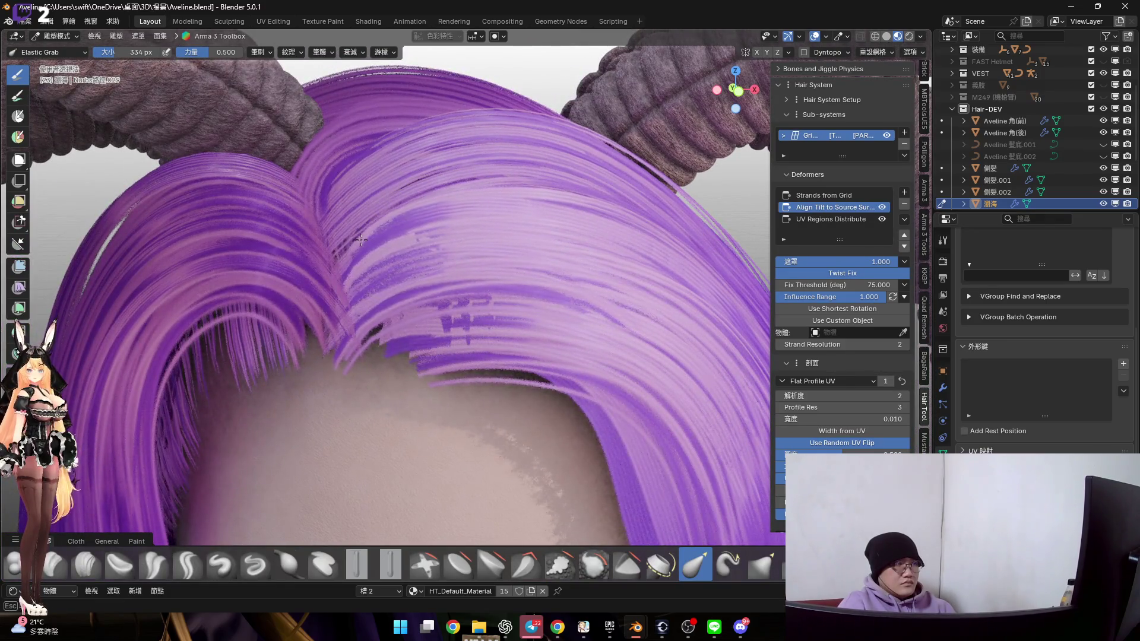
{"action": "mouse_move", "coordinate": [358, 240]}
{"action": "middle_mouse_down"}
{"action": "mouse_move", "coordinate": [390, 247]}
{"action": "mouse_move", "coordinate": [311, 247]}
{"action": "middle_mouse_up"}
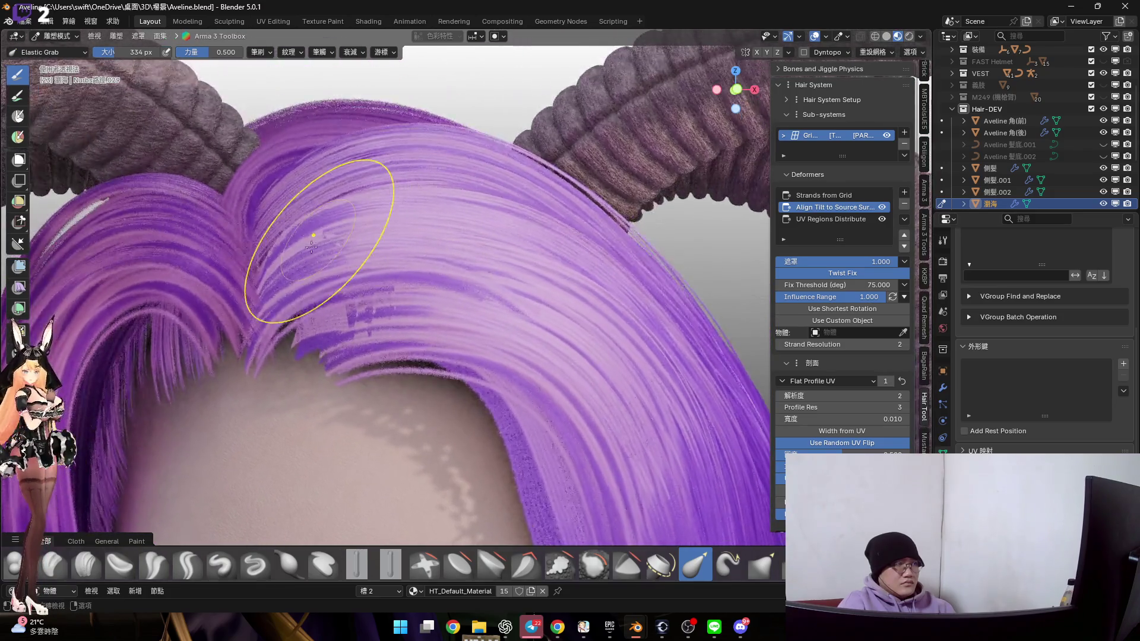
{"action": "mouse_move", "coordinate": [377, 262]}
{"action": "middle_mouse_down"}
{"action": "mouse_move", "coordinate": [387, 230]}
{"action": "mouse_move", "coordinate": [425, 280]}
{"action": "middle_mouse_up"}
{"action": "key", "text": "f"}
{"action": "left_click", "coordinate": [463, 297]}
{"action": "mouse_move", "coordinate": [476, 290]}
{"action": "middle_mouse_down"}
{"action": "mouse_move", "coordinate": [472, 300]}
{"action": "mouse_move", "coordinate": [506, 305]}
{"action": "mouse_move", "coordinate": [451, 245]}
{"action": "mouse_move", "coordinate": [467, 292]}
{"action": "mouse_move", "coordinate": [457, 314]}
{"action": "middle_mouse_up"}
{"action": "scroll", "coordinate": [471, 274], "scroll_direction": "up", "scroll_amount": 2}
{"action": "scroll", "coordinate": [437, 334], "scroll_direction": "up", "scroll_amount": 3}
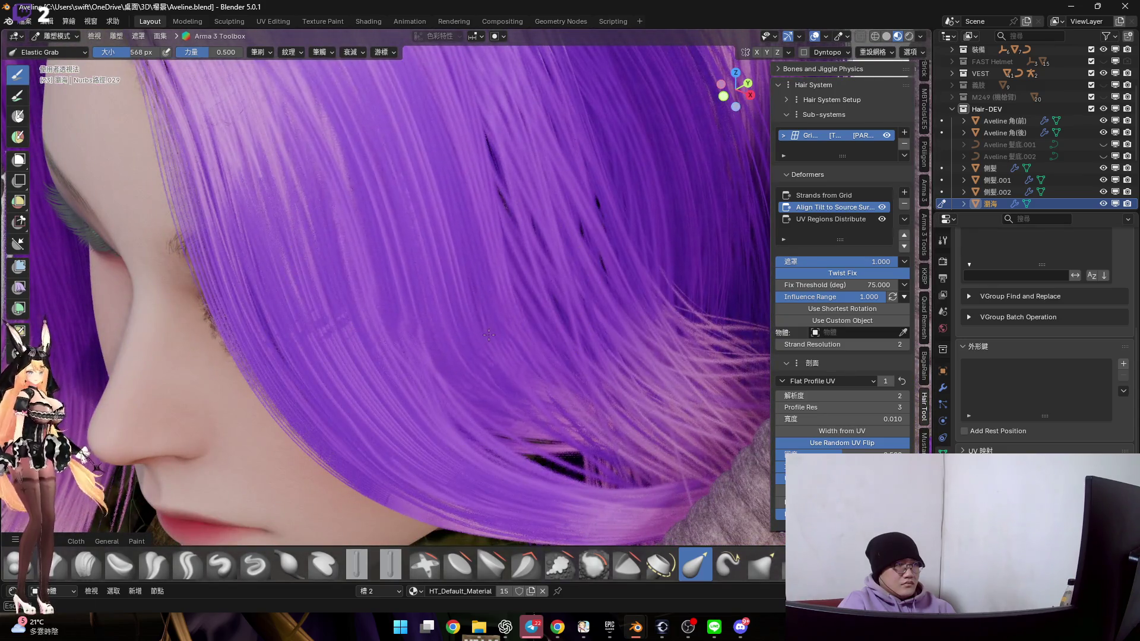
Sweep the fringe locks toward the eye with Elastic Grab, then shrink the brush to 394 px
{"action": "middle_click_drag", "start_coordinate": [508, 342], "coordinate": [438, 234]}
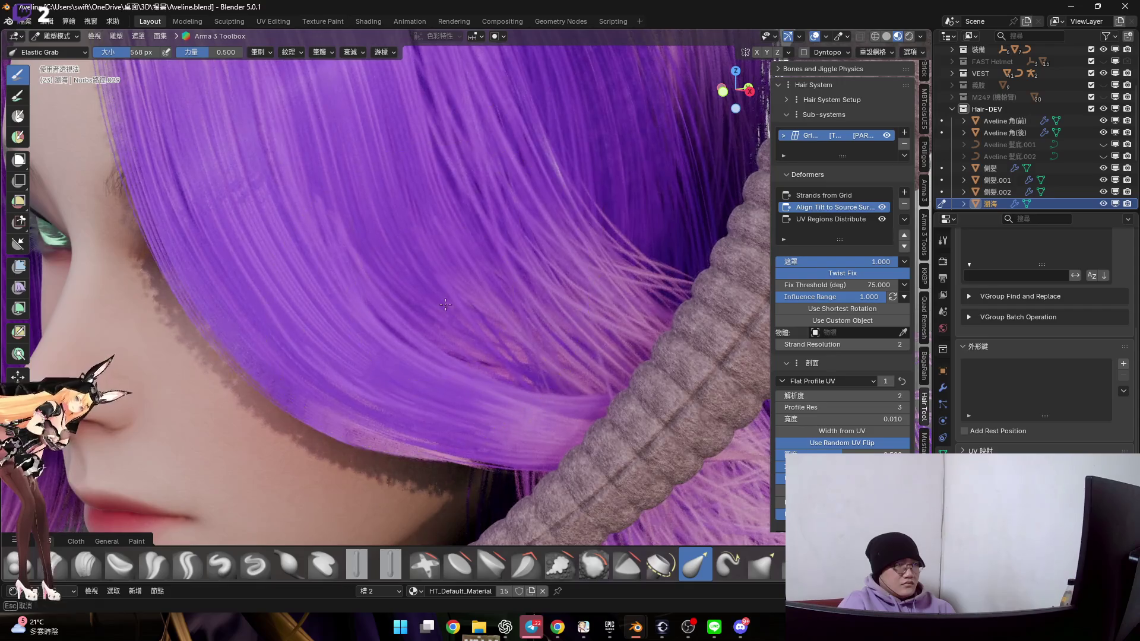
{"action": "middle_click_drag", "start_coordinate": [457, 306], "coordinate": [467, 331]}
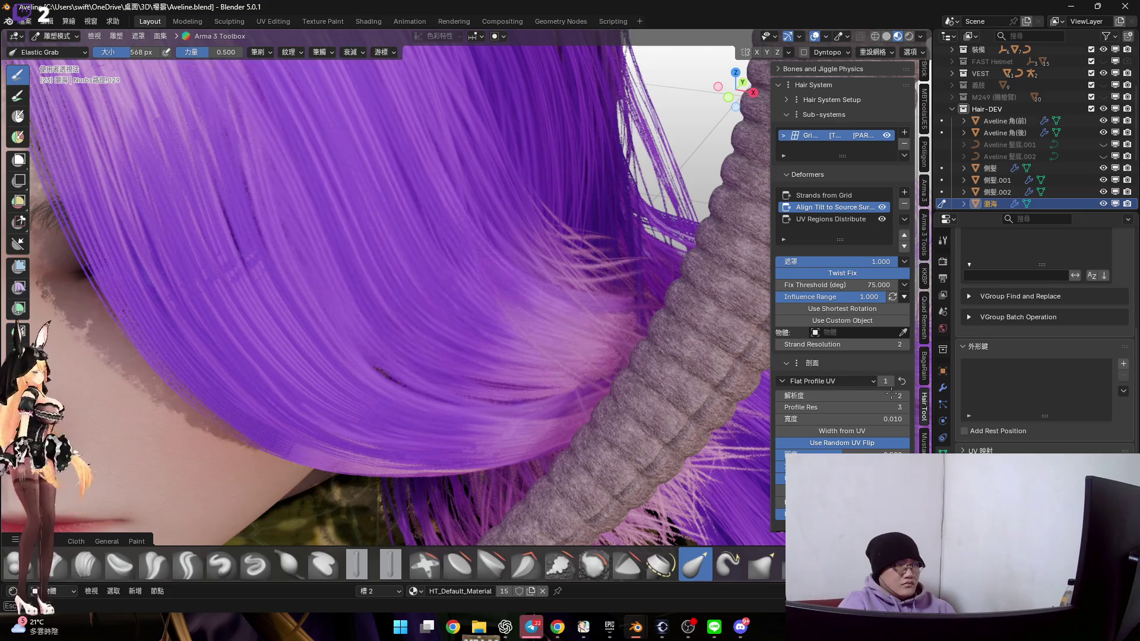
{"action": "mouse_move", "coordinate": [558, 362]}
{"action": "middle_mouse_down"}
{"action": "mouse_move", "coordinate": [549, 351]}
{"action": "mouse_move", "coordinate": [612, 383]}
{"action": "middle_mouse_up"}
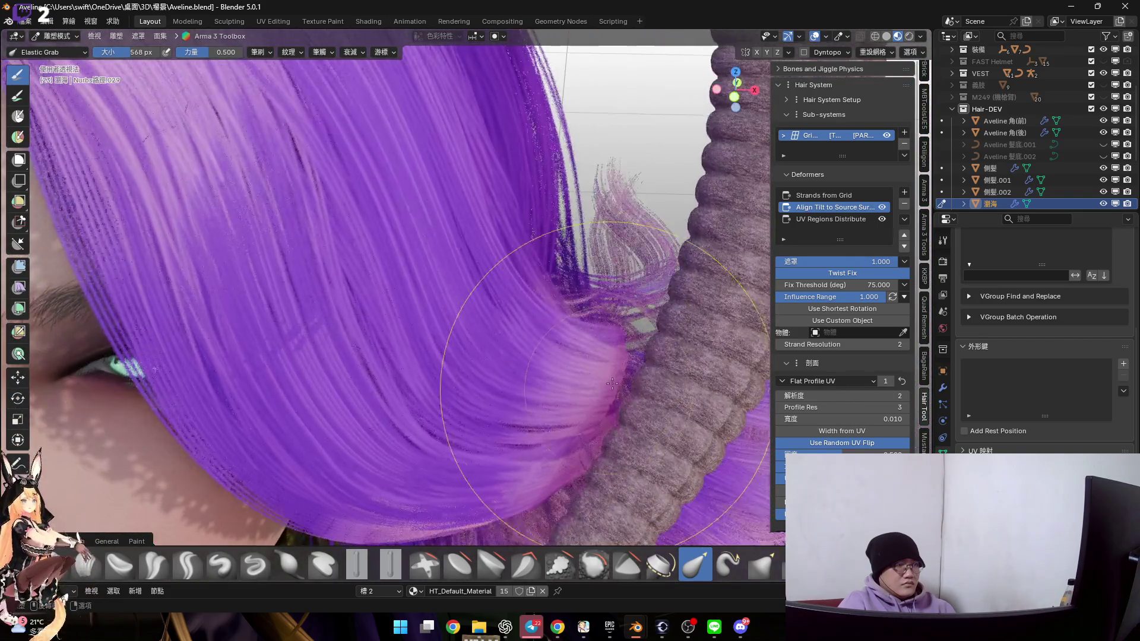
{"action": "mouse_move", "coordinate": [600, 437]}
{"action": "middle_mouse_down"}
{"action": "mouse_move", "coordinate": [516, 331]}
{"action": "mouse_move", "coordinate": [539, 280]}
{"action": "mouse_move", "coordinate": [569, 288]}
{"action": "middle_mouse_up"}
{"action": "middle_click_drag", "start_coordinate": [583, 327], "coordinate": [524, 291]}
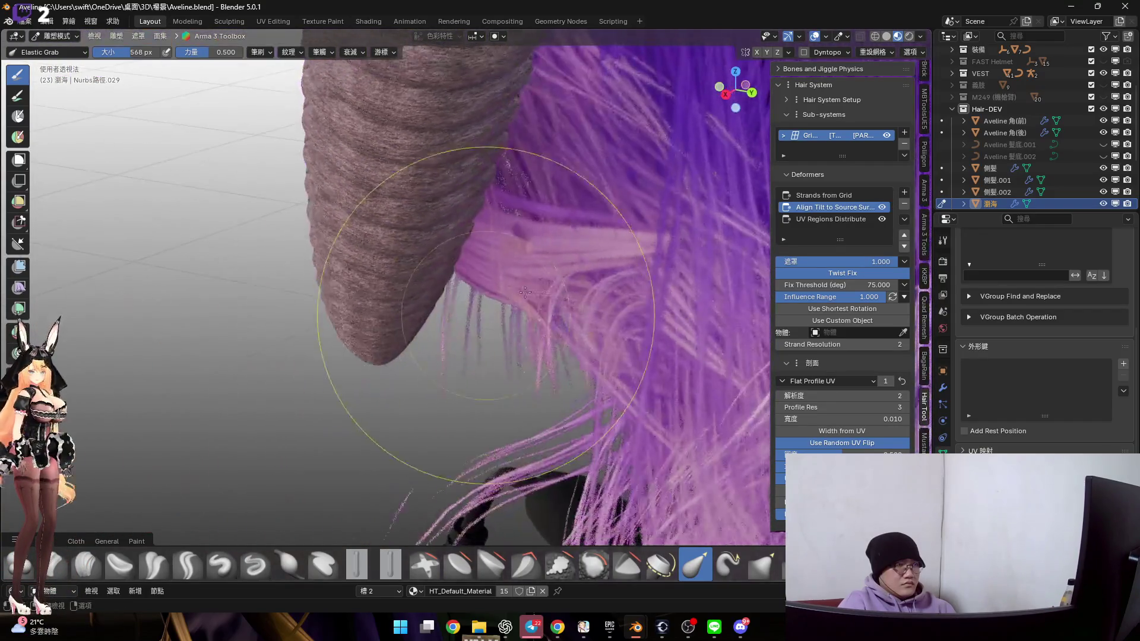
{"action": "key", "text": "f"}
{"action": "left_click", "coordinate": [601, 249]}
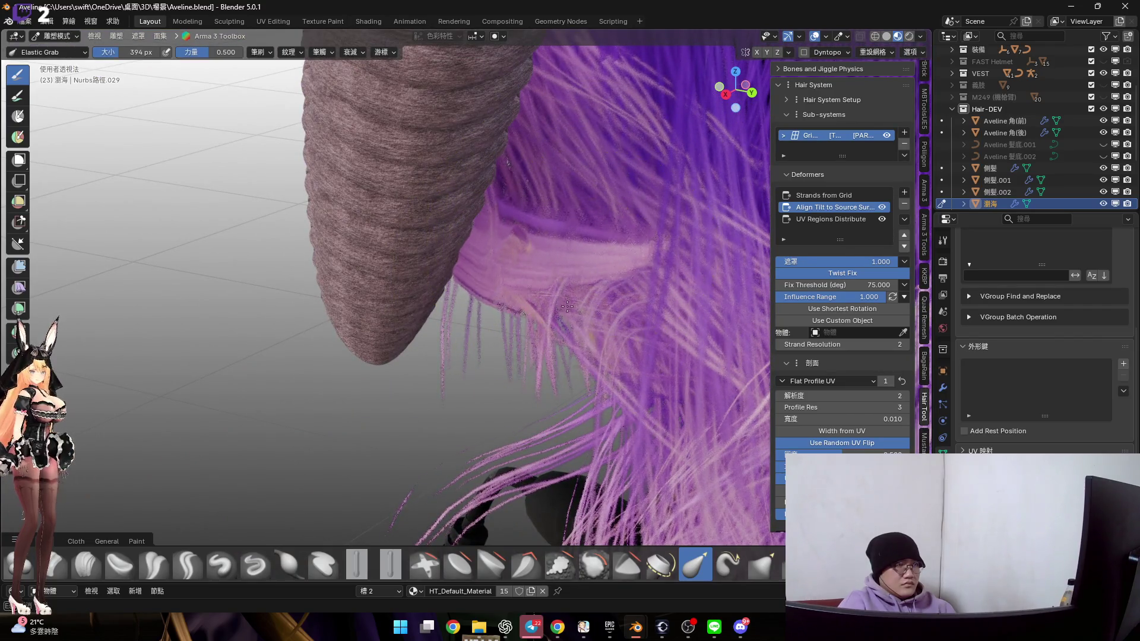
At 308 px, shape the purple lock sweeping over the right eye toward the horn
{"action": "mouse_move", "coordinate": [514, 392]}
{"action": "middle_mouse_down"}
{"action": "mouse_move", "coordinate": [535, 311]}
{"action": "mouse_move", "coordinate": [523, 356]}
{"action": "mouse_move", "coordinate": [624, 319]}
{"action": "mouse_move", "coordinate": [620, 250]}
{"action": "mouse_move", "coordinate": [546, 330]}
{"action": "mouse_move", "coordinate": [509, 318]}
{"action": "mouse_move", "coordinate": [520, 317]}
{"action": "middle_mouse_up"}
{"action": "key", "text": "f"}
{"action": "left_click", "coordinate": [526, 323]}
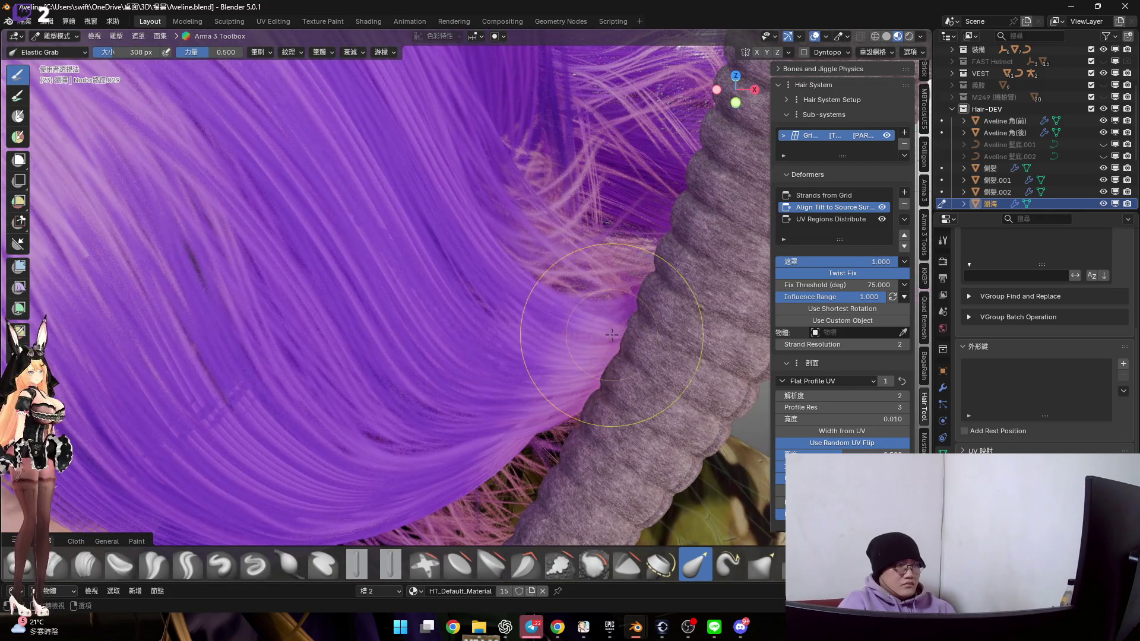
{"action": "mouse_move", "coordinate": [588, 323]}
{"action": "middle_mouse_down"}
{"action": "mouse_move", "coordinate": [547, 267]}
{"action": "mouse_move", "coordinate": [523, 285]}
{"action": "mouse_move", "coordinate": [518, 311]}
{"action": "mouse_move", "coordinate": [552, 361]}
{"action": "mouse_move", "coordinate": [538, 392]}
{"action": "middle_mouse_up"}
{"action": "mouse_move", "coordinate": [511, 357]}
{"action": "middle_mouse_down"}
{"action": "mouse_move", "coordinate": [470, 382]}
{"action": "mouse_move", "coordinate": [581, 332]}
{"action": "mouse_move", "coordinate": [549, 315]}
{"action": "mouse_move", "coordinate": [595, 331]}
{"action": "mouse_move", "coordinate": [539, 267]}
{"action": "mouse_move", "coordinate": [524, 321]}
{"action": "mouse_move", "coordinate": [472, 316]}
{"action": "mouse_move", "coordinate": [554, 318]}
{"action": "mouse_move", "coordinate": [523, 302]}
{"action": "middle_mouse_up"}
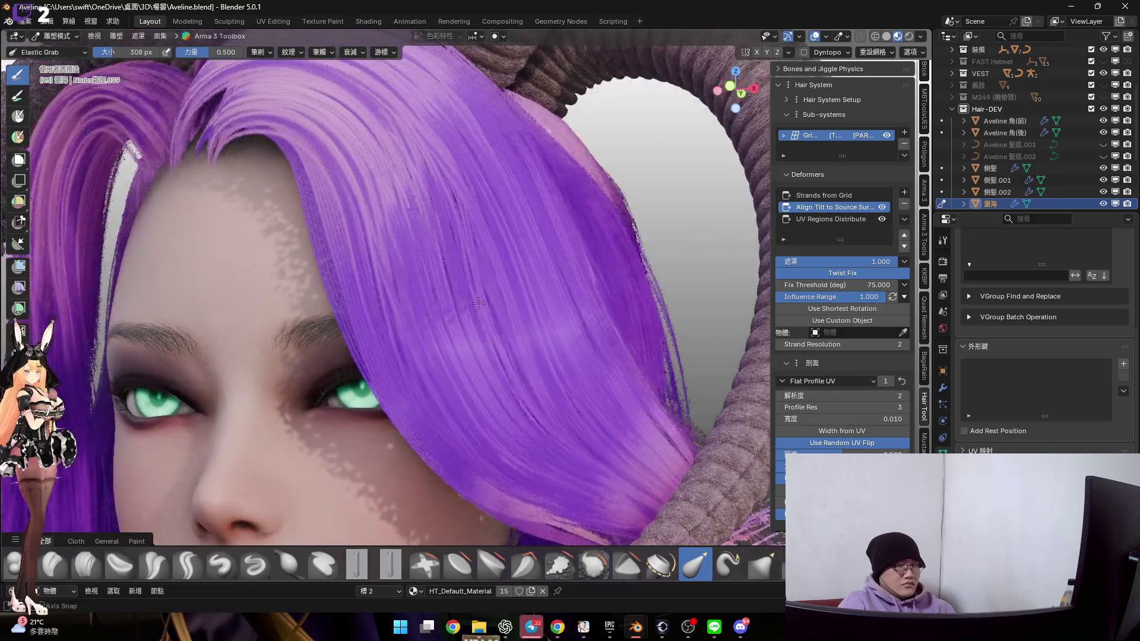
{"action": "key", "text": "ctrl+Tab"}
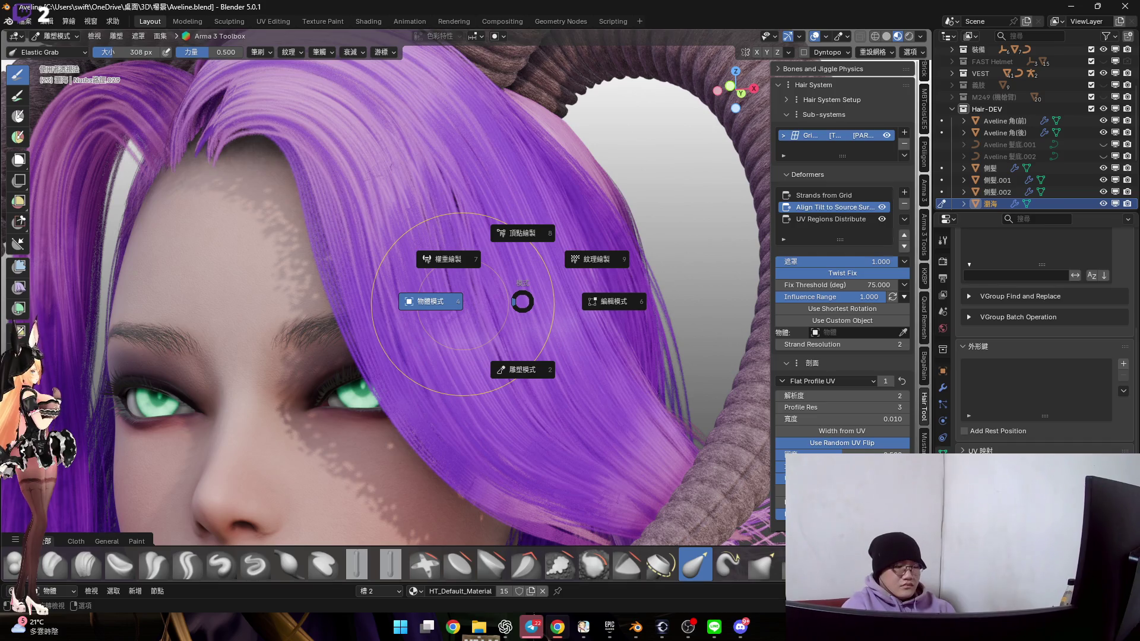
Return the bangs to Object Mode and view the face from the front
{"action": "left_click", "coordinate": [463, 304]}
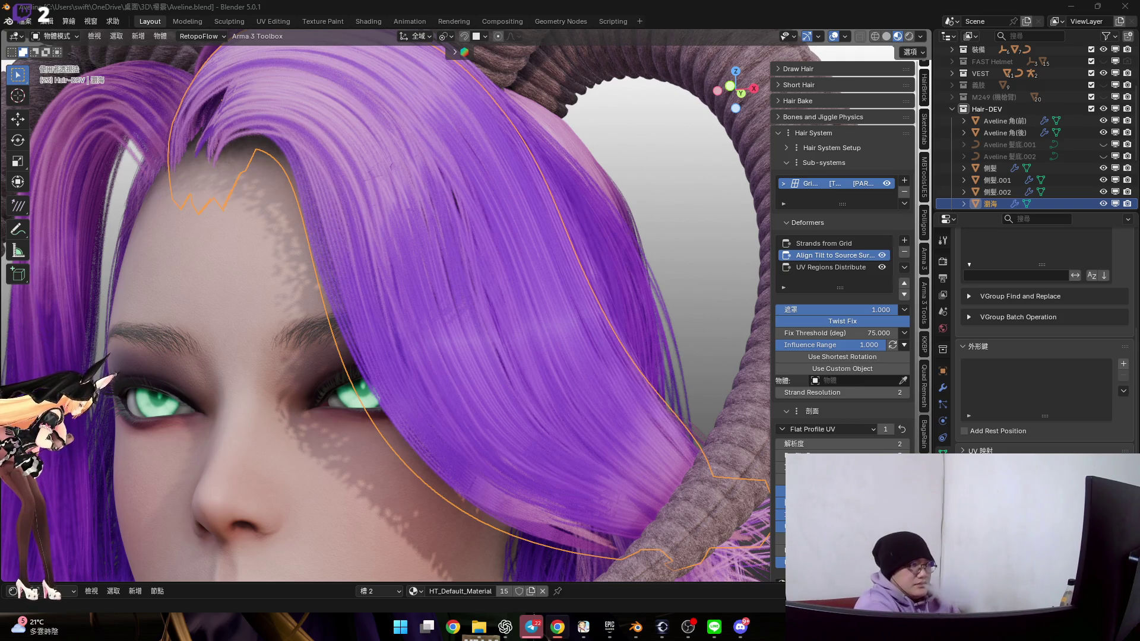
{"action": "key", "text": "KP_1"}
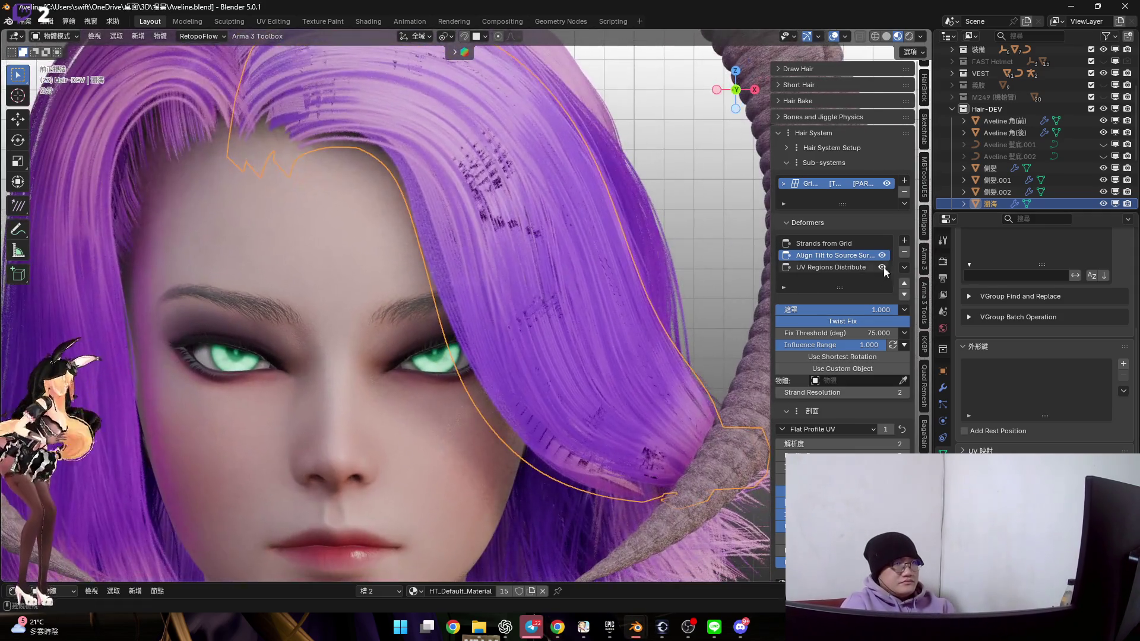
{"action": "left_click", "coordinate": [904, 239]}
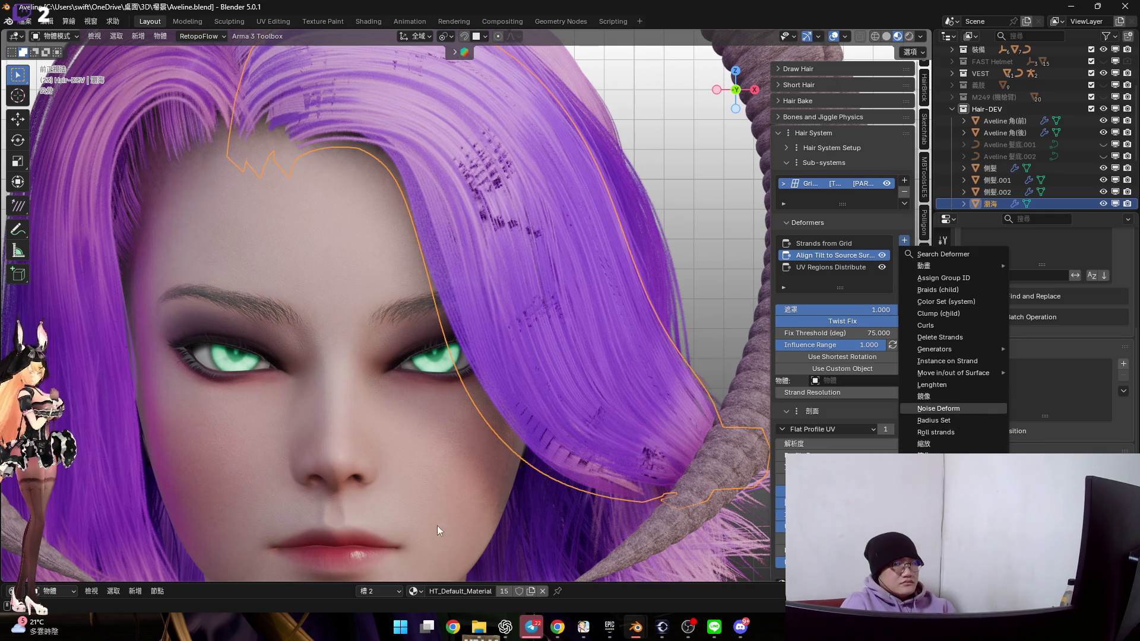
Add a Noise Deform to the bangs with the influence range set to Curve
{"action": "key", "text": "Return"}
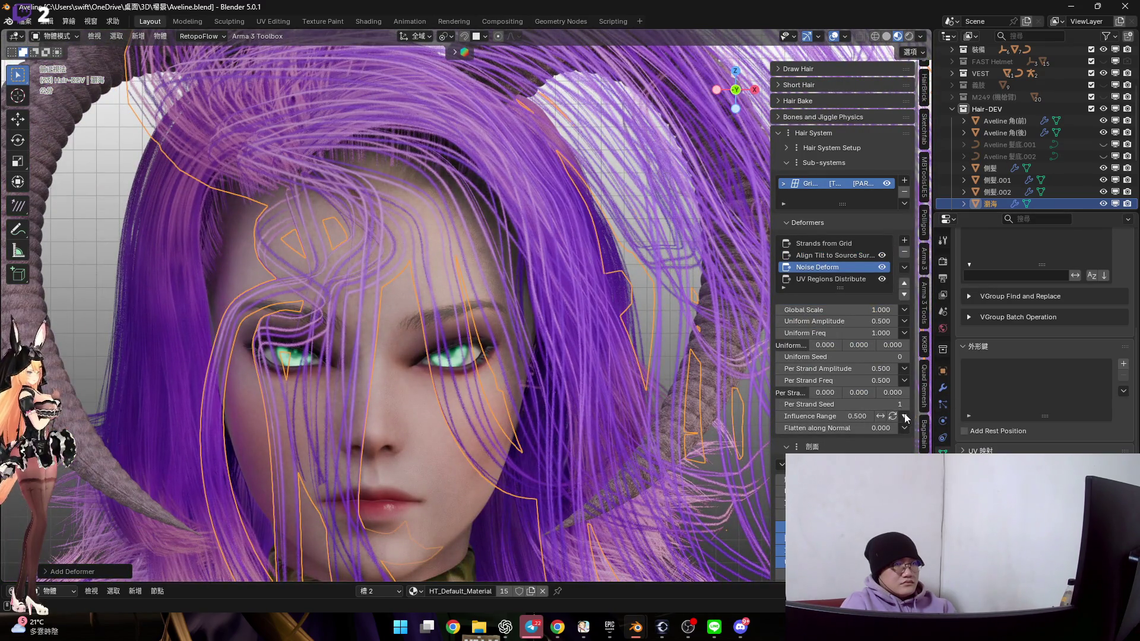
{"action": "left_click", "coordinate": [904, 417]}
{"action": "left_click", "coordinate": [925, 456]}
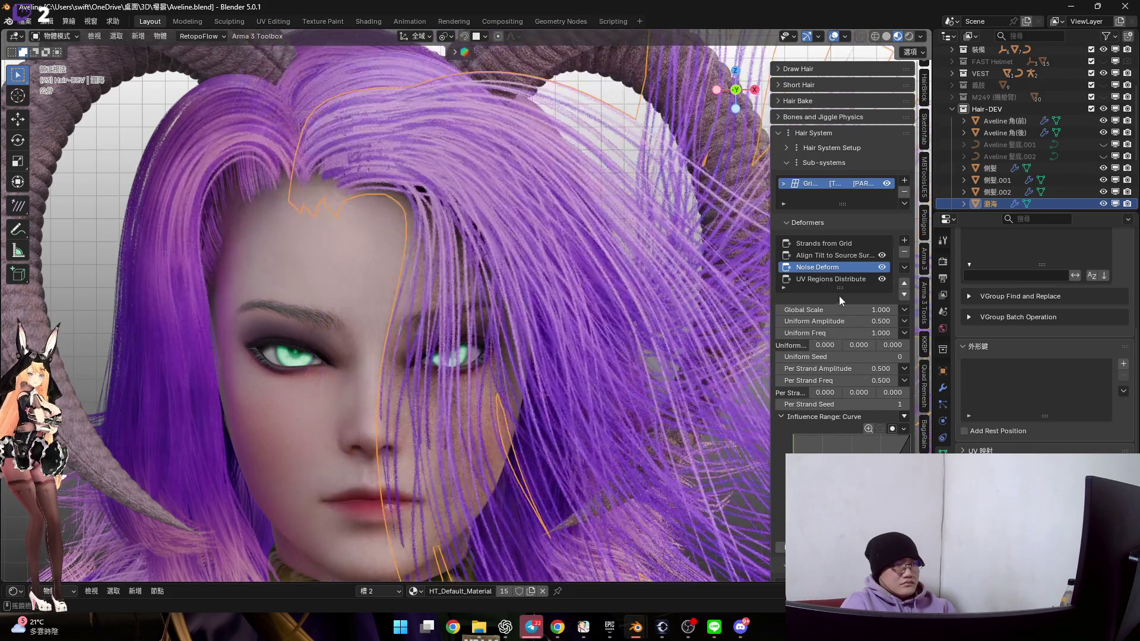
Set noise Global Scale 0.100, both amplitudes 0.080 and Per Strand Freq 1.470
{"action": "left_click_drag", "start_coordinate": [843, 309], "coordinate": [776, 309]}
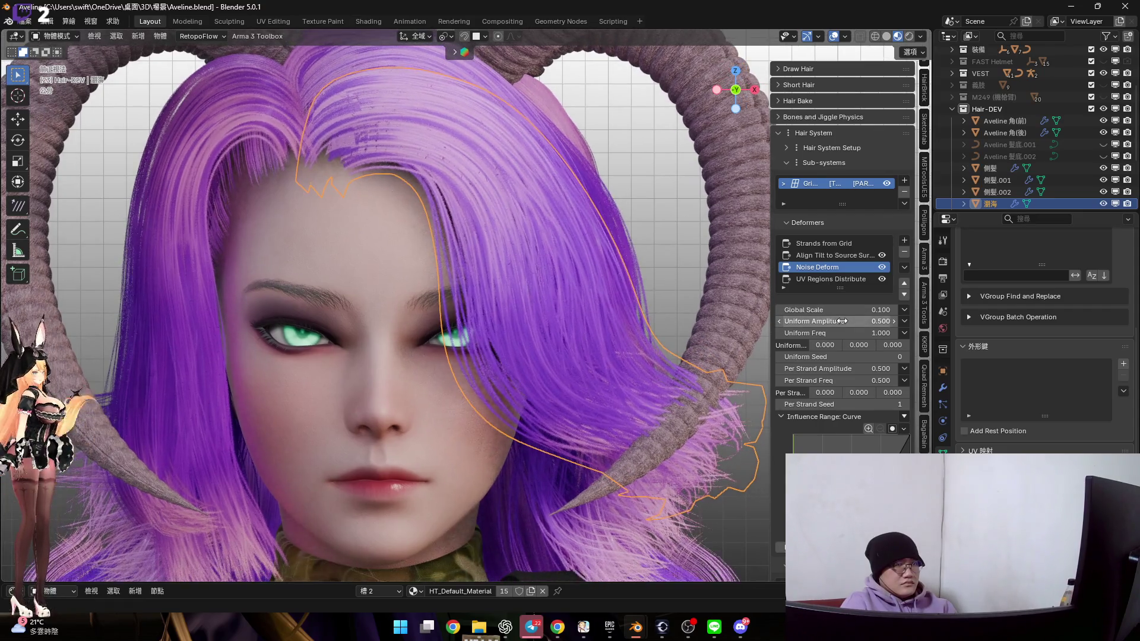
{"action": "left_click_drag", "start_coordinate": [832, 321], "coordinate": [795, 321]}
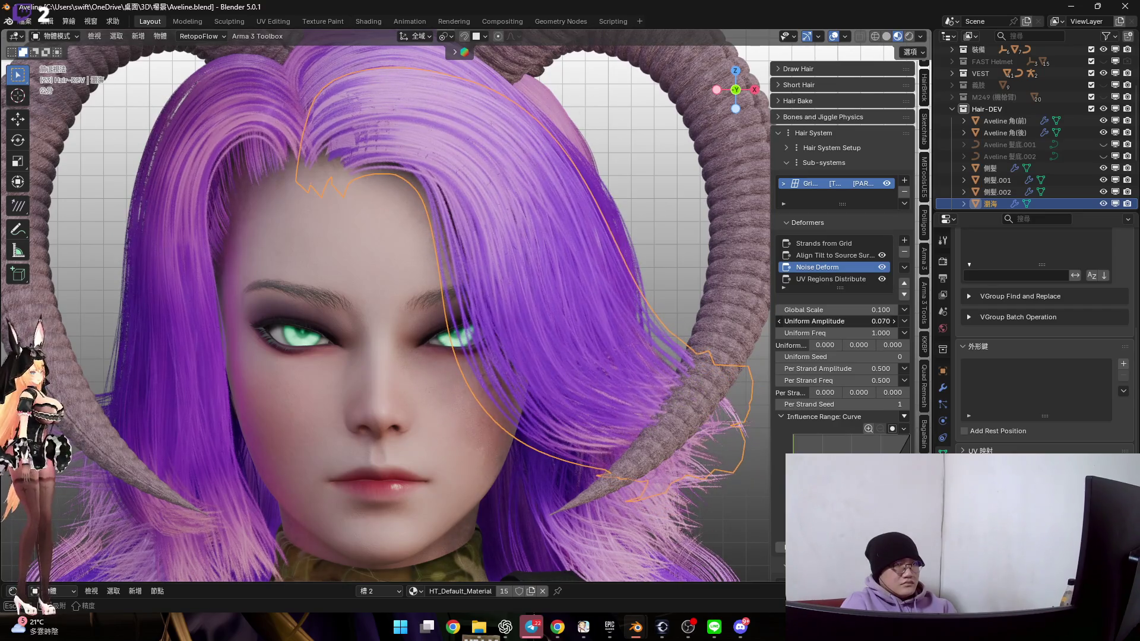
{"action": "mouse_move", "coordinate": [848, 365]}
{"action": "left_mouse_down"}
{"action": "mouse_move", "coordinate": [818, 366]}
{"action": "mouse_move", "coordinate": [868, 380]}
{"action": "left_mouse_up"}
{"action": "key", "text": "Escape"}
{"action": "mouse_move", "coordinate": [593, 350]}
{"action": "middle_mouse_down"}
{"action": "mouse_move", "coordinate": [503, 364]}
{"action": "mouse_move", "coordinate": [540, 330]}
{"action": "mouse_move", "coordinate": [554, 337]}
{"action": "mouse_move", "coordinate": [569, 304]}
{"action": "middle_mouse_up"}
{"action": "left_click_drag", "start_coordinate": [837, 381], "coordinate": [872, 381]}
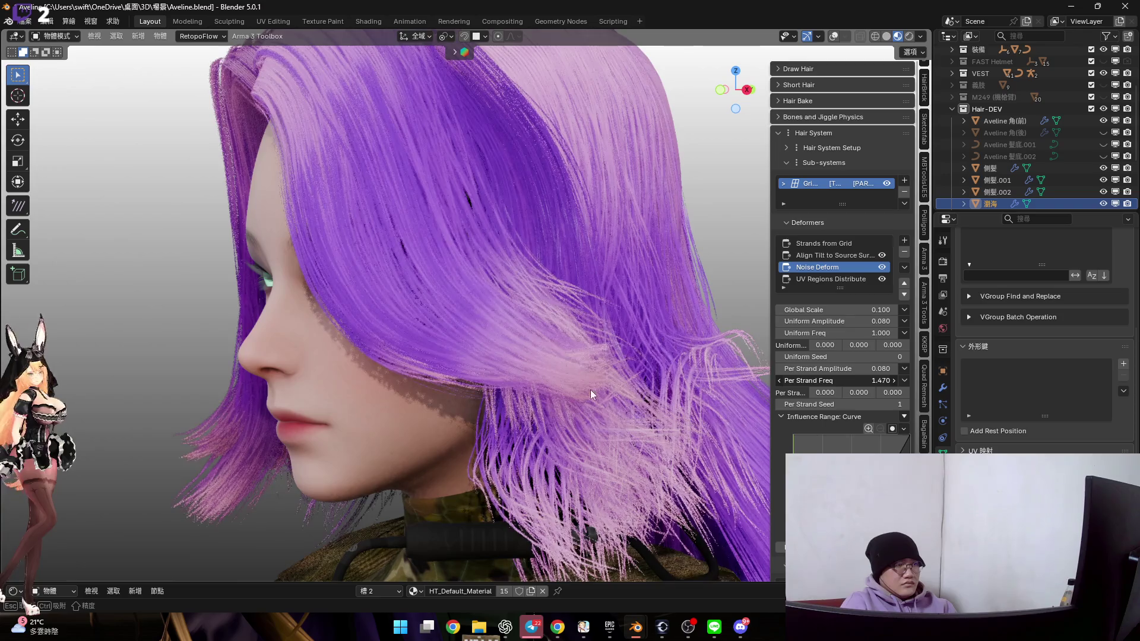
Retune the Noise Deform to Global Scale 0.060, Per Strand Amplitude 0.100, Per Strand Freq 1.380
{"action": "scroll", "coordinate": [589, 343], "scroll_direction": "up", "scroll_amount": 5}
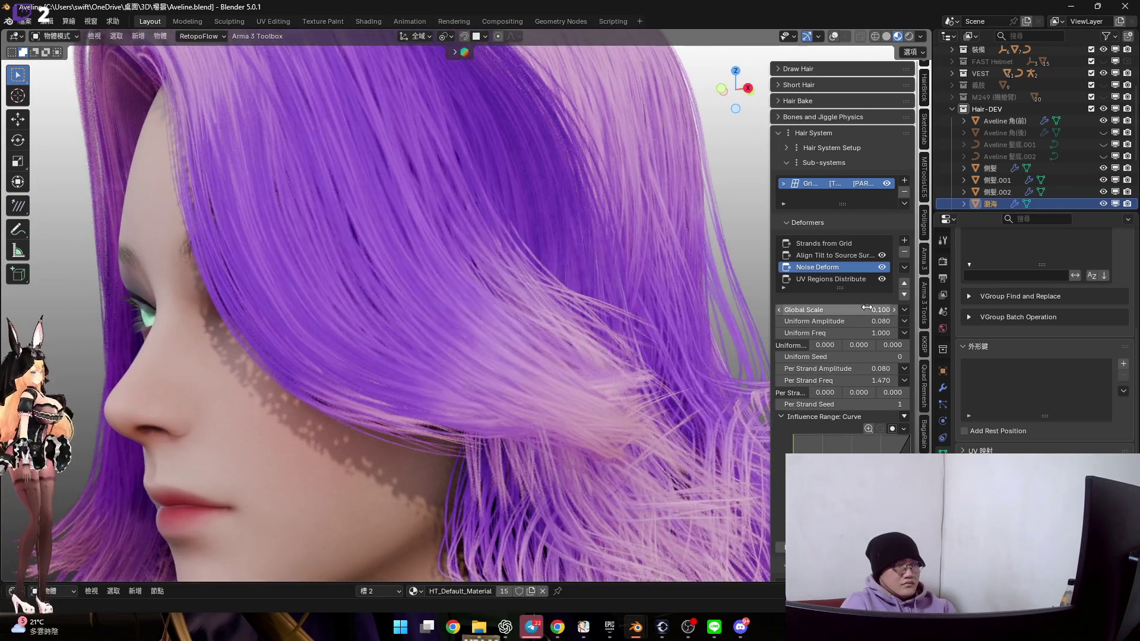
{"action": "mouse_move", "coordinate": [843, 309]}
{"action": "left_mouse_down"}
{"action": "mouse_move", "coordinate": [831, 310]}
{"action": "mouse_move", "coordinate": [968, 309]}
{"action": "mouse_move", "coordinate": [808, 309]}
{"action": "mouse_move", "coordinate": [819, 309]}
{"action": "left_mouse_up"}
{"action": "mouse_move", "coordinate": [552, 356]}
{"action": "middle_mouse_down"}
{"action": "mouse_move", "coordinate": [517, 374]}
{"action": "mouse_move", "coordinate": [493, 279]}
{"action": "middle_mouse_up"}
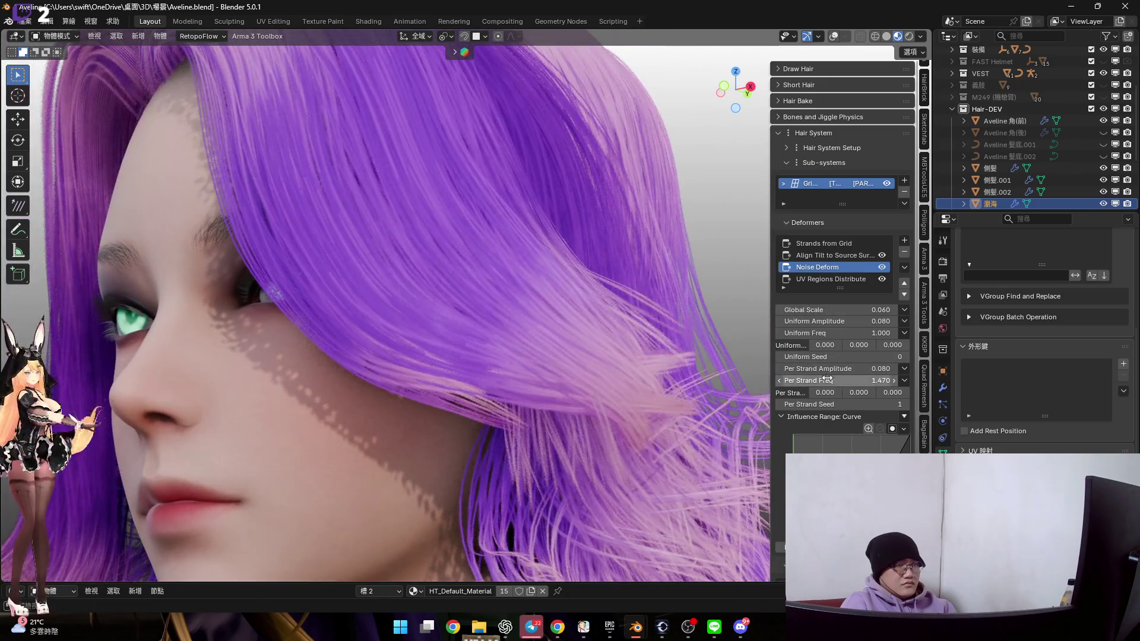
{"action": "mouse_move", "coordinate": [827, 368]}
{"action": "left_mouse_down"}
{"action": "mouse_move", "coordinate": [914, 368]}
{"action": "mouse_move", "coordinate": [834, 369]}
{"action": "left_mouse_up"}
{"action": "middle_click_drag", "start_coordinate": [529, 376], "coordinate": [522, 346]}
{"action": "mouse_move", "coordinate": [843, 384]}
{"action": "left_mouse_down"}
{"action": "mouse_move", "coordinate": [813, 384]}
{"action": "mouse_move", "coordinate": [887, 383]}
{"action": "mouse_move", "coordinate": [832, 383]}
{"action": "left_mouse_up"}
{"action": "mouse_move", "coordinate": [582, 355]}
{"action": "middle_mouse_down"}
{"action": "mouse_move", "coordinate": [582, 378]}
{"action": "mouse_move", "coordinate": [537, 348]}
{"action": "mouse_move", "coordinate": [507, 382]}
{"action": "mouse_move", "coordinate": [534, 407]}
{"action": "mouse_move", "coordinate": [525, 386]}
{"action": "mouse_move", "coordinate": [558, 364]}
{"action": "middle_mouse_up"}
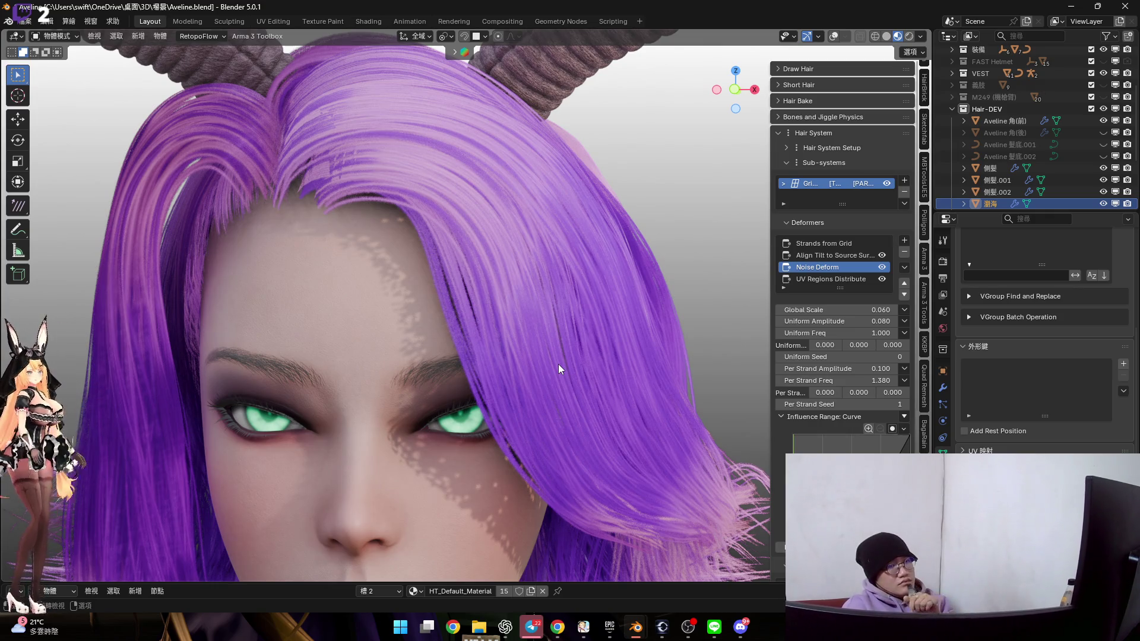
Unhide the Aveline 角(後) horn in the Outliner and view the head from the front
{"action": "scroll", "coordinate": [558, 365], "scroll_direction": "down", "scroll_amount": 5}
{"action": "middle_click_drag", "start_coordinate": [593, 419], "coordinate": [562, 431]}
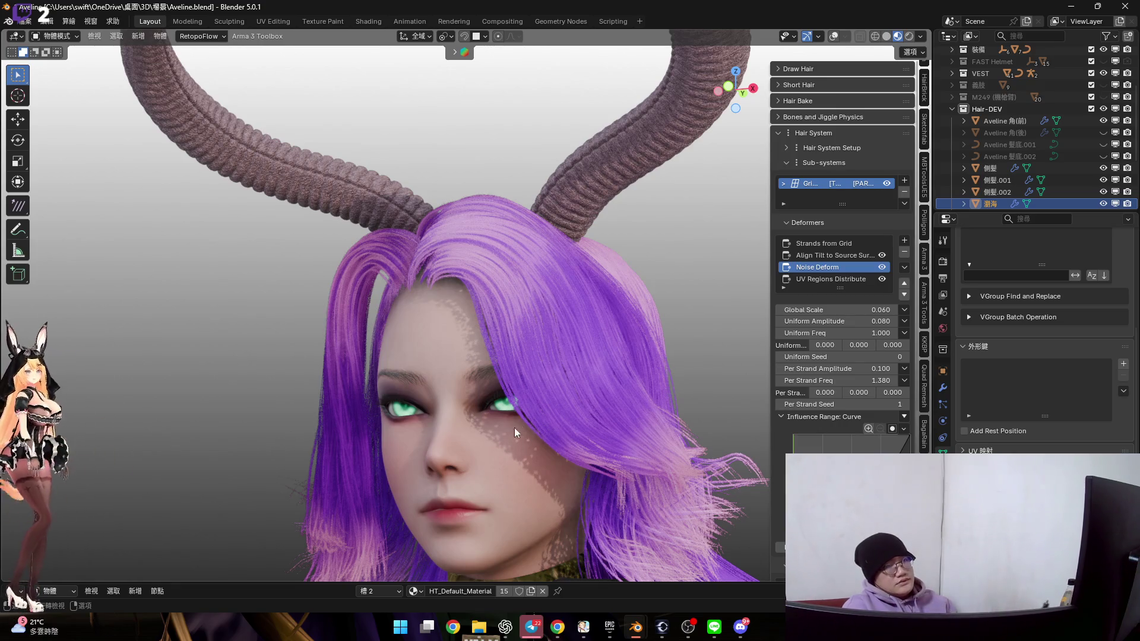
{"action": "mouse_move", "coordinate": [547, 410]}
{"action": "middle_mouse_down"}
{"action": "mouse_move", "coordinate": [579, 404]}
{"action": "mouse_move", "coordinate": [620, 312]}
{"action": "mouse_move", "coordinate": [574, 356]}
{"action": "mouse_move", "coordinate": [611, 333]}
{"action": "middle_mouse_up"}
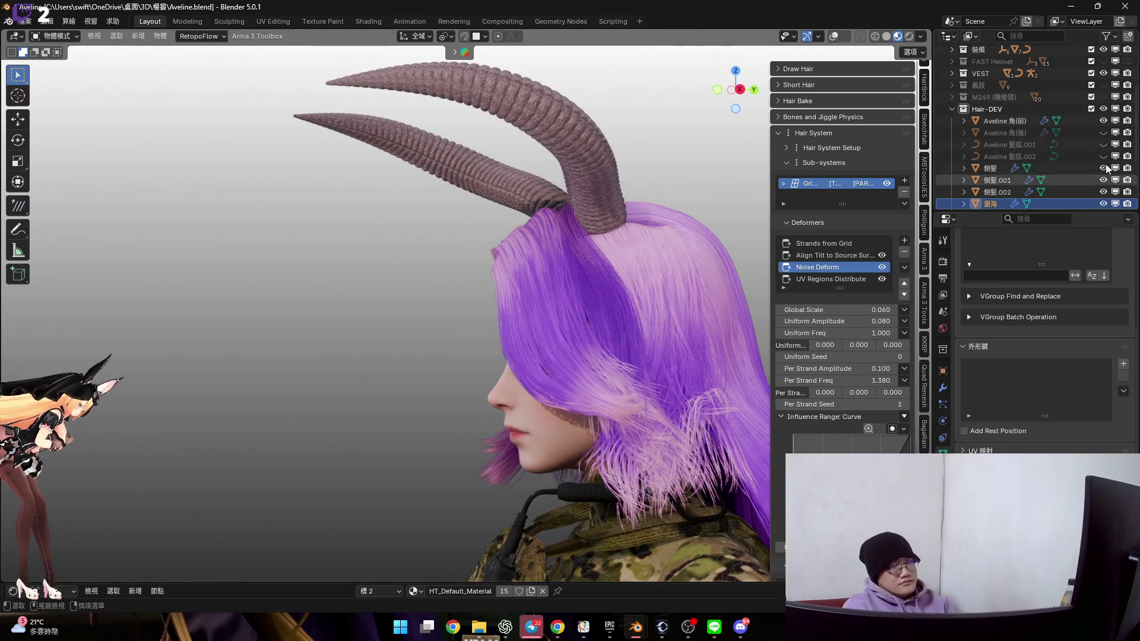
{"action": "left_click", "coordinate": [1102, 133]}
{"action": "key", "text": "KP_1"}
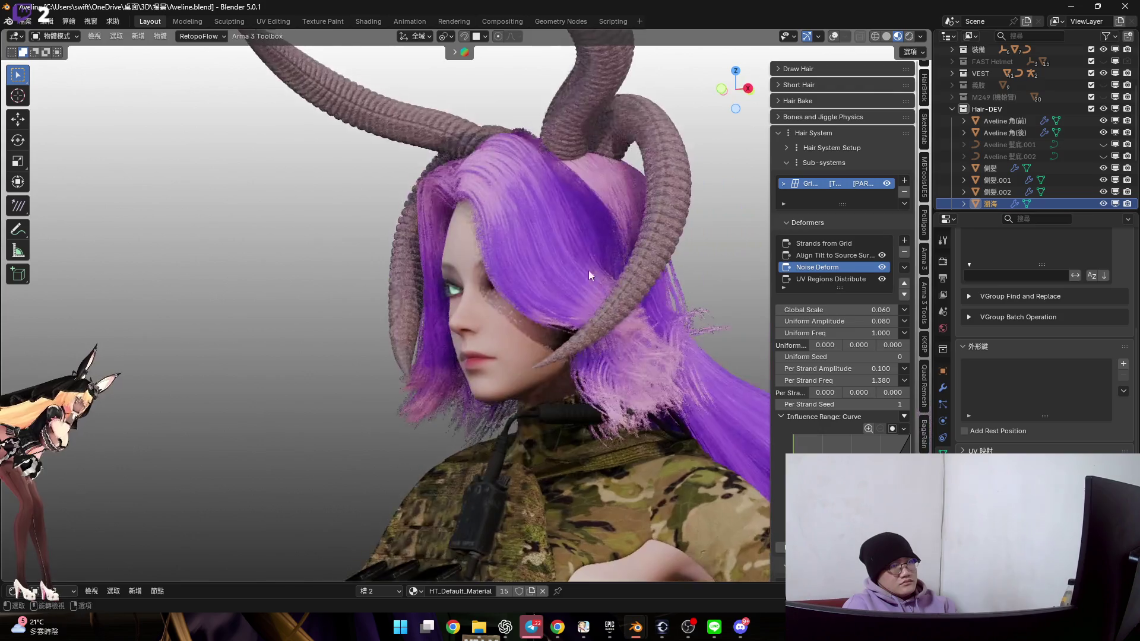
In Sculpt Mode, nudge the strands near the hair parting with Elastic Grab
{"action": "middle_click_drag", "start_coordinate": [593, 286], "coordinate": [533, 294], "text": "shift"}
{"action": "scroll", "coordinate": [582, 342], "scroll_direction": "up", "scroll_amount": 2}
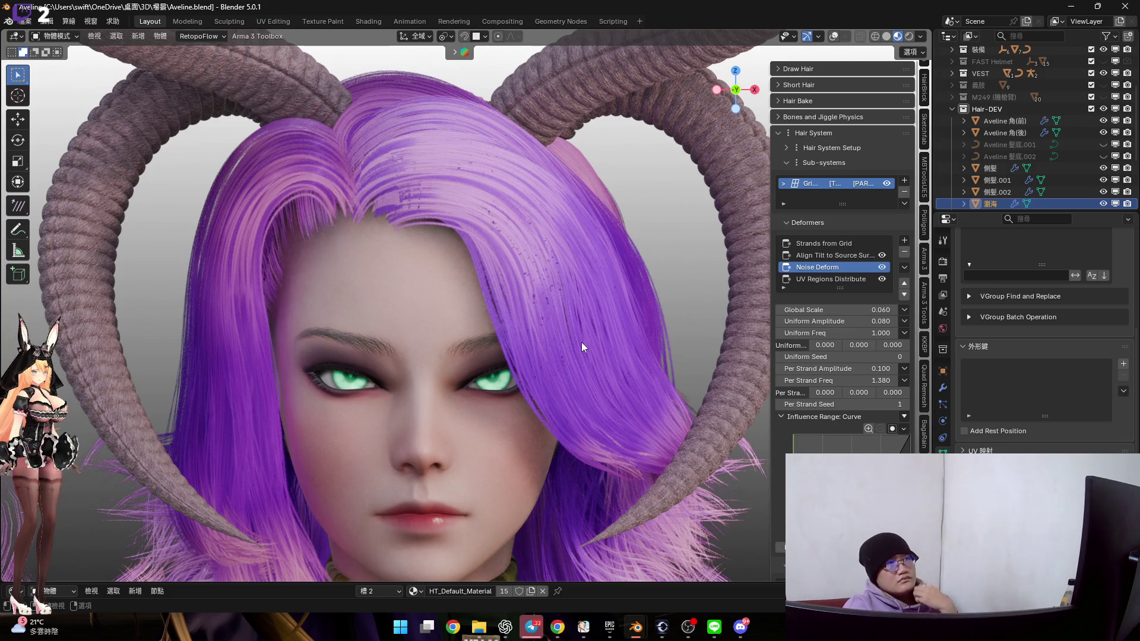
{"action": "mouse_move", "coordinate": [579, 311]}
{"action": "middle_mouse_down"}
{"action": "mouse_move", "coordinate": [521, 300]}
{"action": "mouse_move", "coordinate": [447, 231]}
{"action": "mouse_move", "coordinate": [476, 236]}
{"action": "middle_mouse_up"}
{"action": "scroll", "coordinate": [476, 237], "scroll_direction": "up", "scroll_amount": 2}
{"action": "middle_click_drag", "start_coordinate": [414, 205], "coordinate": [431, 223]}
{"action": "scroll", "coordinate": [437, 210], "scroll_direction": "up", "scroll_amount": 2}
{"action": "key", "text": "ctrl+Tab"}
{"action": "left_click", "coordinate": [433, 290]}
{"action": "left_click_drag", "start_coordinate": [401, 235], "coordinate": [388, 229]}
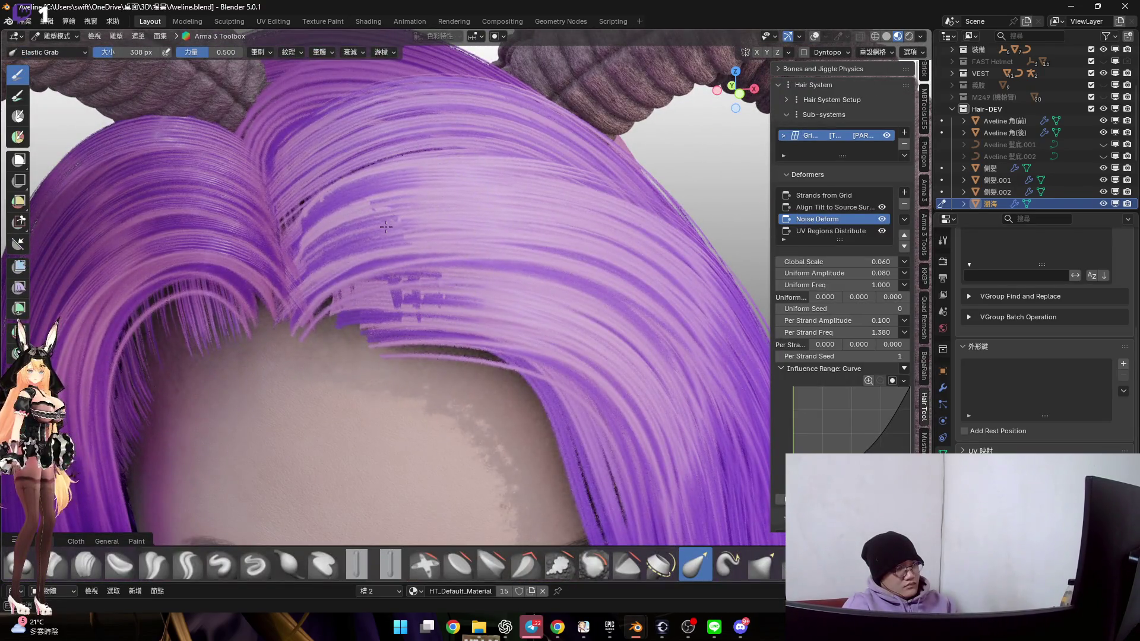
{"action": "scroll", "coordinate": [388, 229], "scroll_direction": "down", "scroll_amount": 3}
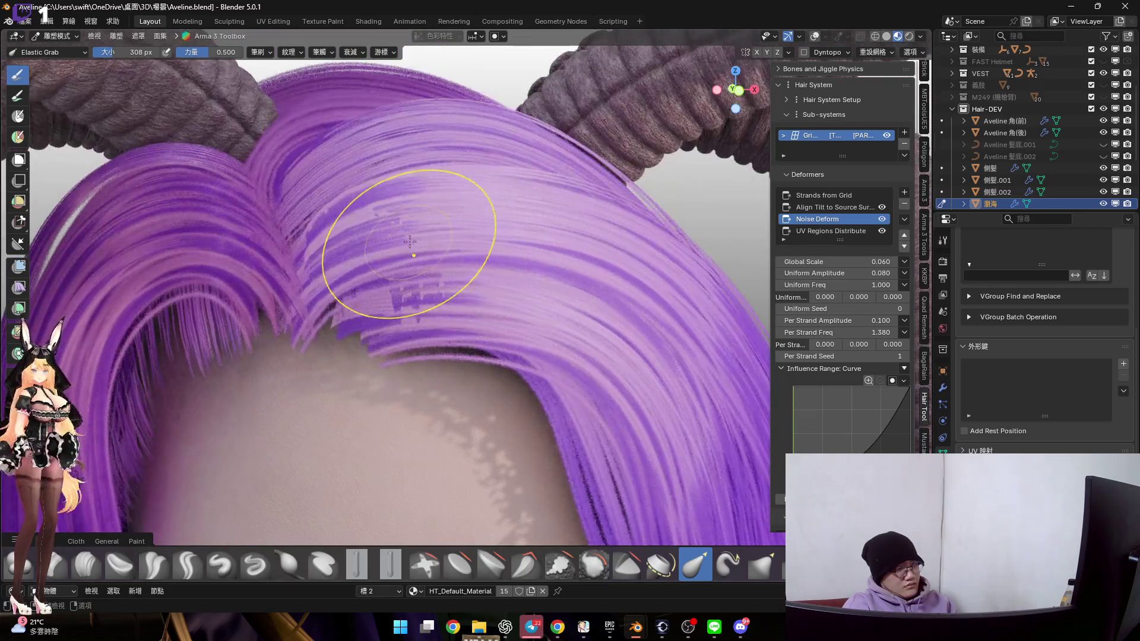
Return the bangs to Object Mode and frame the forehead hairline
{"action": "key", "text": "ctrl+Tab"}
{"action": "left_click", "coordinate": [571, 372]}
{"action": "scroll", "coordinate": [534, 338], "scroll_direction": "down", "scroll_amount": 3}
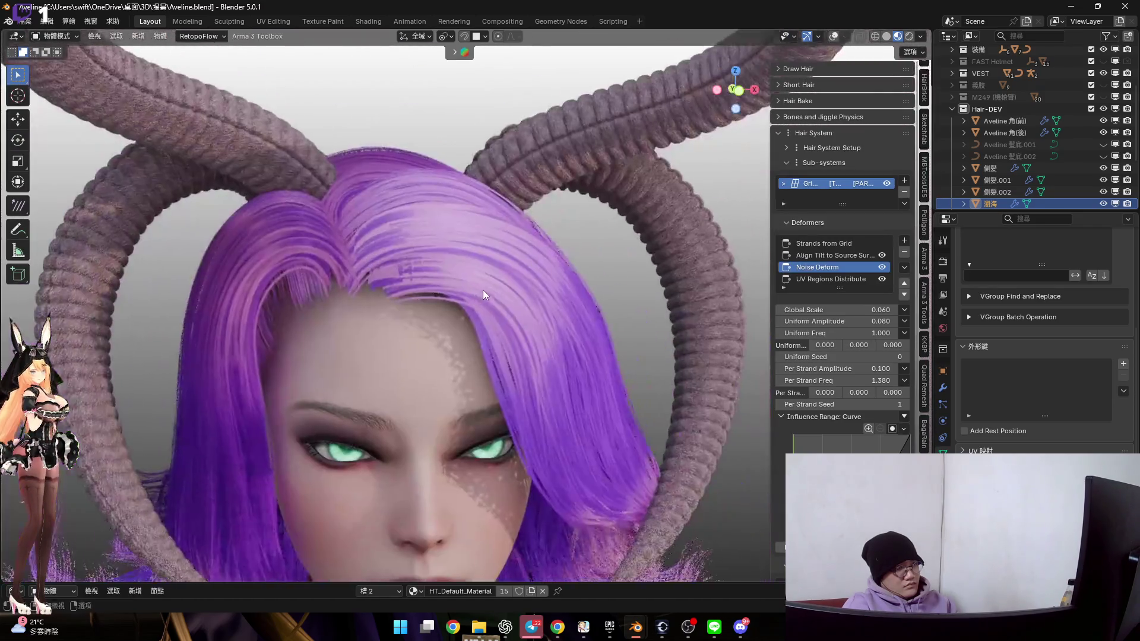
{"action": "scroll", "coordinate": [483, 289], "scroll_direction": "up", "scroll_amount": 3}
{"action": "middle_click_drag", "start_coordinate": [400, 241], "coordinate": [571, 277]}
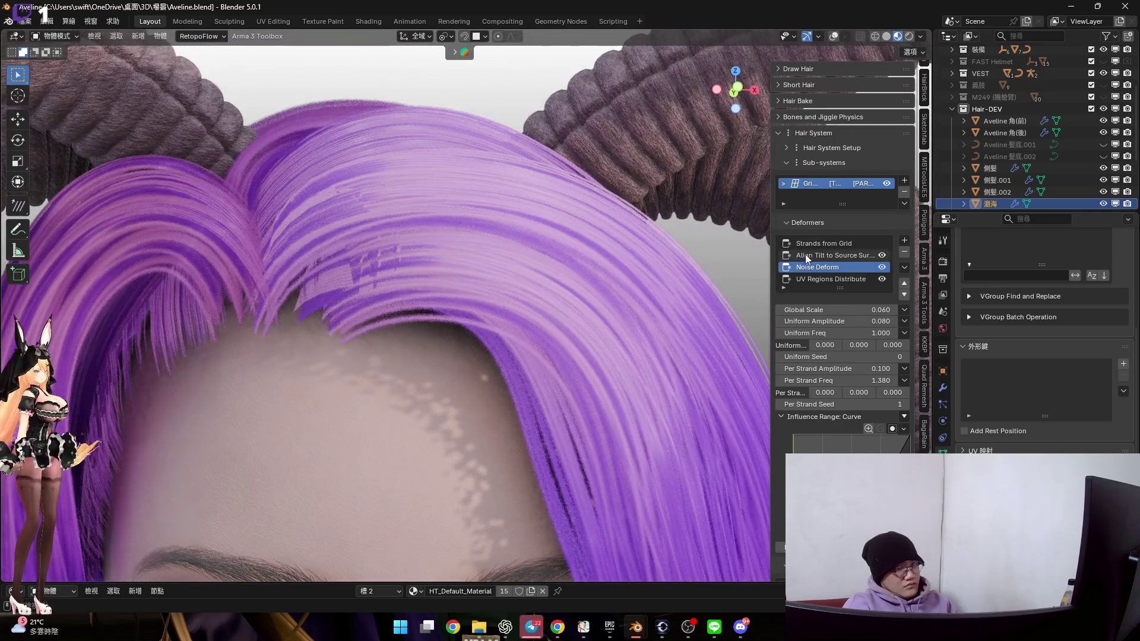
Pick three UV boxes as the bangs' UV Regions Distribute regions for a lighter strand texture
{"action": "left_click", "coordinate": [825, 243]}
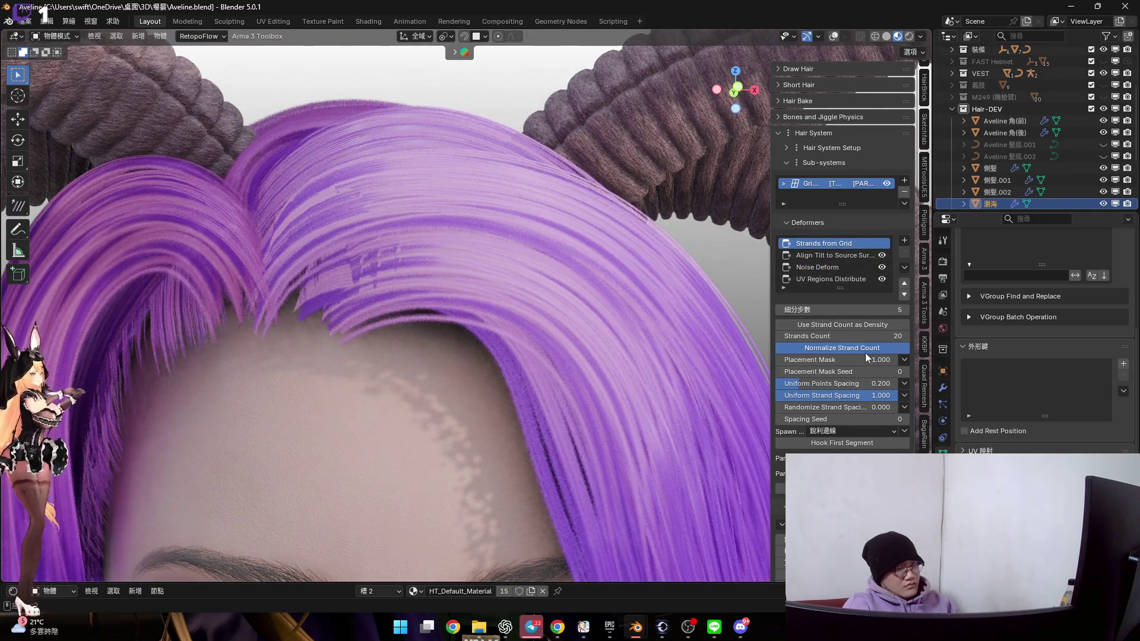
{"action": "left_click", "coordinate": [843, 279]}
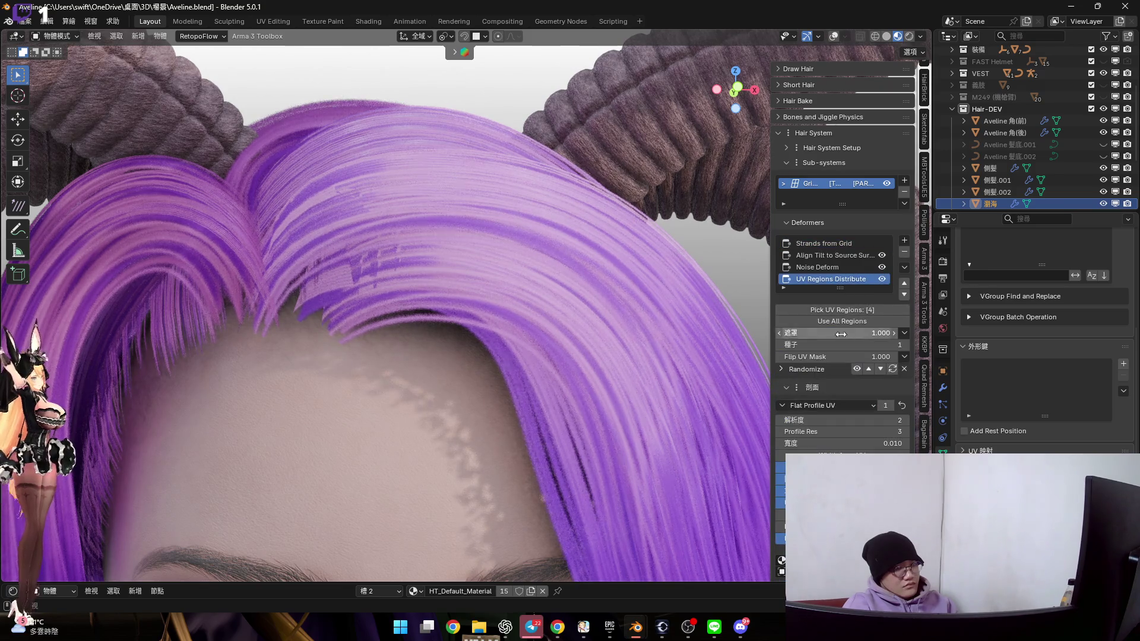
{"action": "left_click", "coordinate": [849, 321]}
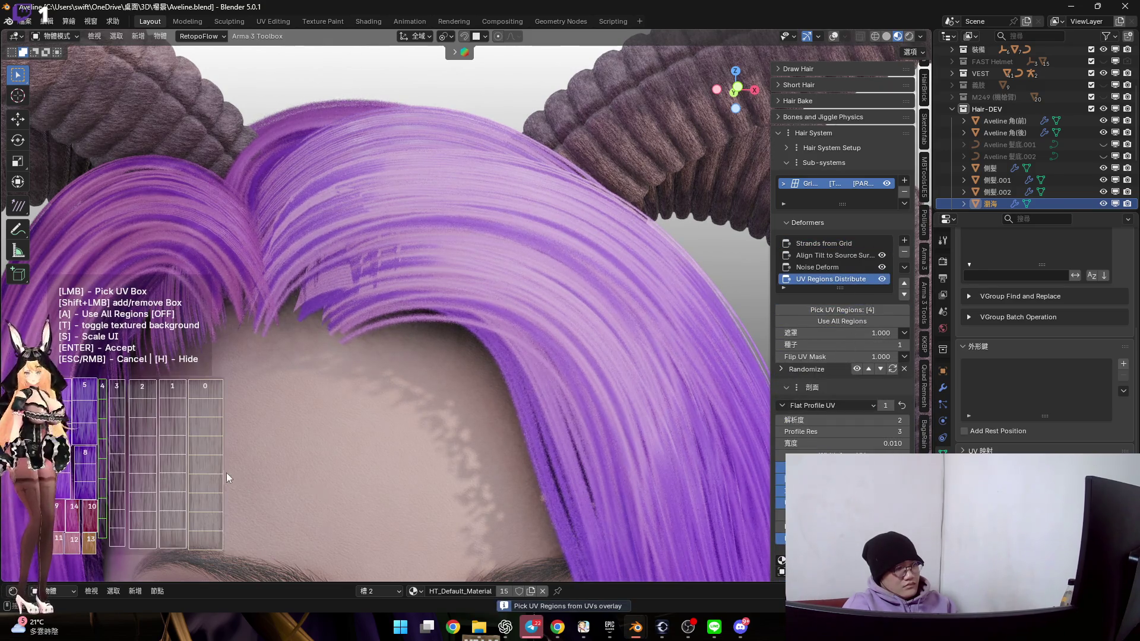
{"action": "left_click", "coordinate": [201, 468]}
{"action": "left_click", "coordinate": [169, 465]}
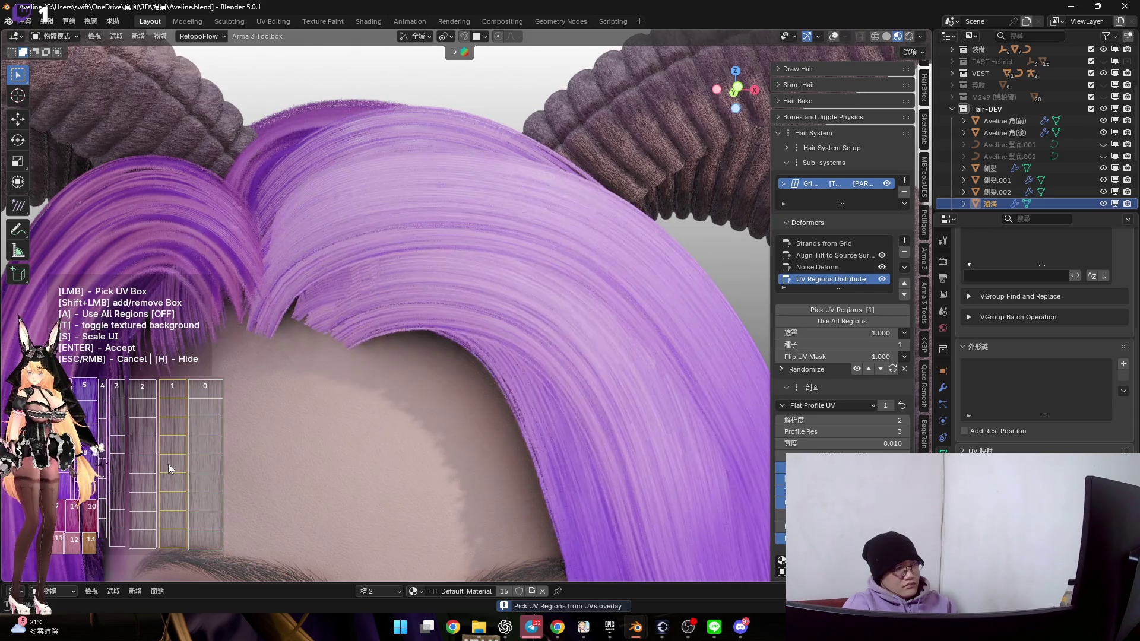
{"action": "left_click", "coordinate": [123, 467]}
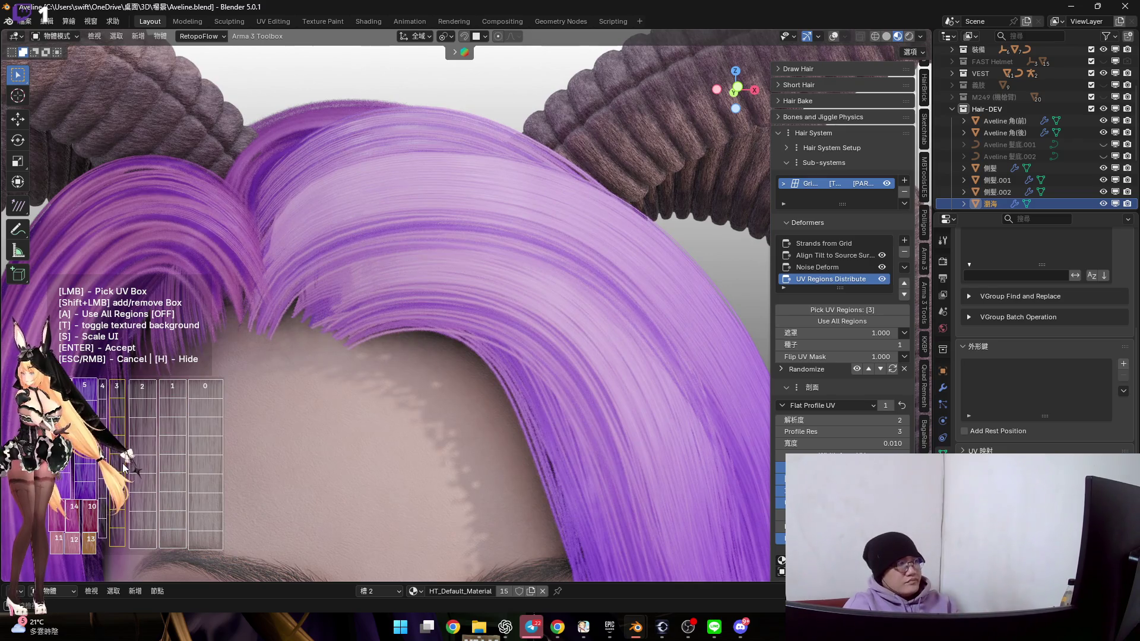
{"action": "key", "text": "Return"}
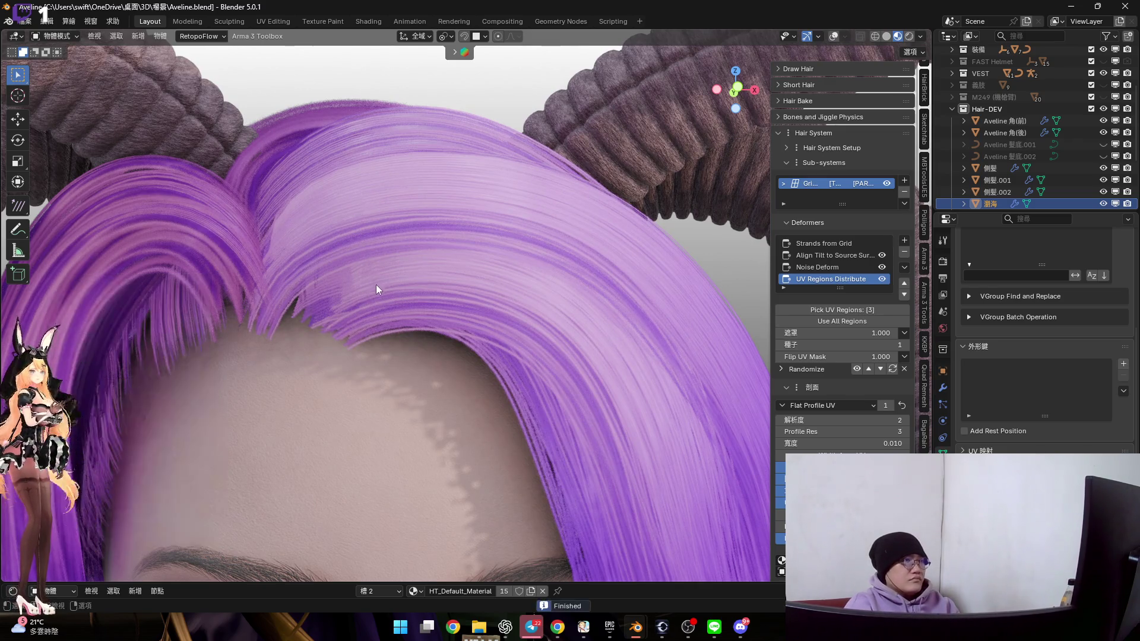
In Edit Mode, show the bangs' grid cage, reveal its hidden faces and grow a face selection
{"action": "key", "text": "Tab"}
{"action": "scroll", "coordinate": [362, 301], "scroll_direction": "up", "scroll_amount": 2}
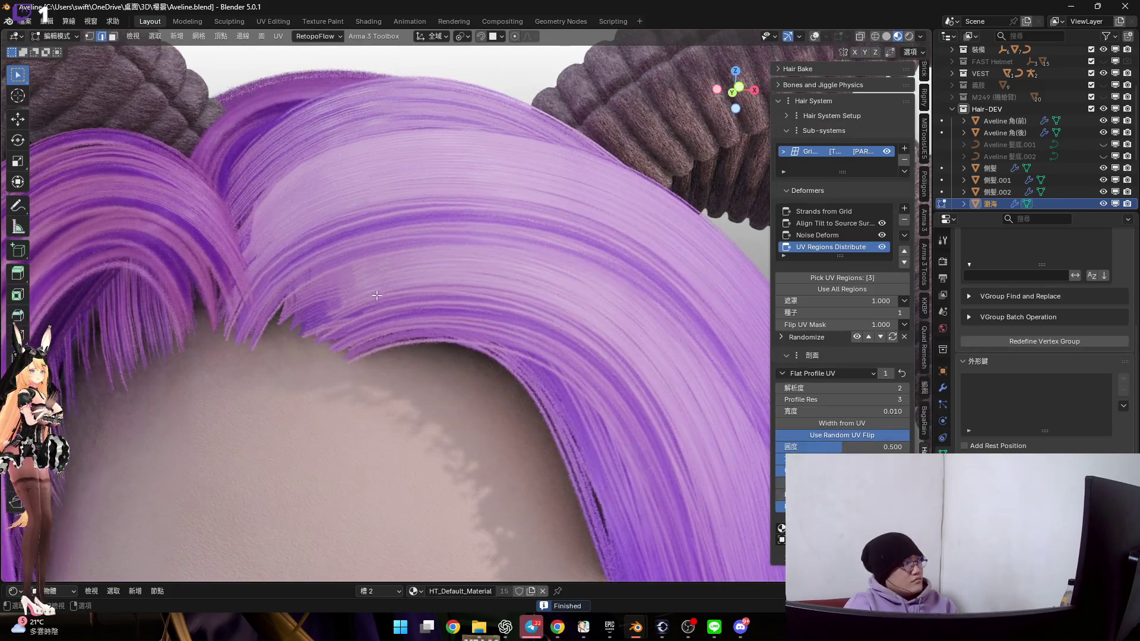
{"action": "scroll", "coordinate": [376, 295], "scroll_direction": "up", "scroll_amount": 1}
{"action": "left_click", "coordinate": [814, 36]}
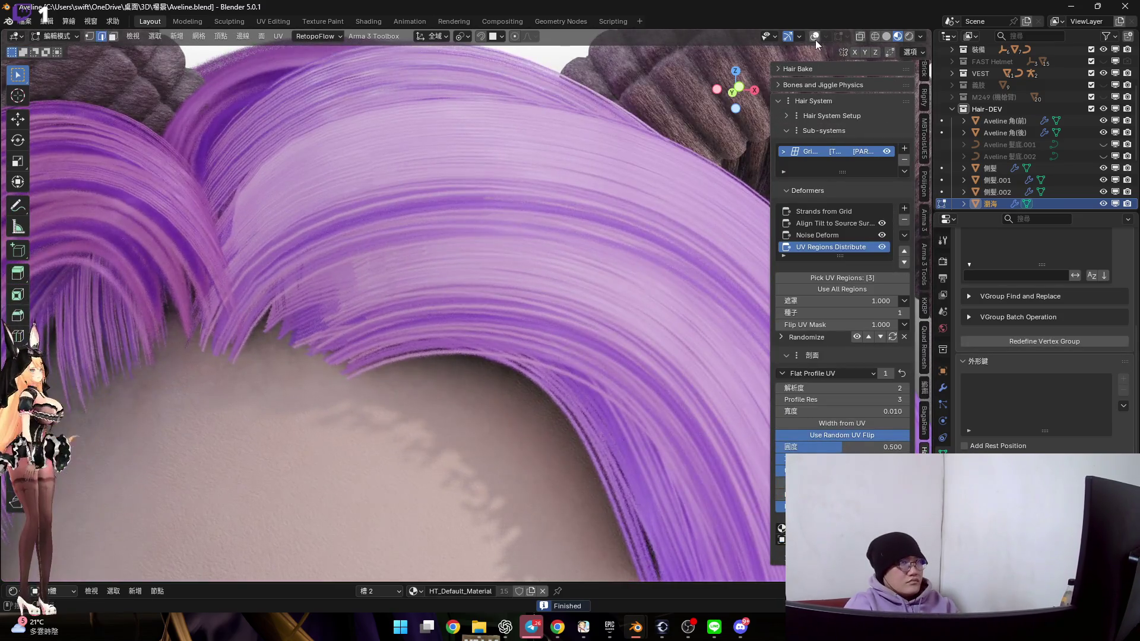
{"action": "left_click", "coordinate": [884, 149]}
{"action": "mouse_move", "coordinate": [375, 308]}
{"action": "middle_mouse_down"}
{"action": "mouse_move", "coordinate": [430, 281]}
{"action": "mouse_move", "coordinate": [358, 263]}
{"action": "middle_mouse_up"}
{"action": "key", "text": "alt+h"}
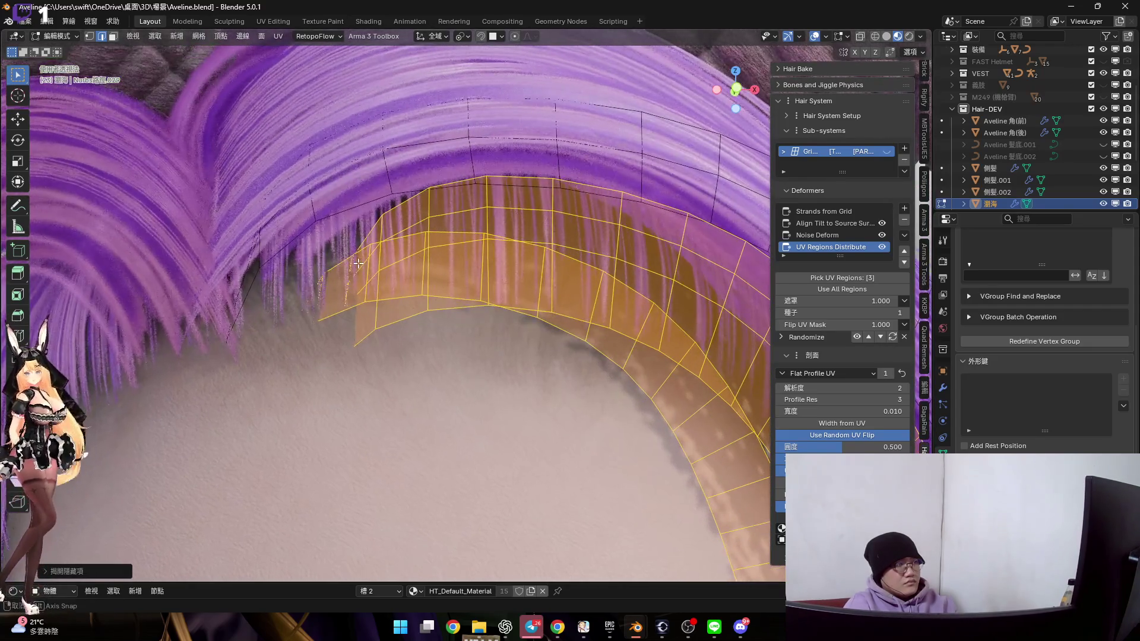
{"action": "left_click", "coordinate": [331, 294]}
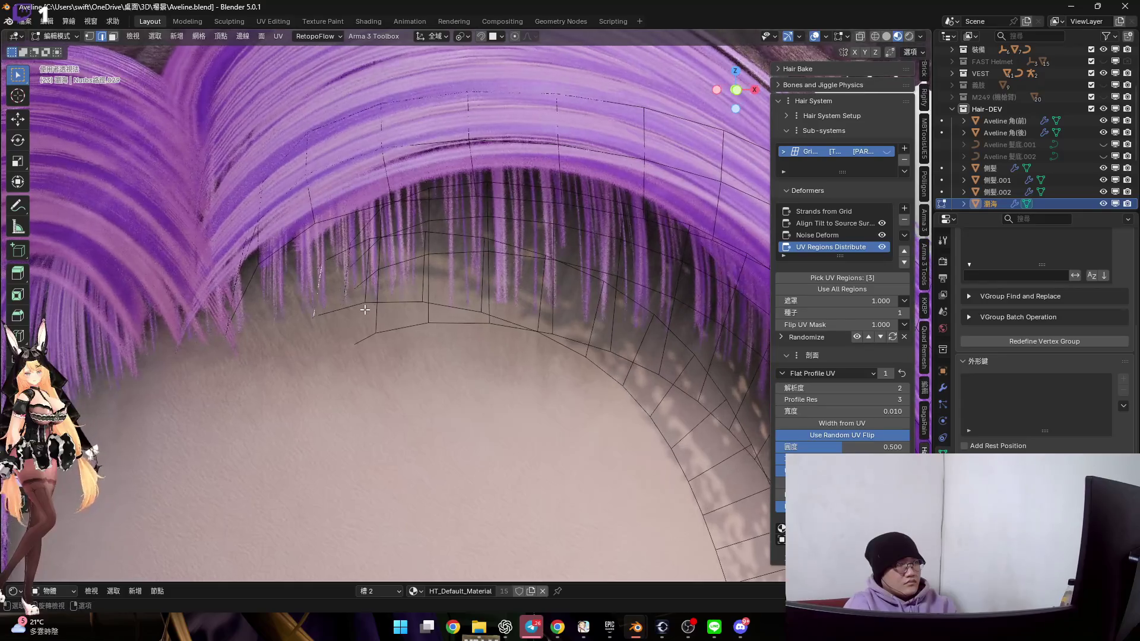
{"action": "key", "text": "ctrl+KP_Add"}
{"action": "key", "text": "ctrl+KP_Add"}
{"action": "key", "text": "ctrl+KP_Add"}
{"action": "key", "text": "ctrl+KP_Add"}
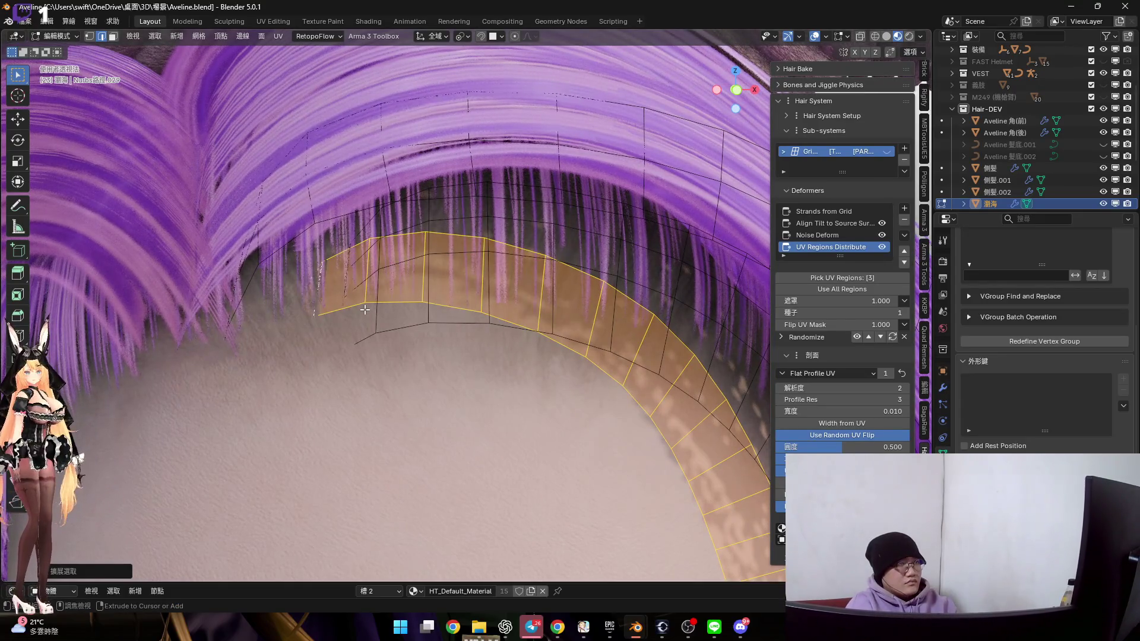
Dissolve an edge loop across the bangs strip near the hairline
{"action": "mouse_move", "coordinate": [365, 309]}
{"action": "middle_mouse_down"}
{"action": "mouse_move", "coordinate": [377, 262]}
{"action": "mouse_move", "coordinate": [422, 253]}
{"action": "mouse_move", "coordinate": [402, 252]}
{"action": "middle_mouse_up"}
{"action": "left_click", "coordinate": [541, 235], "text": "alt"}
{"action": "middle_click_drag", "start_coordinate": [542, 235], "coordinate": [487, 190]}
{"action": "key", "text": "x"}
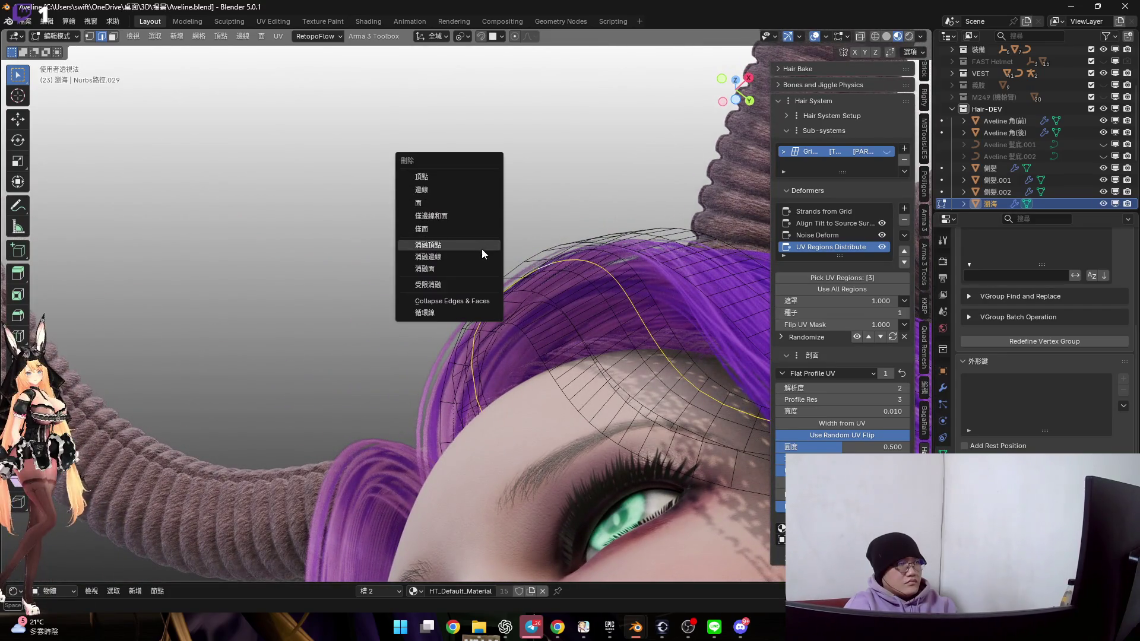
{"action": "left_click", "coordinate": [484, 256]}
{"action": "mouse_move", "coordinate": [484, 256]}
{"action": "middle_mouse_down"}
{"action": "mouse_move", "coordinate": [574, 361]}
{"action": "mouse_move", "coordinate": [532, 330]}
{"action": "middle_mouse_up"}
Grow the selection into a long strip and make the generated hair visible on the bangs again
{"action": "key", "text": "ctrl+KP_Add"}
{"action": "key", "text": "ctrl+KP_Add"}
{"action": "key", "text": "ctrl+KP_Add"}
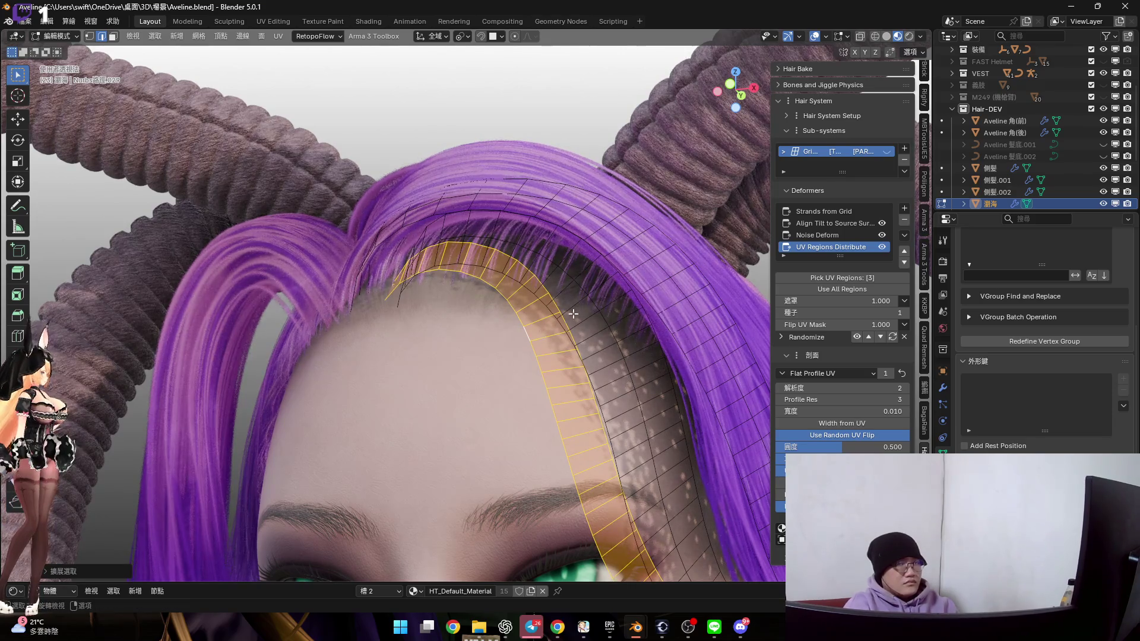
{"action": "left_click", "coordinate": [887, 152]}
{"action": "scroll", "coordinate": [458, 247], "scroll_direction": "up", "scroll_amount": 5}
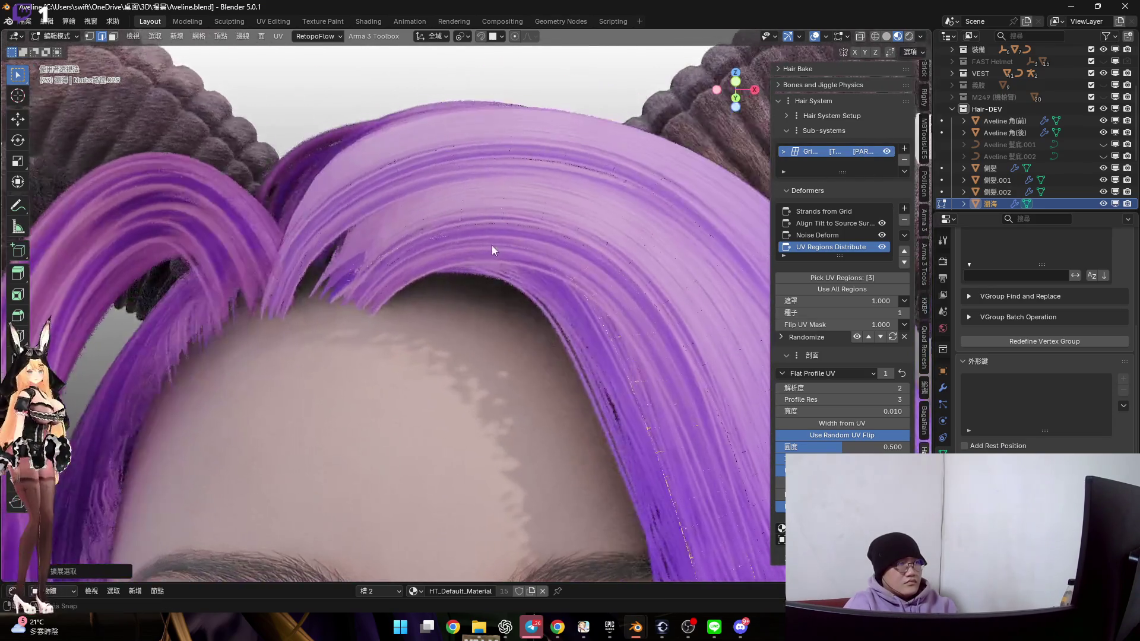
{"action": "middle_click_drag", "start_coordinate": [464, 252], "coordinate": [432, 287]}
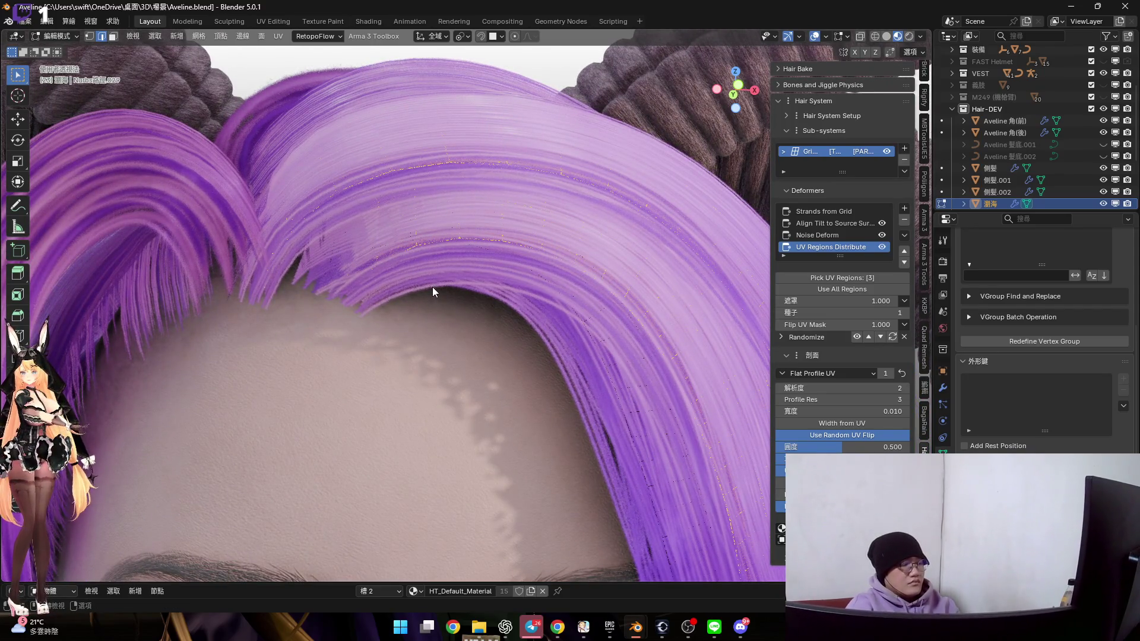
Hide the selected bangs strip and pull the hairline strands into an arch with Elastic Grab at 402 px
{"action": "key", "text": "h"}
{"action": "key", "text": "ctrl+Tab"}
{"action": "left_click", "coordinate": [435, 302]}
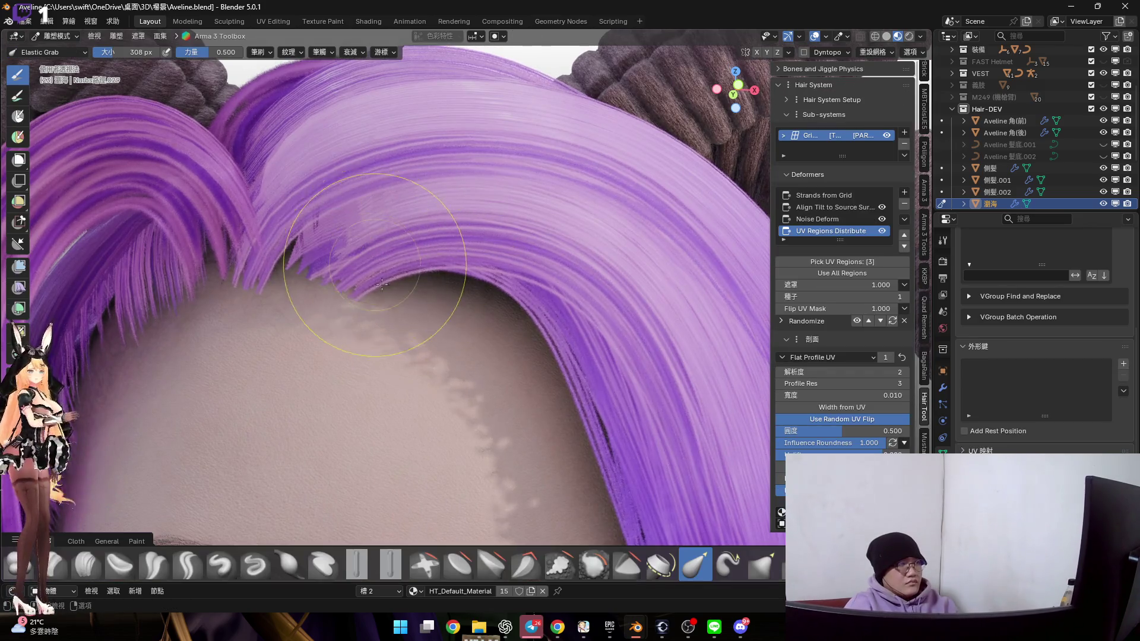
{"action": "scroll", "coordinate": [385, 255], "scroll_direction": "up", "scroll_amount": 4}
{"action": "left_click_drag", "start_coordinate": [385, 255], "coordinate": [377, 238]}
{"action": "mouse_move", "coordinate": [356, 242]}
{"action": "middle_mouse_down"}
{"action": "mouse_move", "coordinate": [345, 237]}
{"action": "mouse_move", "coordinate": [385, 218]}
{"action": "middle_mouse_up"}
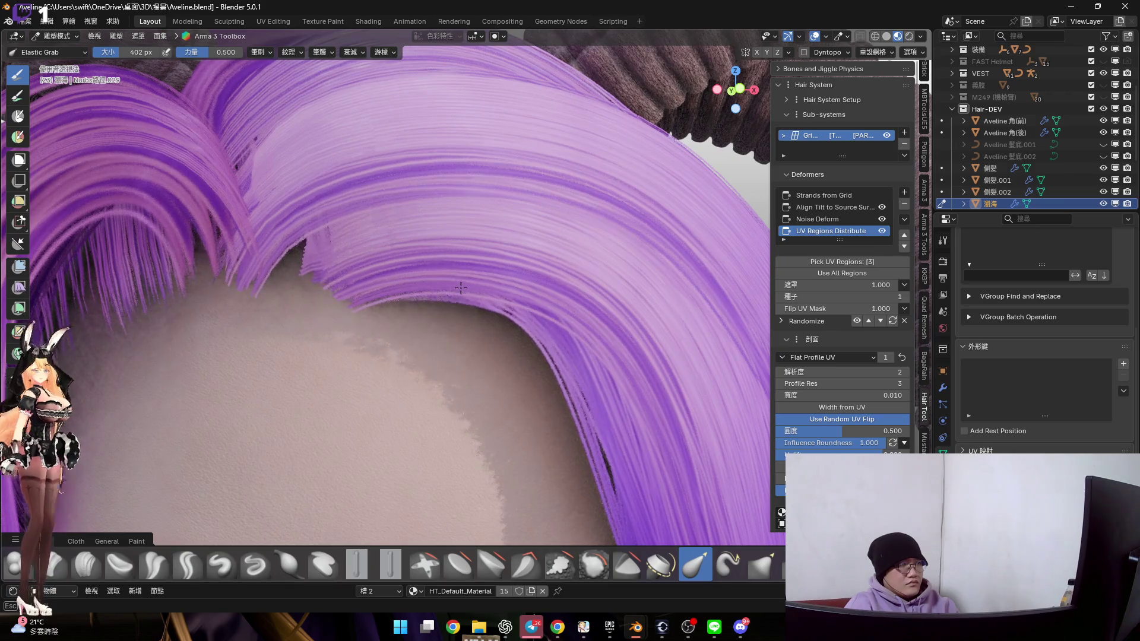
{"action": "mouse_move", "coordinate": [468, 302]}
{"action": "middle_mouse_down"}
{"action": "mouse_move", "coordinate": [425, 260]}
{"action": "mouse_move", "coordinate": [470, 260]}
{"action": "mouse_move", "coordinate": [440, 245]}
{"action": "mouse_move", "coordinate": [432, 254]}
{"action": "middle_mouse_up"}
Return the bangs from Sculpt Mode through Object Mode into Edit Mode
{"action": "key", "text": "ctrl+Tab"}
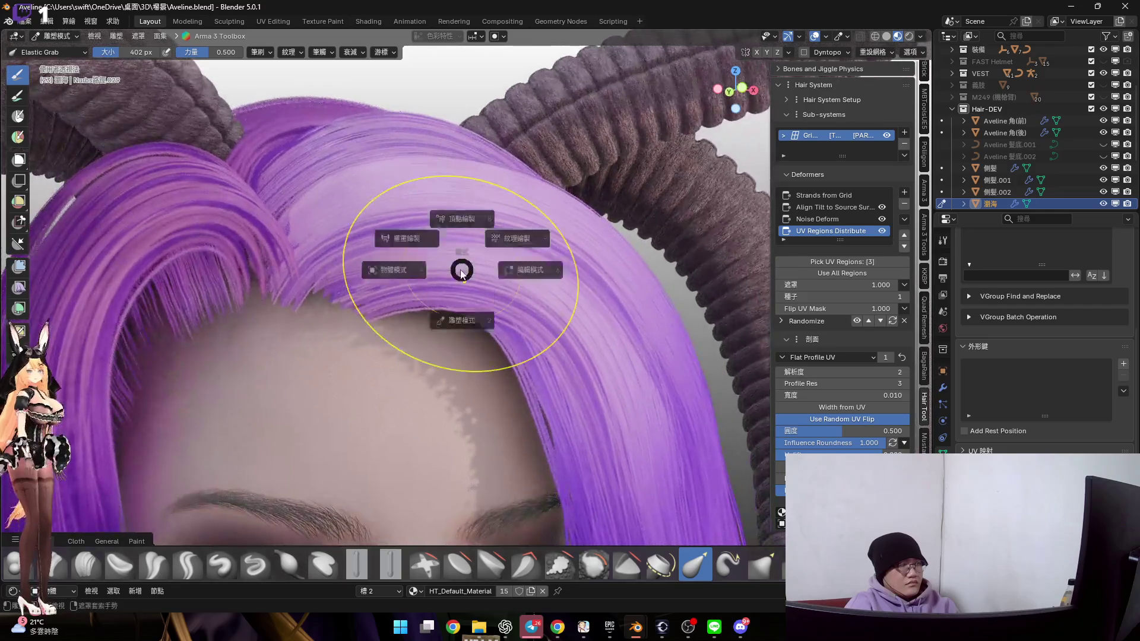
{"action": "left_click", "coordinate": [458, 267]}
{"action": "key", "text": "Tab"}
{"action": "middle_click_drag", "start_coordinate": [465, 283], "coordinate": [425, 295]}
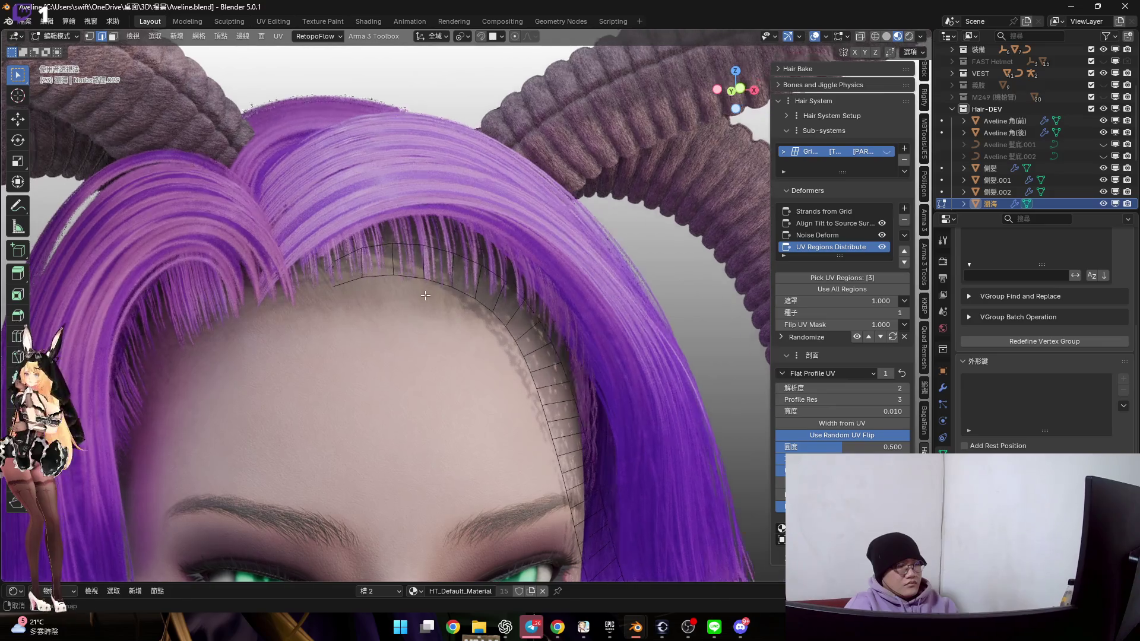
Reveal the bangs faces, hide a new fringe strip grown from one vertex, and enter Sculpt Mode
{"action": "key", "text": "alt+h"}
{"action": "scroll", "coordinate": [356, 295], "scroll_direction": "up", "scroll_amount": 4}
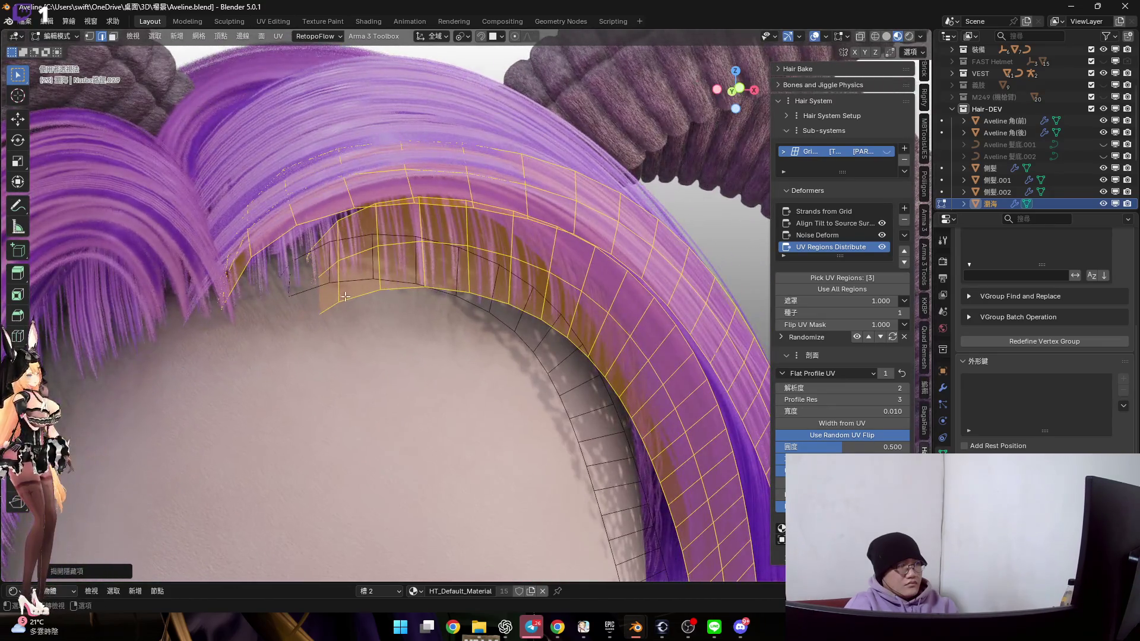
{"action": "left_click", "coordinate": [344, 298]}
{"action": "key", "text": "ctrl+KP_Add"}
{"action": "key", "text": "ctrl+KP_Add"}
{"action": "key", "text": "ctrl+KP_Add"}
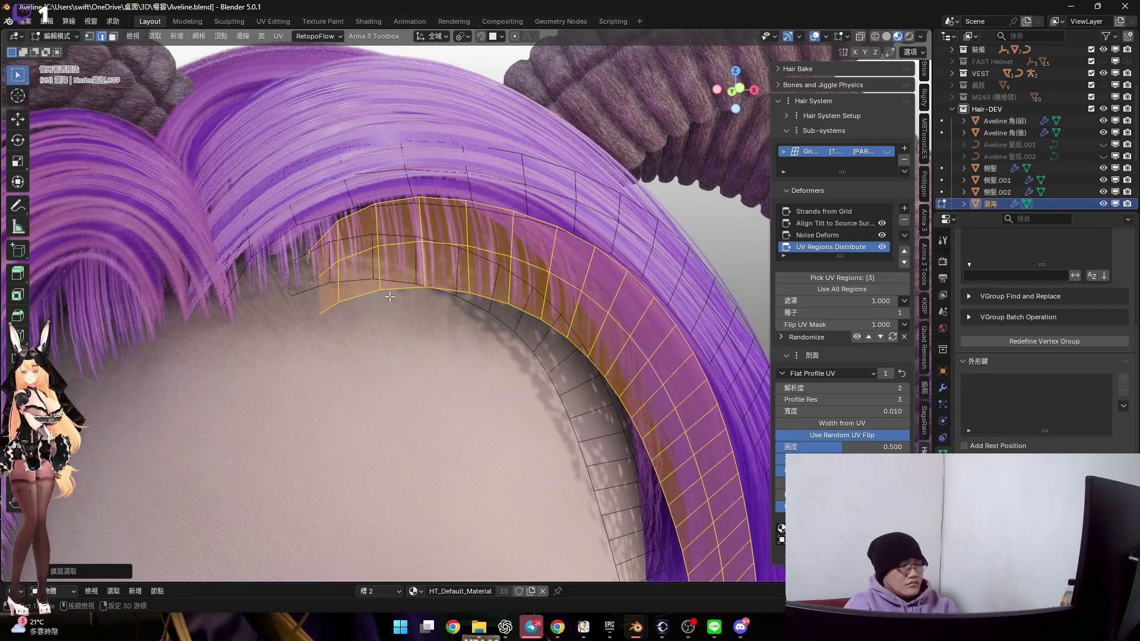
{"action": "key", "text": "h"}
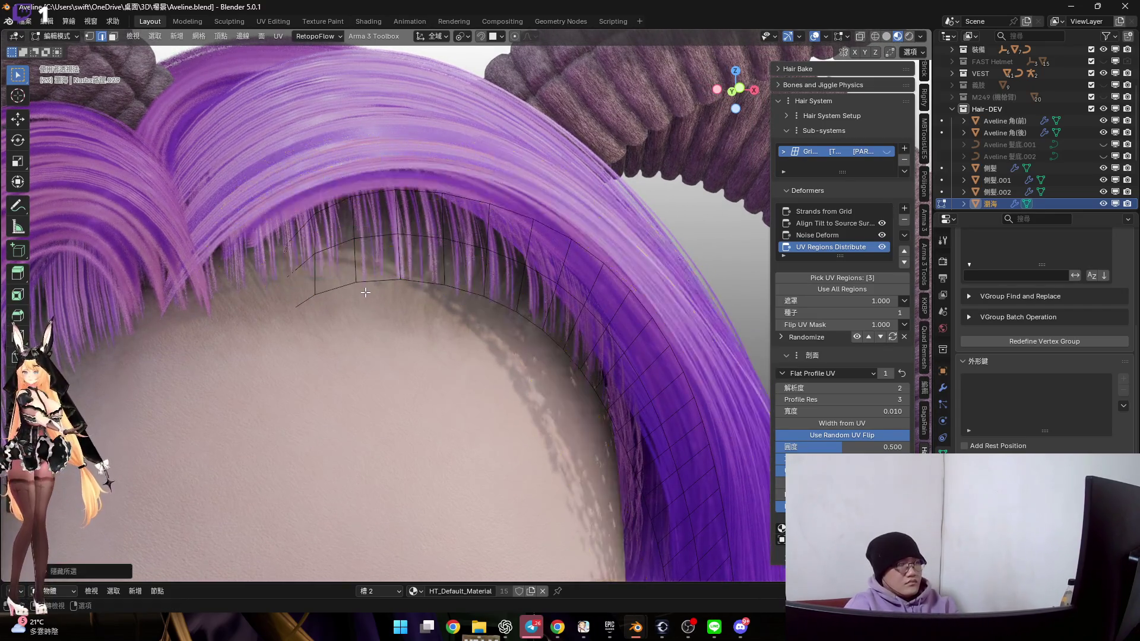
{"action": "key", "text": "Tab"}
{"action": "key", "text": "ctrl+Tab"}
{"action": "left_click", "coordinate": [393, 326]}
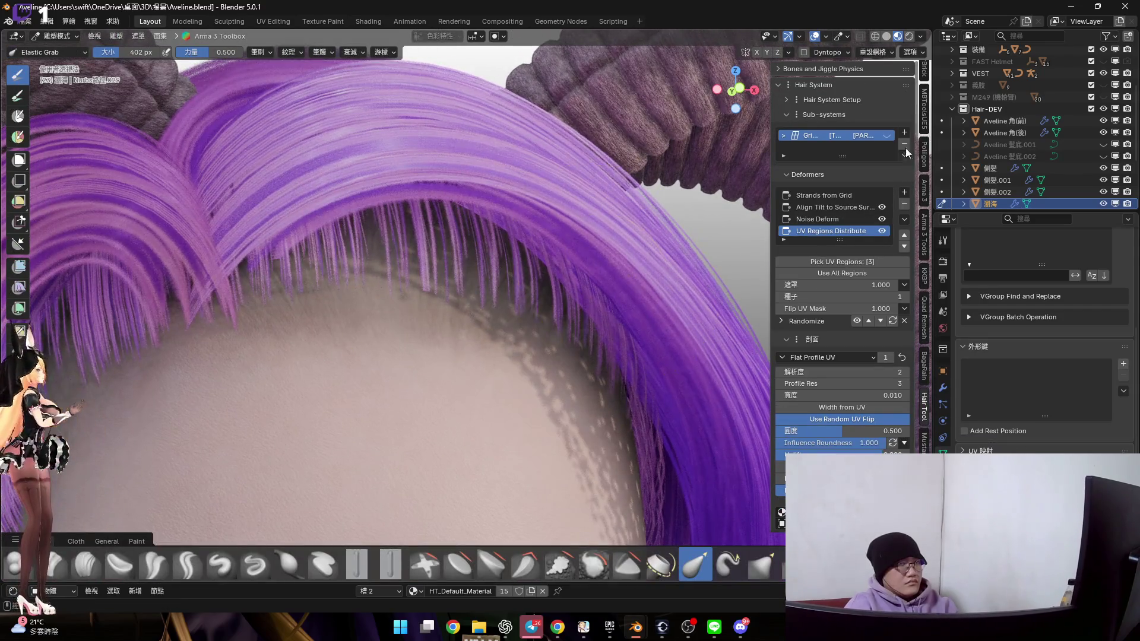
Drag the bangs hair further down and left over the forehead with Elastic Grab at 402 px
{"action": "mouse_move", "coordinate": [368, 291]}
{"action": "left_mouse_down"}
{"action": "mouse_move", "coordinate": [301, 315]}
{"action": "mouse_move", "coordinate": [301, 291]}
{"action": "mouse_move", "coordinate": [331, 323]}
{"action": "left_mouse_up"}
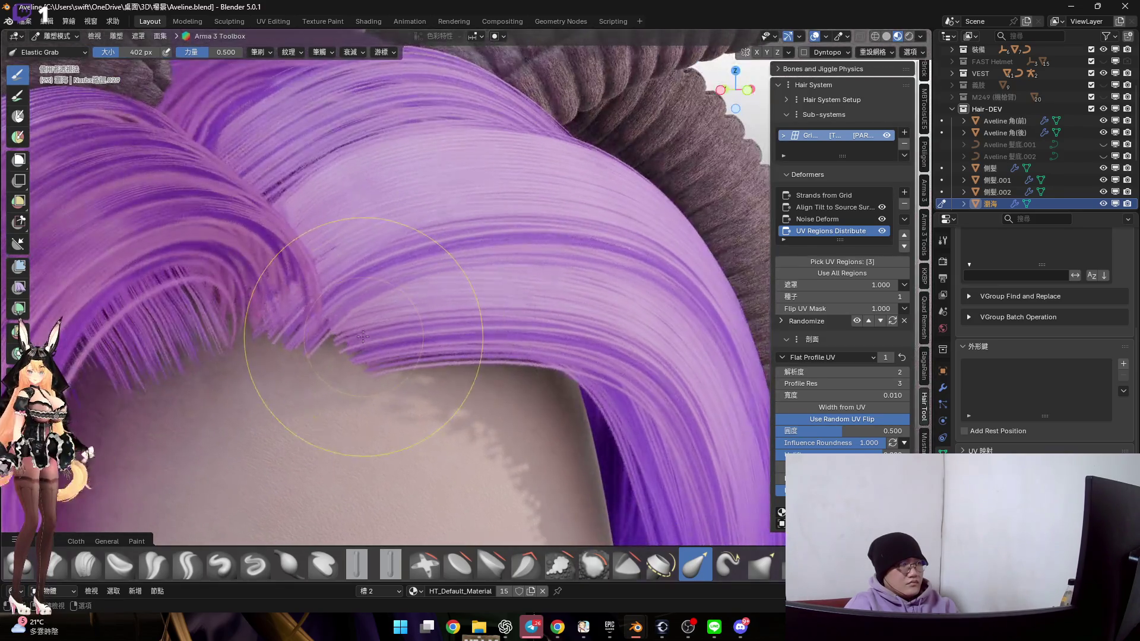
{"action": "mouse_move", "coordinate": [287, 320]}
{"action": "middle_mouse_down"}
{"action": "mouse_move", "coordinate": [267, 307]}
{"action": "mouse_move", "coordinate": [418, 368]}
{"action": "middle_mouse_up"}
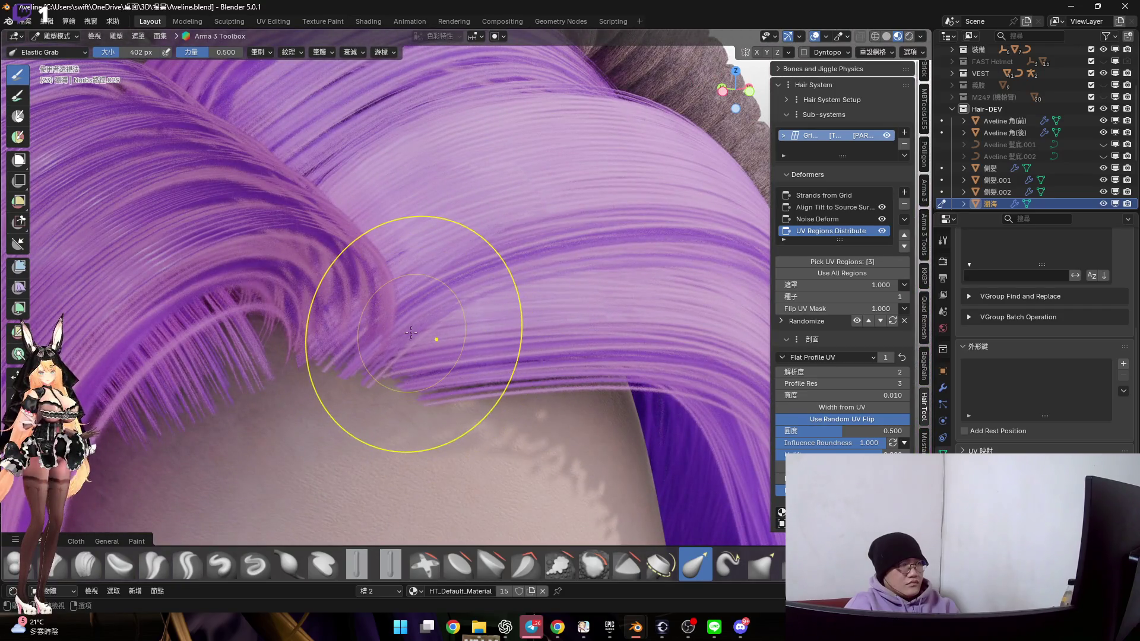
{"action": "mouse_move", "coordinate": [359, 297]}
{"action": "middle_mouse_down"}
{"action": "mouse_move", "coordinate": [428, 292]}
{"action": "mouse_move", "coordinate": [453, 266]}
{"action": "mouse_move", "coordinate": [439, 285]}
{"action": "mouse_move", "coordinate": [422, 258]}
{"action": "middle_mouse_up"}
{"action": "scroll", "coordinate": [453, 266], "scroll_direction": "up", "scroll_amount": 2}
{"action": "scroll", "coordinate": [453, 269], "scroll_direction": "down", "scroll_amount": 3}
{"action": "scroll", "coordinate": [426, 300], "scroll_direction": "up", "scroll_amount": 4}
{"action": "scroll", "coordinate": [426, 300], "scroll_direction": "down", "scroll_amount": 4}
{"action": "scroll", "coordinate": [423, 257], "scroll_direction": "up", "scroll_amount": 3}
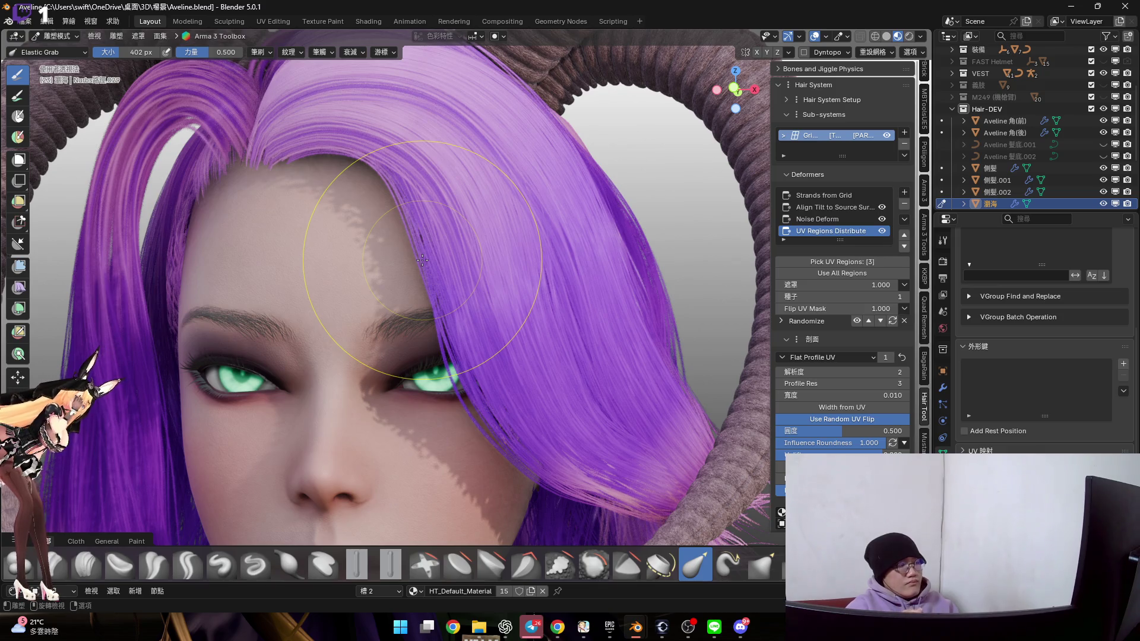
{"action": "middle_click_drag", "start_coordinate": [422, 259], "coordinate": [428, 233]}
{"action": "key", "text": "ctrl+Tab"}
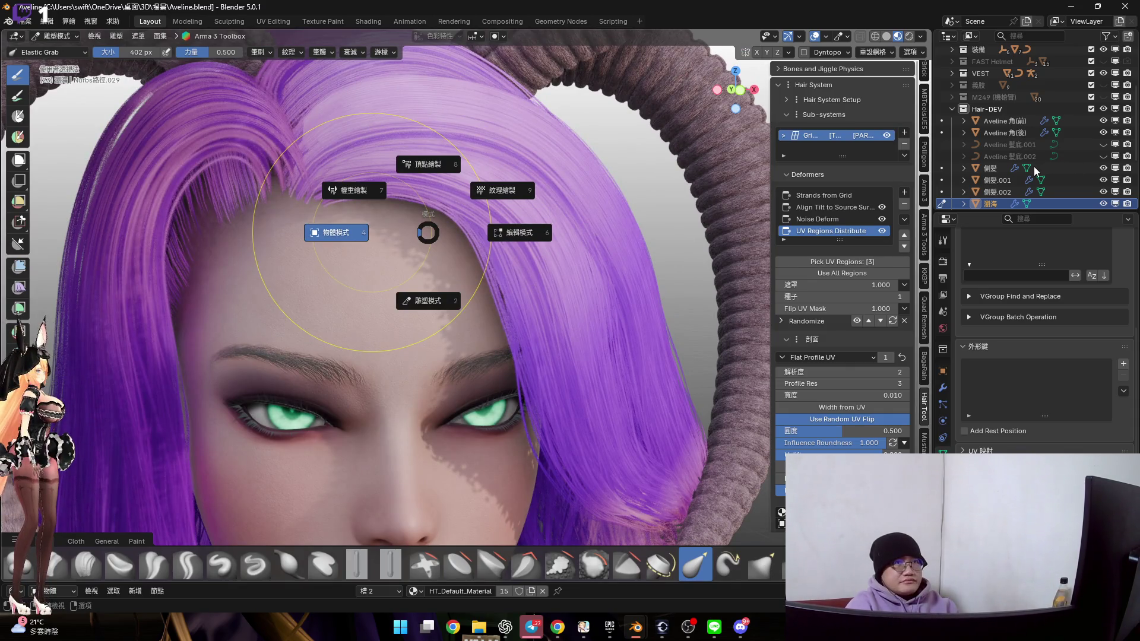
{"action": "scroll", "coordinate": [1035, 170], "scroll_direction": "down", "scroll_amount": 2}
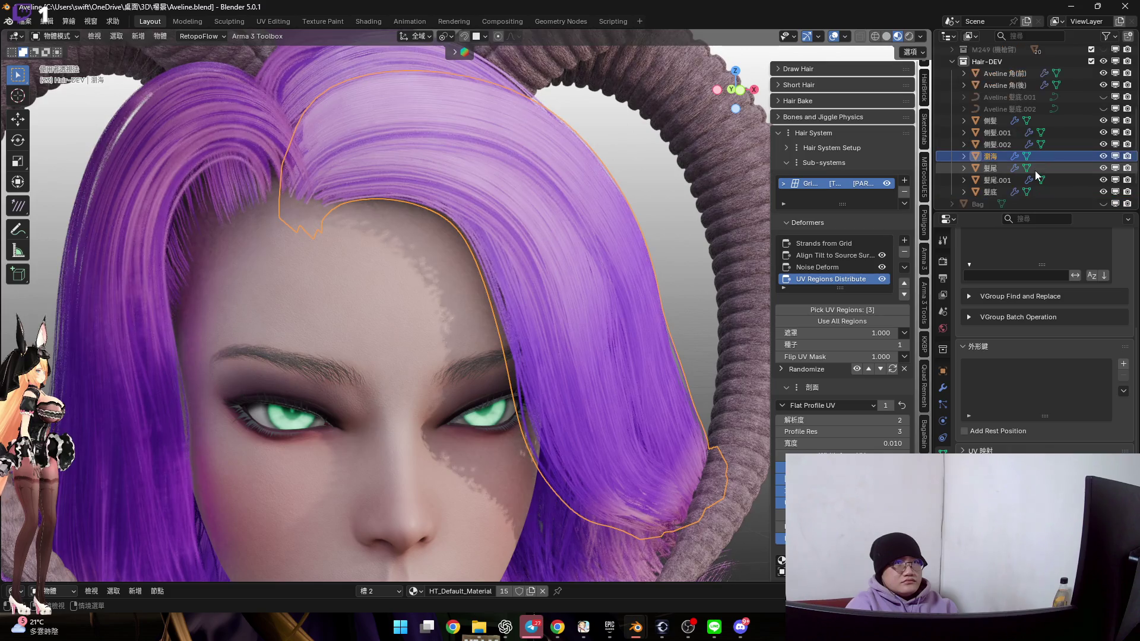
Select the 髮底 base hair, enter Sculpt Mode, and hide the bangs, side and hair-end layers
{"action": "left_click", "coordinate": [436, 266]}
{"action": "mouse_move", "coordinate": [436, 266]}
{"action": "middle_mouse_down"}
{"action": "mouse_move", "coordinate": [448, 247]}
{"action": "mouse_move", "coordinate": [509, 268]}
{"action": "middle_mouse_up"}
{"action": "middle_click_drag", "start_coordinate": [712, 207], "coordinate": [603, 222]}
{"action": "key", "text": "ctrl+Tab"}
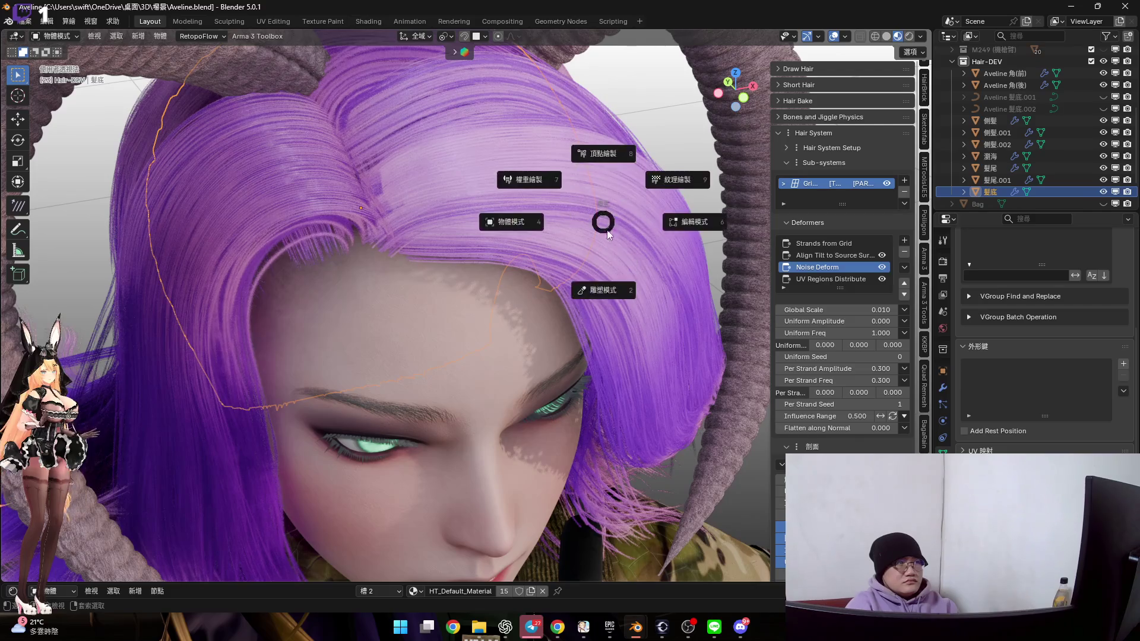
{"action": "left_click", "coordinate": [671, 159]}
{"action": "left_click", "coordinate": [734, 72]}
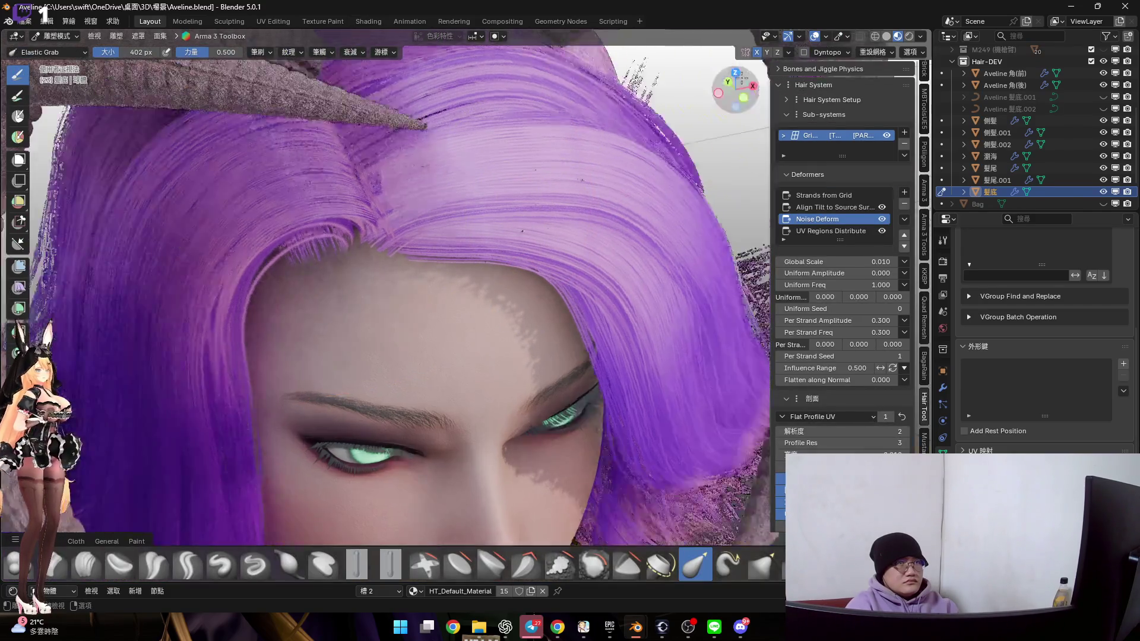
{"action": "left_click_drag", "start_coordinate": [1103, 179], "coordinate": [1104, 145]}
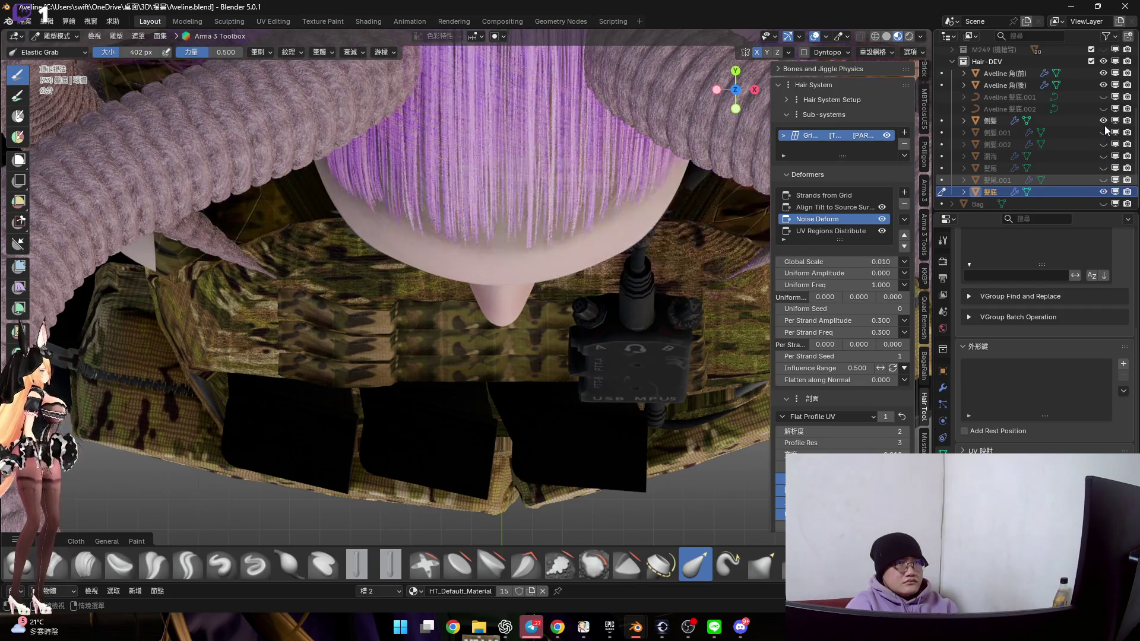
Resize the brush to 490 then 216 px and select the hairline edge loop in Edit Mode
{"action": "mouse_move", "coordinate": [585, 198]}
{"action": "middle_mouse_down"}
{"action": "mouse_move", "coordinate": [517, 244]}
{"action": "mouse_move", "coordinate": [573, 279]}
{"action": "mouse_move", "coordinate": [572, 323]}
{"action": "mouse_move", "coordinate": [590, 361]}
{"action": "mouse_move", "coordinate": [605, 248]}
{"action": "mouse_move", "coordinate": [599, 297]}
{"action": "mouse_move", "coordinate": [614, 299]}
{"action": "mouse_move", "coordinate": [601, 219]}
{"action": "middle_mouse_up"}
{"action": "key", "text": "bracketright"}
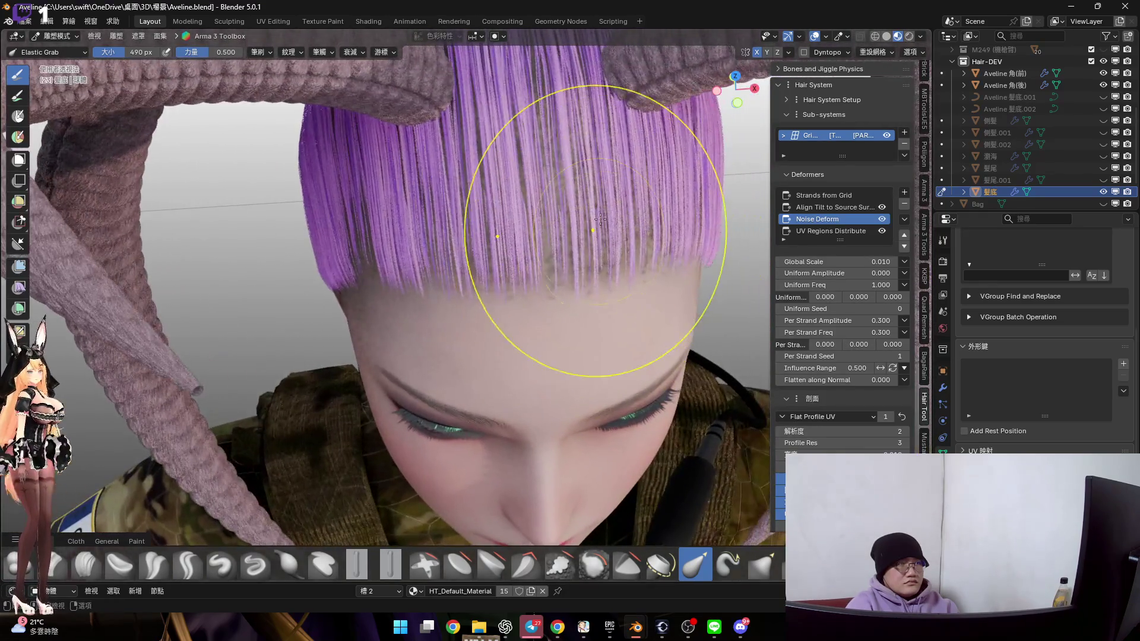
{"action": "mouse_move", "coordinate": [600, 274]}
{"action": "middle_mouse_down"}
{"action": "mouse_move", "coordinate": [586, 231]}
{"action": "mouse_move", "coordinate": [564, 279]}
{"action": "mouse_move", "coordinate": [568, 308]}
{"action": "mouse_move", "coordinate": [532, 326]}
{"action": "mouse_move", "coordinate": [552, 309]}
{"action": "middle_mouse_up"}
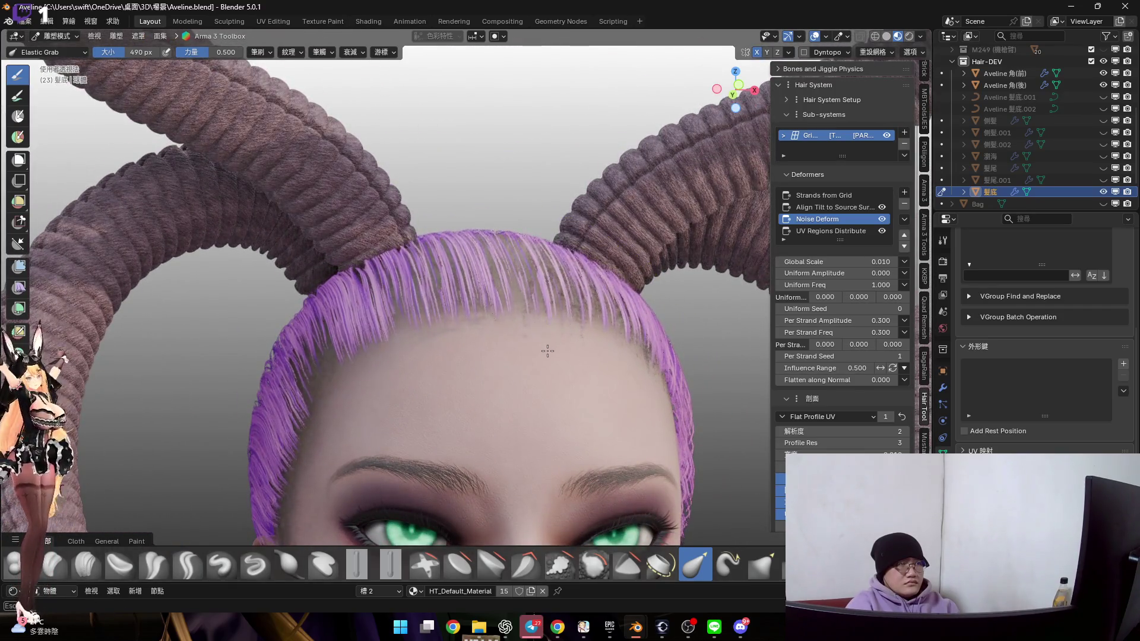
{"action": "left_click", "coordinate": [537, 324]}
{"action": "scroll", "coordinate": [534, 321], "scroll_direction": "up", "scroll_amount": 3}
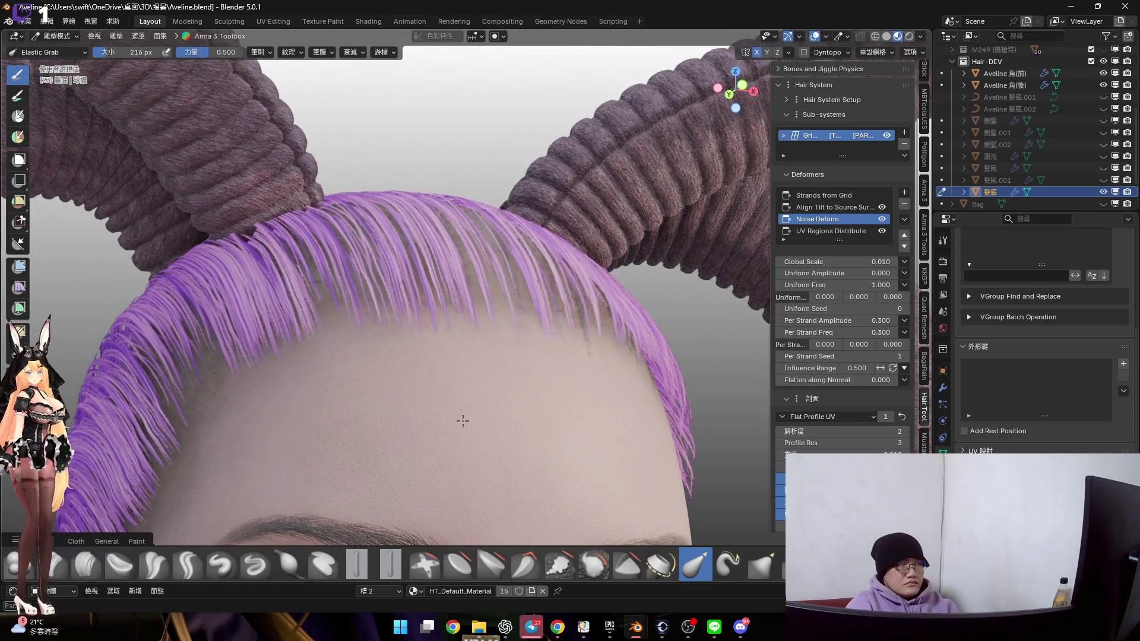
{"action": "middle_click_drag", "start_coordinate": [565, 320], "coordinate": [616, 330]}
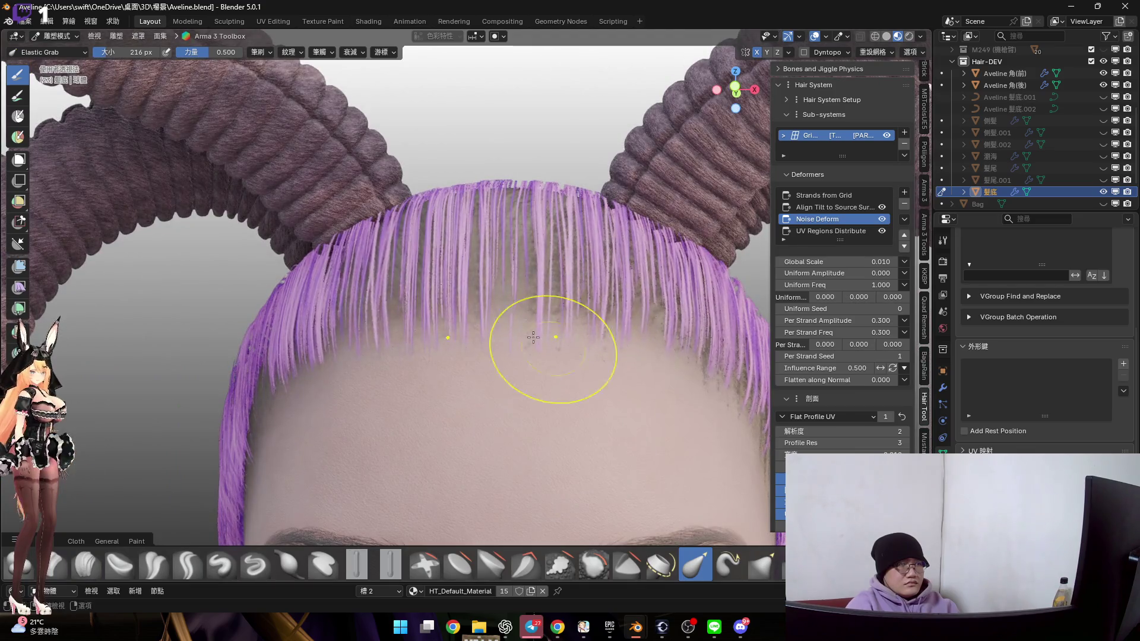
{"action": "middle_click_drag", "start_coordinate": [533, 337], "coordinate": [526, 346]}
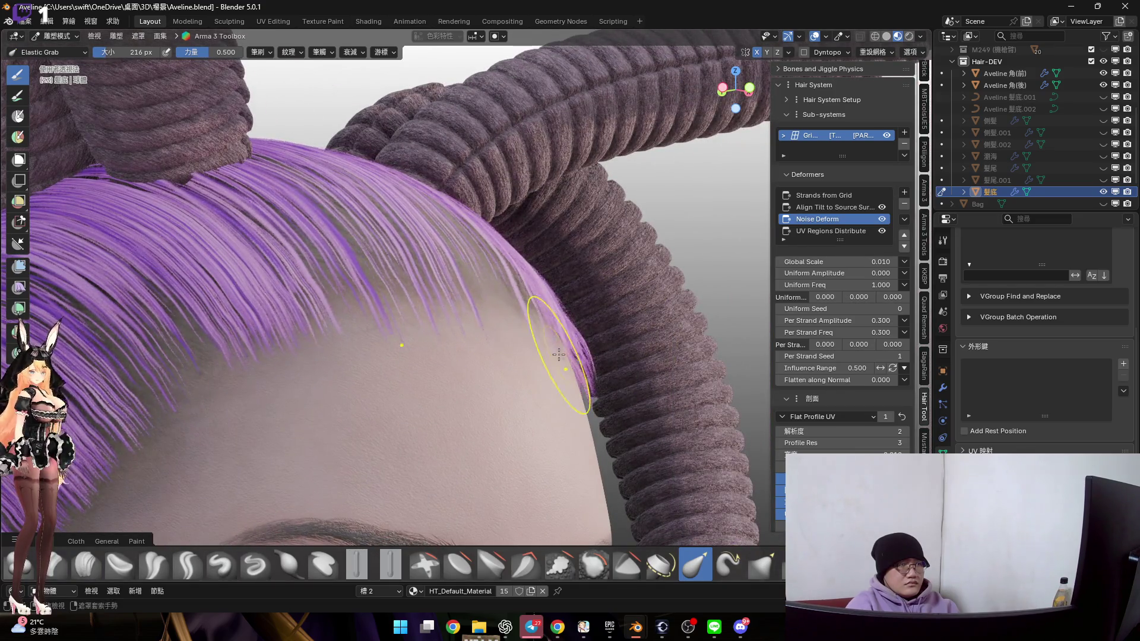
{"action": "mouse_move", "coordinate": [529, 351]}
{"action": "middle_mouse_down"}
{"action": "mouse_move", "coordinate": [516, 294]}
{"action": "mouse_move", "coordinate": [462, 271]}
{"action": "mouse_move", "coordinate": [593, 219]}
{"action": "mouse_move", "coordinate": [731, 135]}
{"action": "middle_mouse_up"}
{"action": "key", "text": "Tab"}
{"action": "left_click", "coordinate": [462, 271], "text": "alt"}
Frame the base hair's head in right-side orthographic view
{"action": "left_click", "coordinate": [735, 108]}
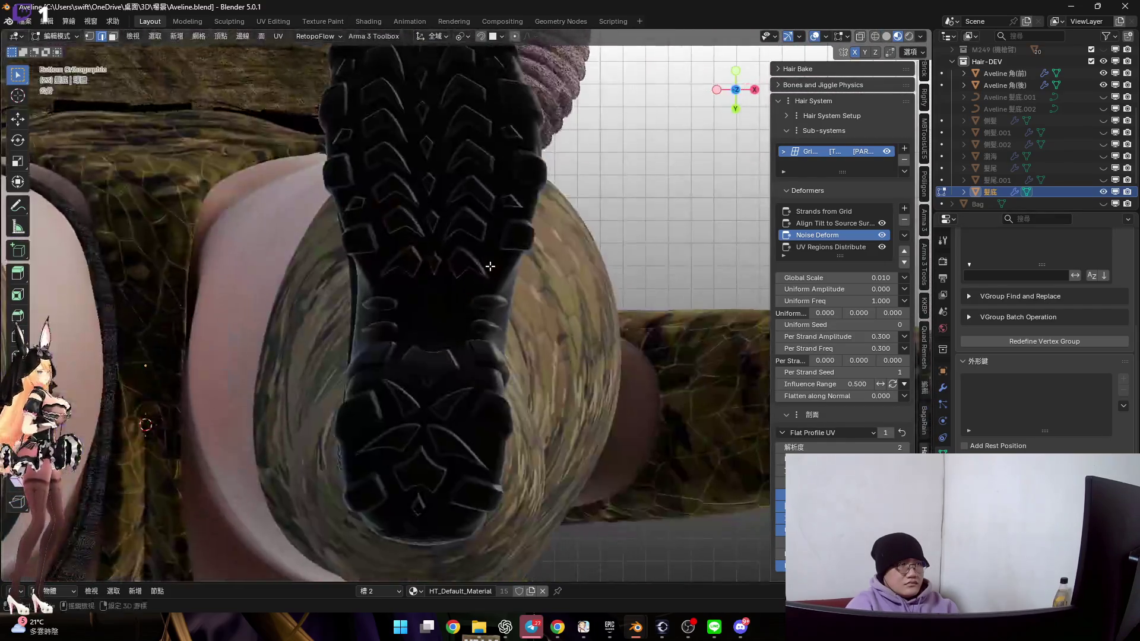
{"action": "key", "text": "KP_3"}
{"action": "scroll", "coordinate": [532, 346], "scroll_direction": "up", "scroll_amount": 2}
{"action": "scroll", "coordinate": [533, 347], "scroll_direction": "down", "scroll_amount": 6}
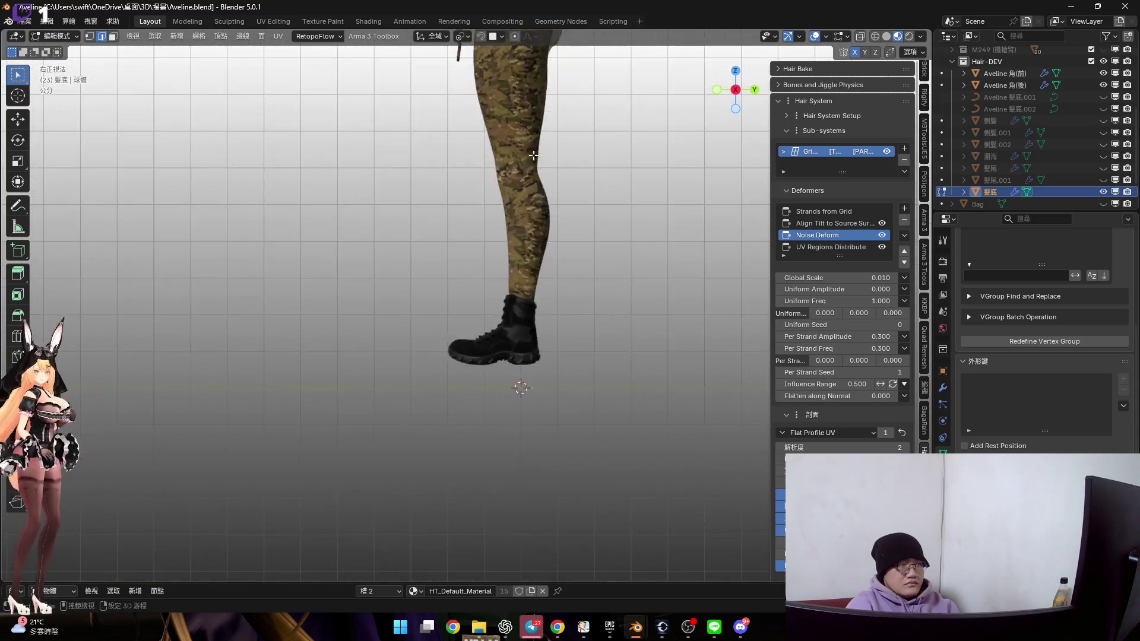
{"action": "middle_click_drag", "start_coordinate": [523, 149], "coordinate": [523, 493], "text": "shift"}
{"action": "scroll", "coordinate": [465, 224], "scroll_direction": "up", "scroll_amount": 8}
{"action": "scroll", "coordinate": [465, 224], "scroll_direction": "up", "scroll_amount": 3}
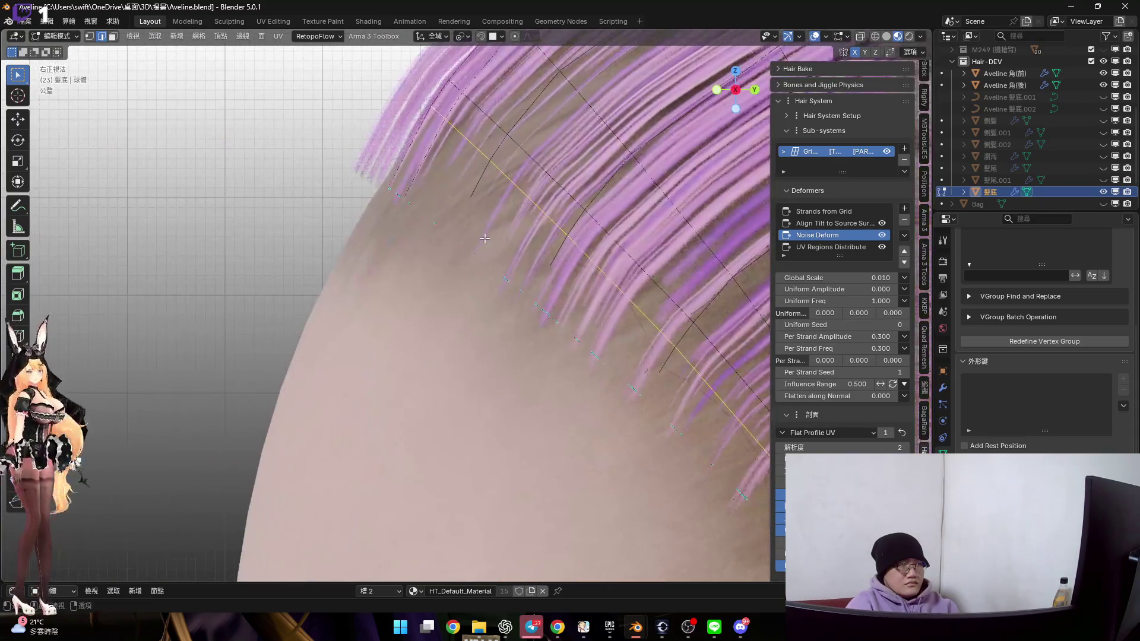
{"action": "key", "text": "g"}
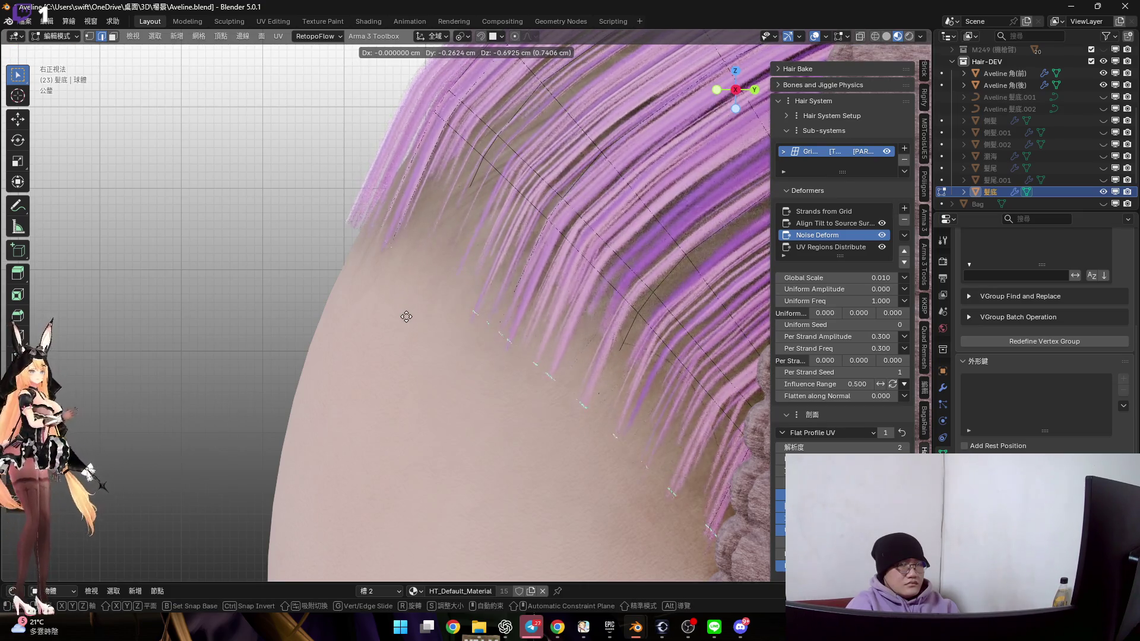
{"action": "key", "text": "Escape"}
Set the brush radius to 400 px and push the guide mesh surface inward with Shrink/Fatten
{"action": "key", "text": "ctrl+Tab"}
{"action": "key", "text": "f"}
{"action": "left_click", "coordinate": [507, 224]}
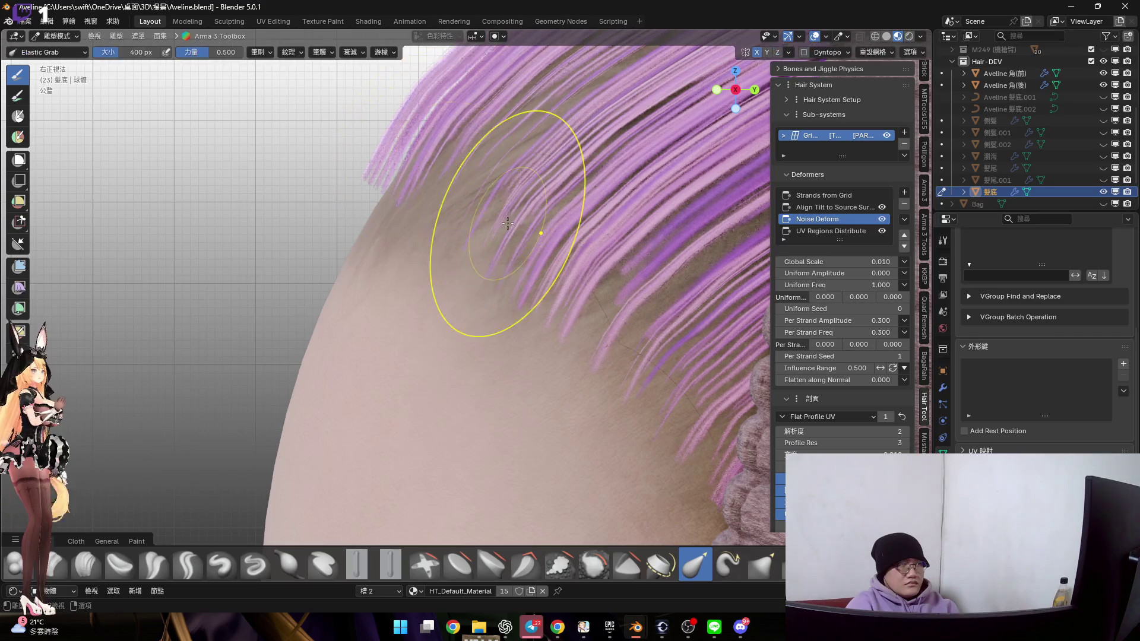
{"action": "key", "text": "Tab"}
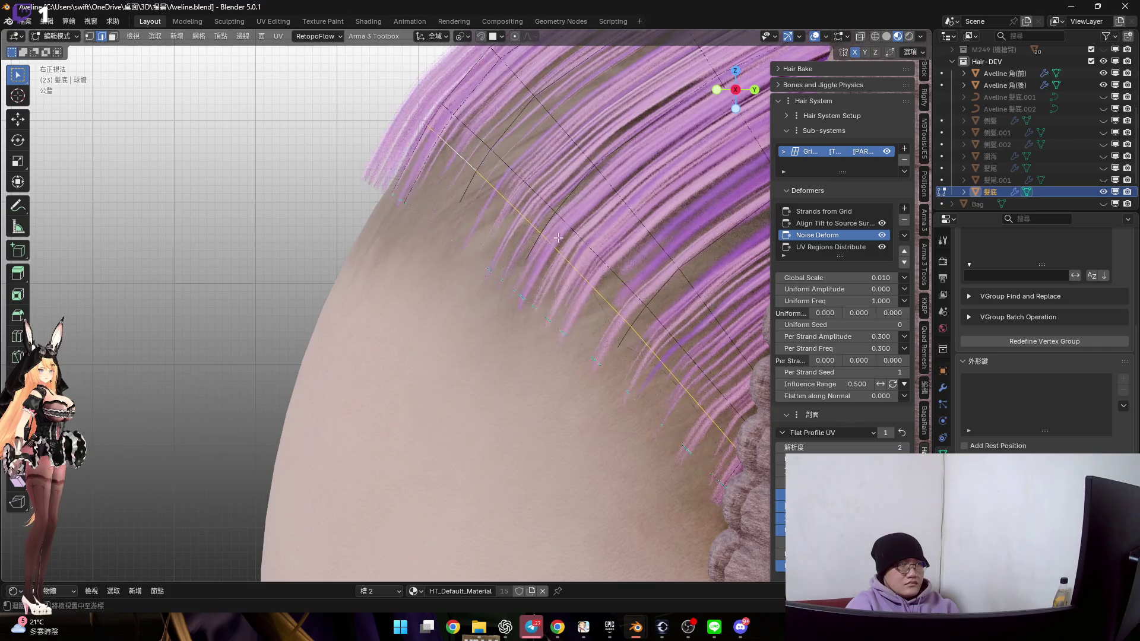
{"action": "left_click", "coordinate": [591, 252]}
{"action": "scroll", "coordinate": [591, 252], "scroll_direction": "down", "scroll_amount": 2}
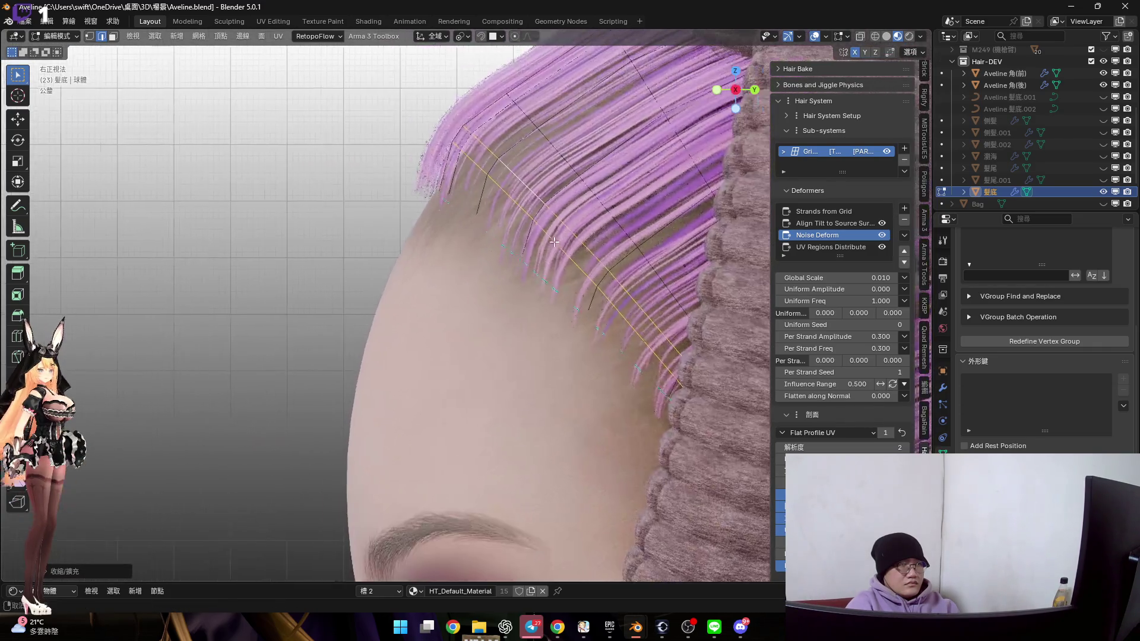
Pull the side hairline strands down toward the face with Elastic Grab at 626 px
{"action": "key", "text": "ctrl+Tab"}
{"action": "left_click", "coordinate": [521, 215]}
{"action": "key", "text": "f"}
{"action": "left_click", "coordinate": [473, 182]}
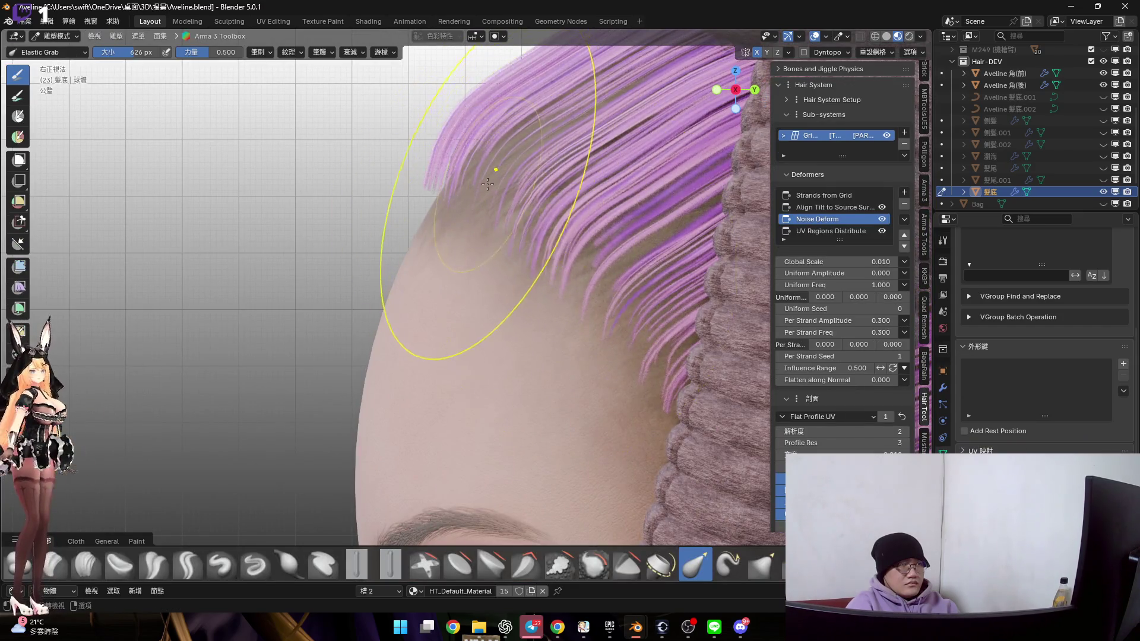
{"action": "left_click_drag", "start_coordinate": [417, 284], "coordinate": [411, 382]}
{"action": "scroll", "coordinate": [417, 388], "scroll_direction": "down", "scroll_amount": 1}
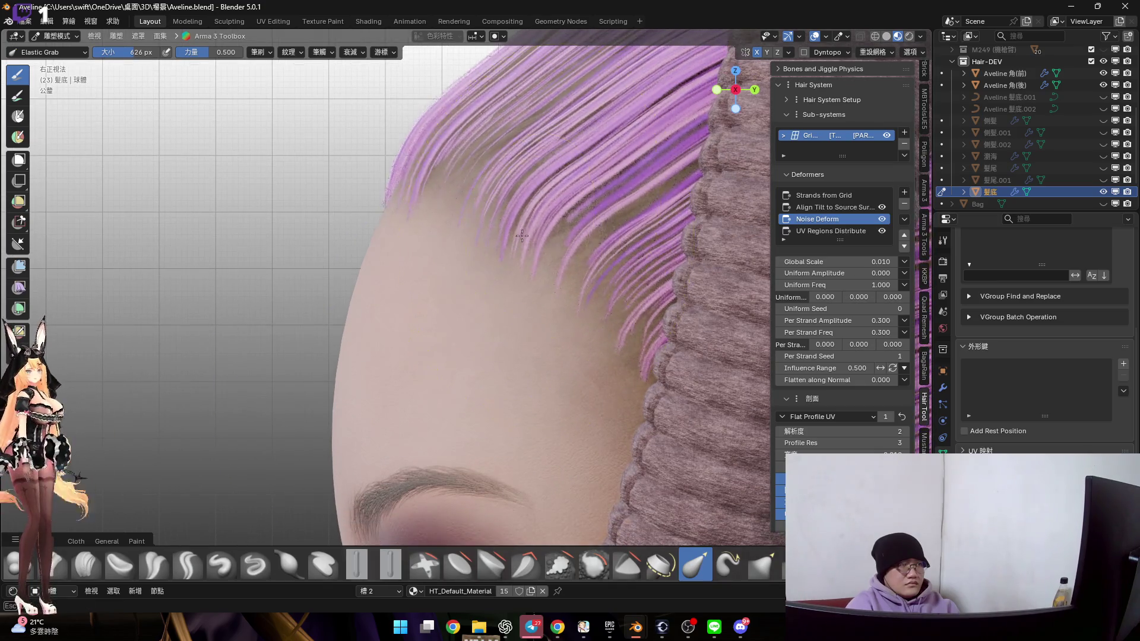
{"action": "scroll", "coordinate": [545, 243], "scroll_direction": "up", "scroll_amount": 2}
Add a loop cut near the hairline of the base hair's guide mesh
{"action": "key", "text": "Tab"}
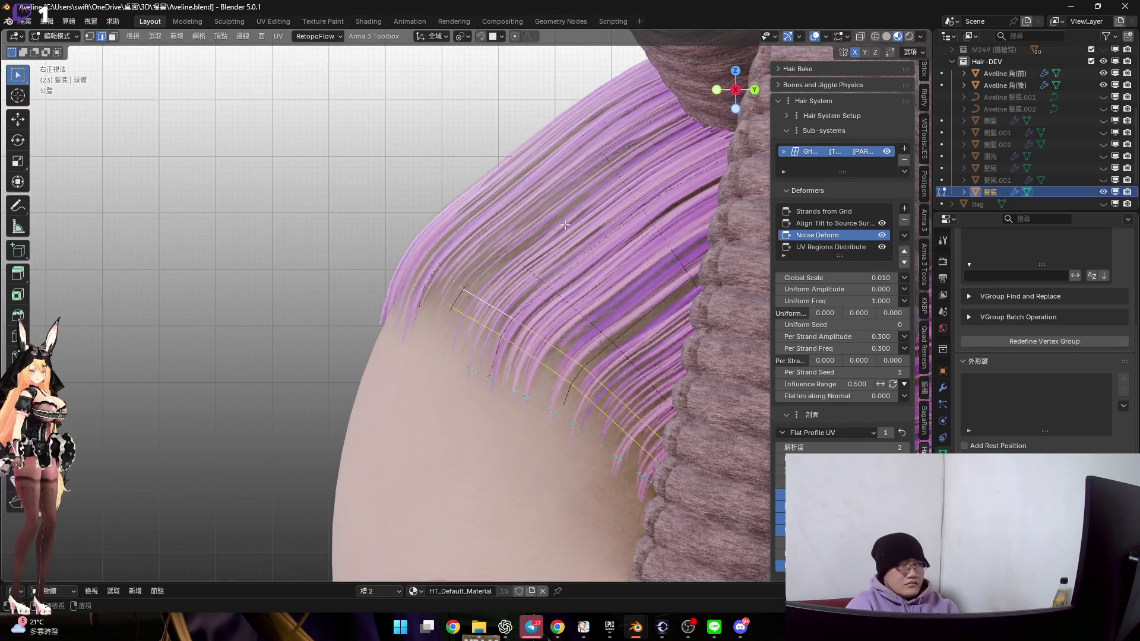
{"action": "middle_click_drag", "start_coordinate": [546, 226], "coordinate": [538, 237], "text": "shift"}
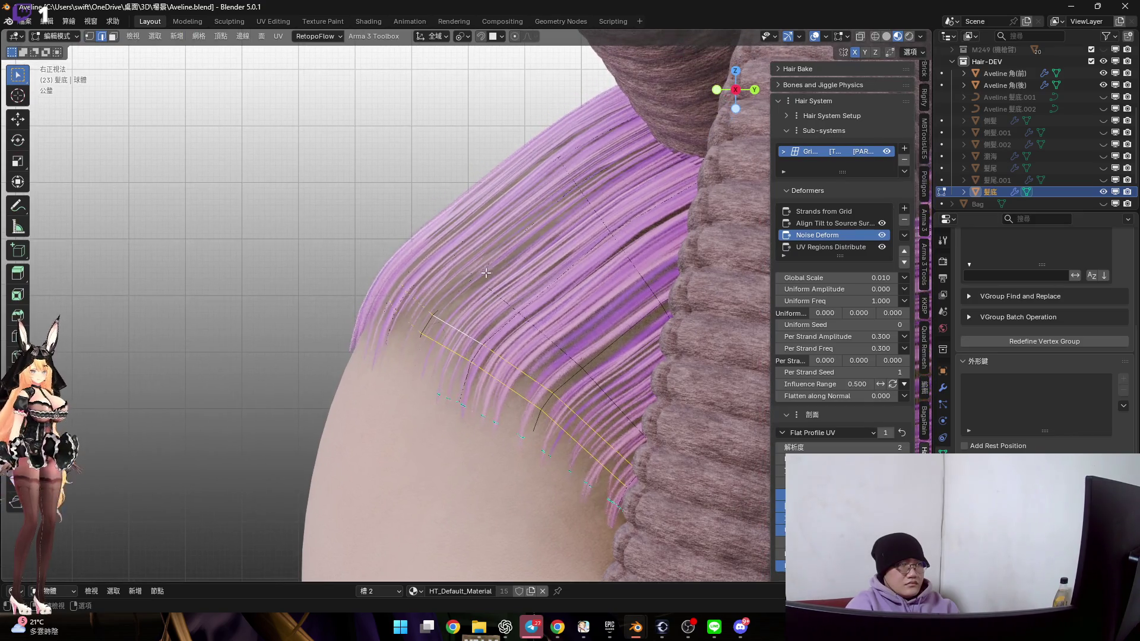
{"action": "key", "text": "ctrl+r"}
{"action": "left_click", "coordinate": [543, 232]}
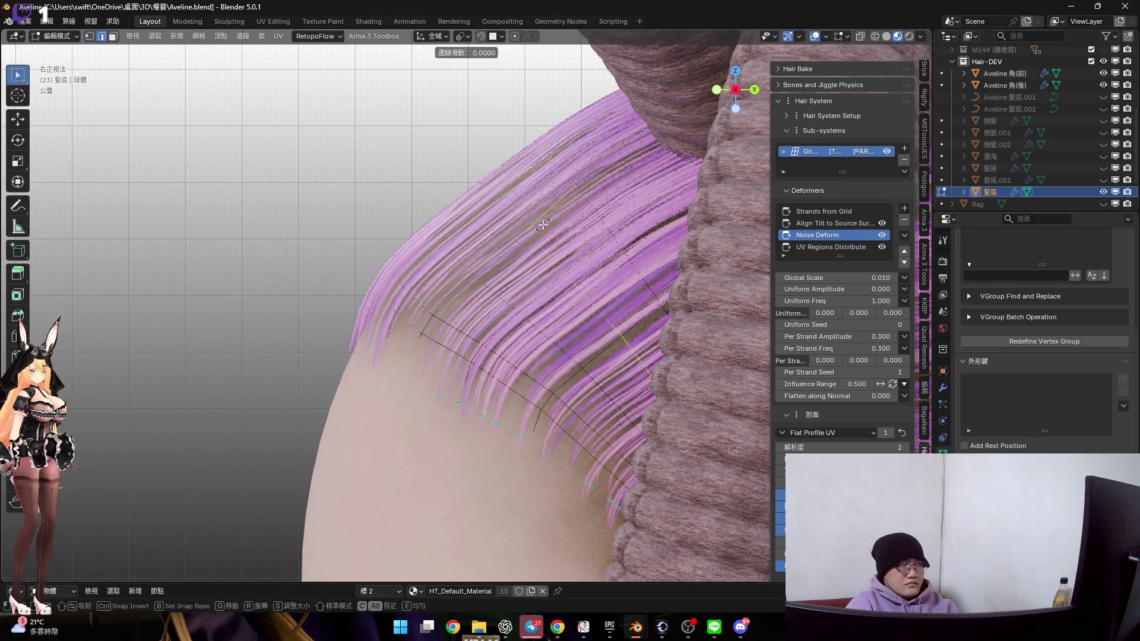
{"action": "left_click", "coordinate": [541, 238]}
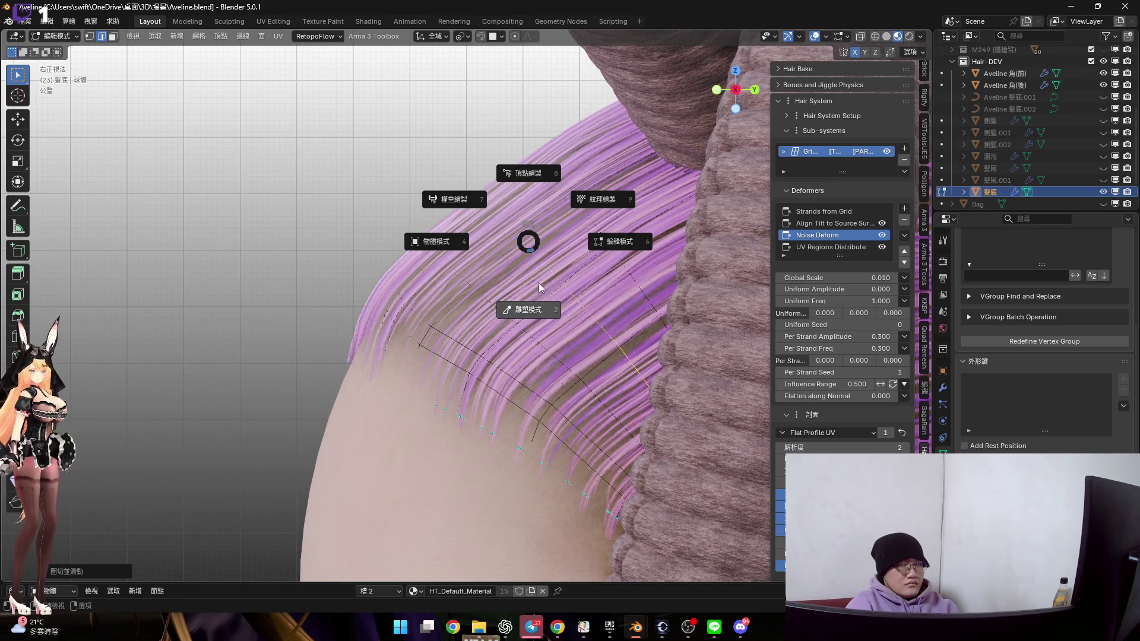
{"action": "left_click", "coordinate": [539, 287]}
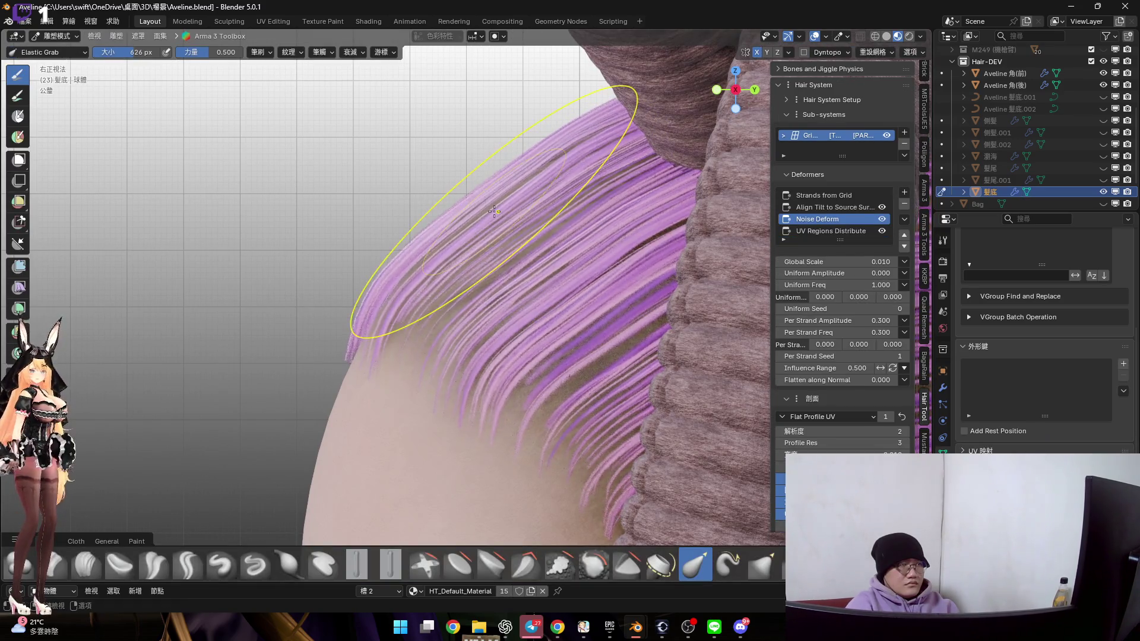
With Elastic Grab at 416 px, push fringe strands up and pull others down-left toward the temple
{"action": "key", "text": "f"}
{"action": "left_click", "coordinate": [391, 128]}
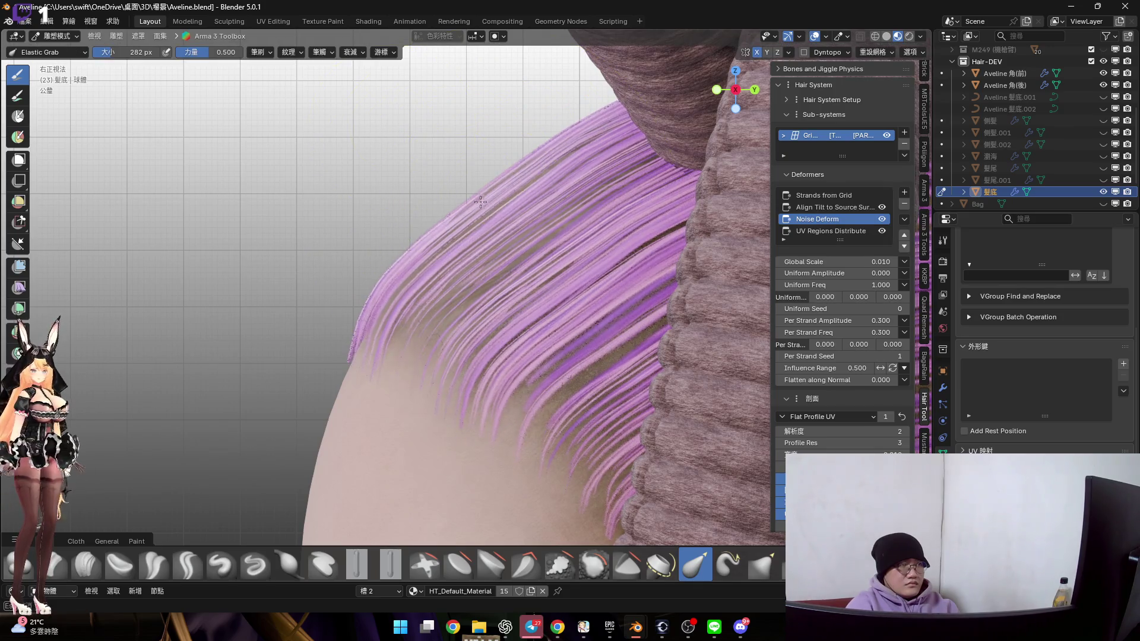
{"action": "mouse_move", "coordinate": [458, 183]}
{"action": "middle_mouse_down"}
{"action": "mouse_move", "coordinate": [716, 121]}
{"action": "mouse_move", "coordinate": [593, 249]}
{"action": "middle_mouse_up"}
{"action": "scroll", "coordinate": [585, 267], "scroll_direction": "up", "scroll_amount": 3}
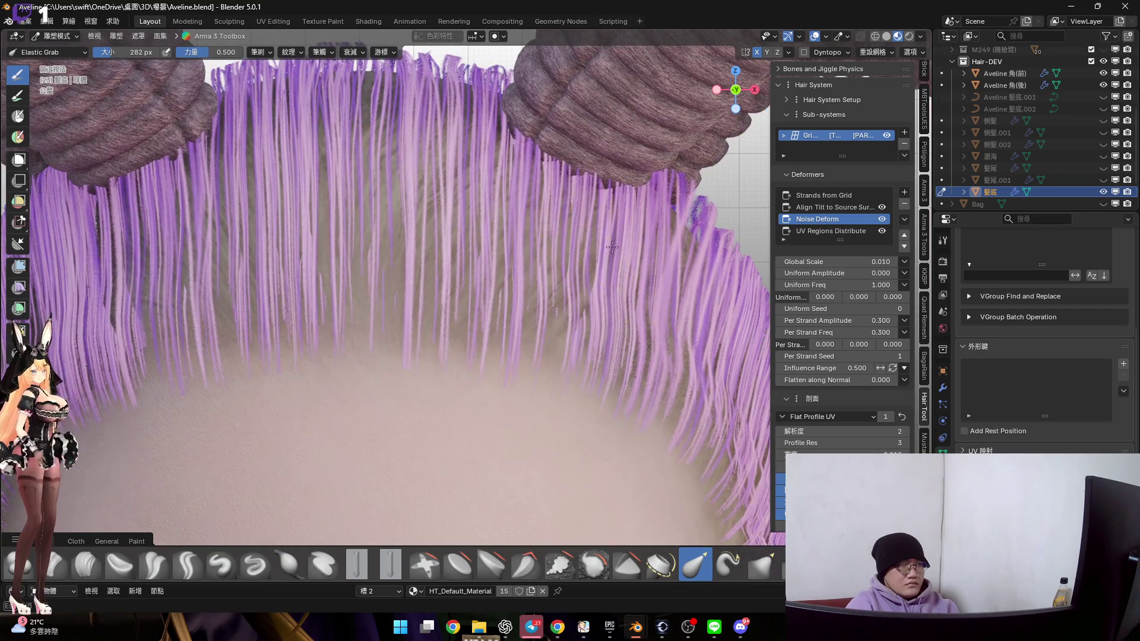
{"action": "key", "text": "f"}
{"action": "left_click", "coordinate": [540, 234]}
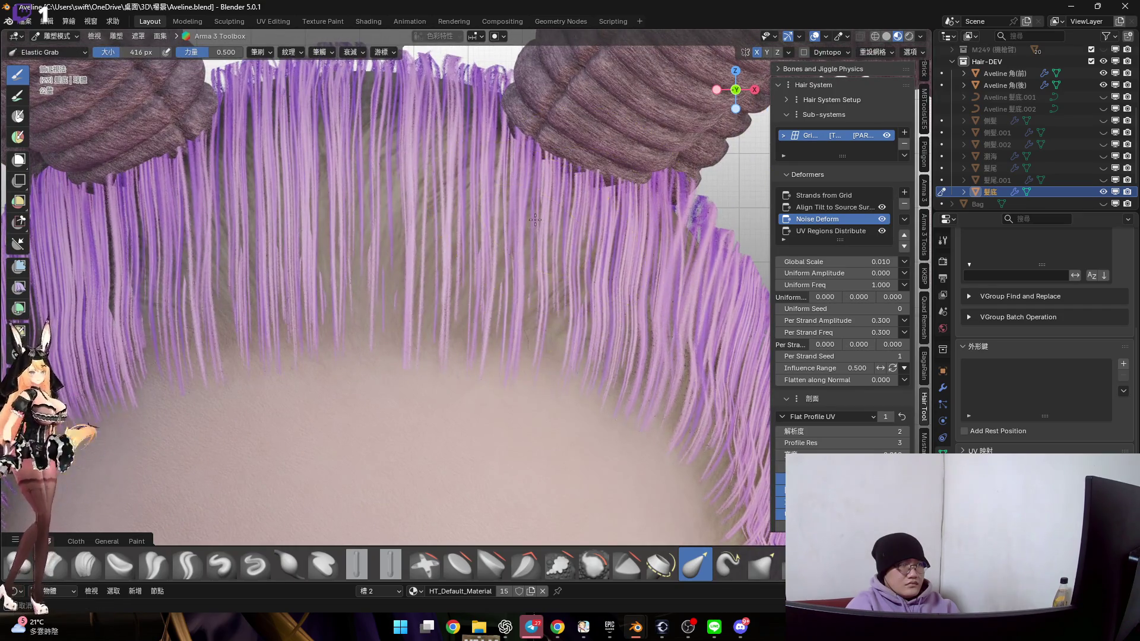
{"action": "left_click_drag", "start_coordinate": [439, 206], "coordinate": [444, 168]}
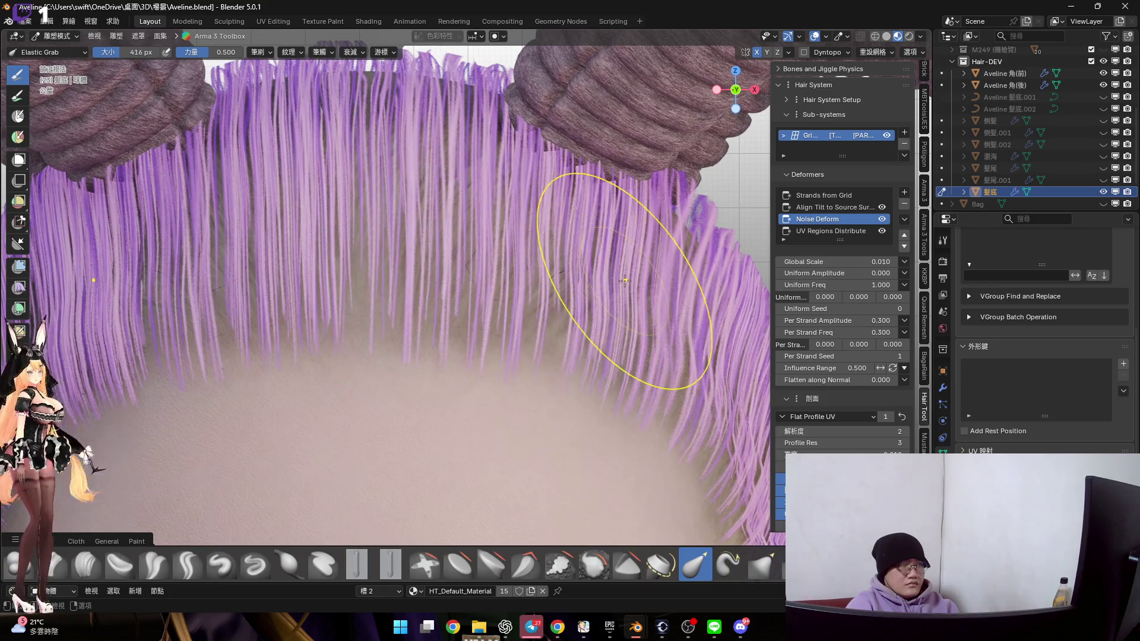
{"action": "middle_click_drag", "start_coordinate": [626, 279], "coordinate": [659, 235], "text": "shift"}
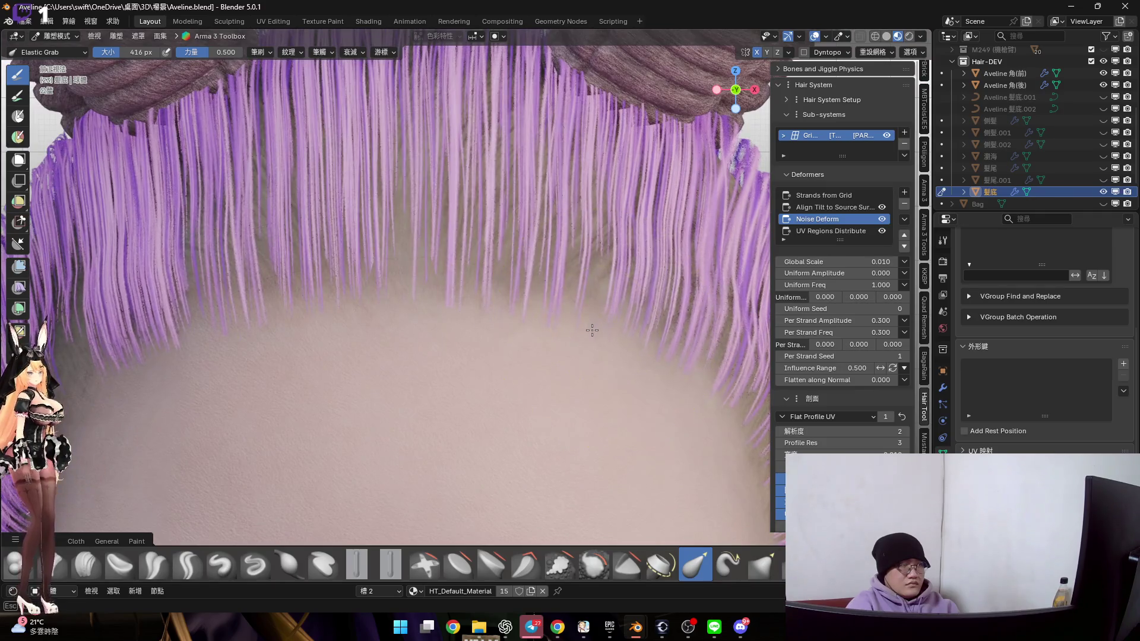
{"action": "scroll", "coordinate": [592, 330], "scroll_direction": "down", "scroll_amount": 6}
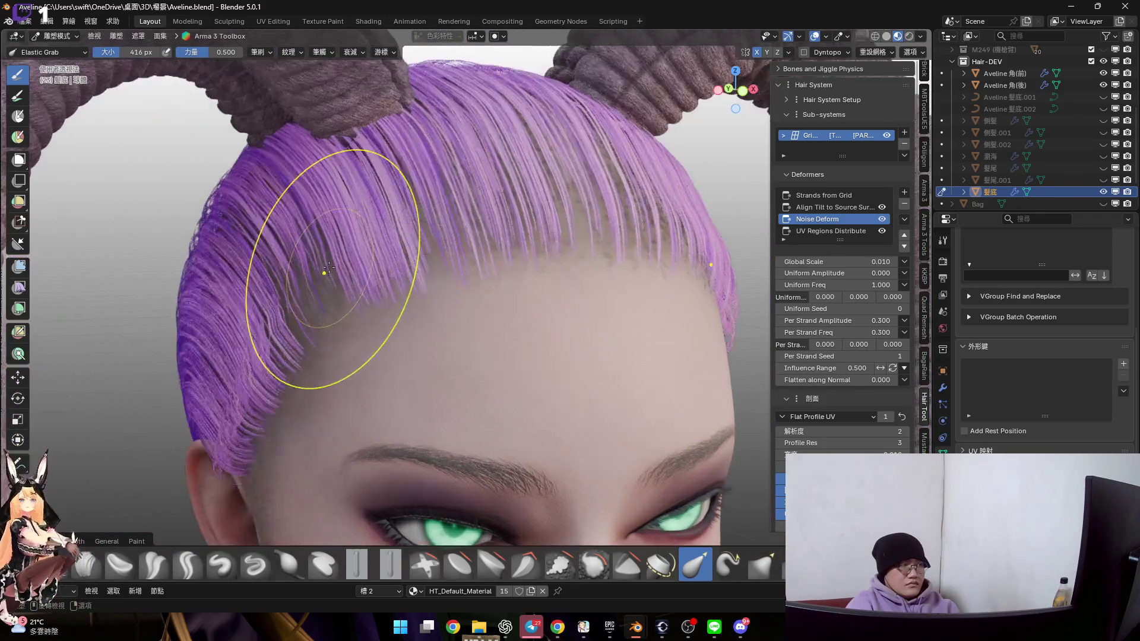
{"action": "left_click_drag", "start_coordinate": [328, 267], "coordinate": [320, 279]}
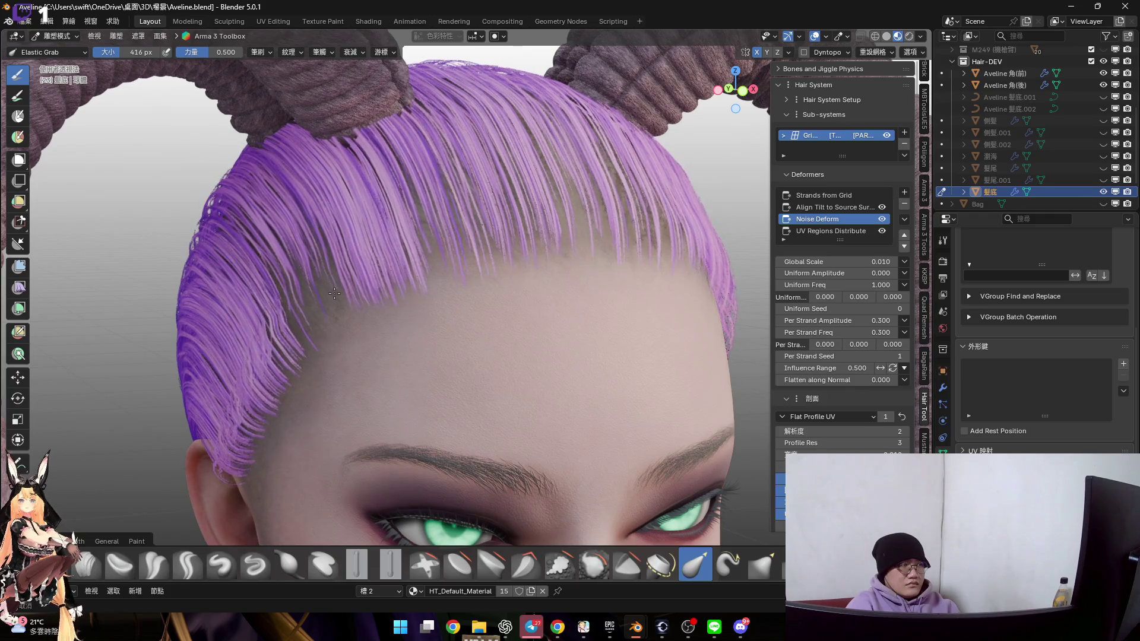
{"action": "middle_click_drag", "start_coordinate": [334, 293], "coordinate": [337, 315]}
Resize the brush through 556 and 212 to 274 px and check the forehead arch from the front
{"action": "key", "text": "f"}
{"action": "left_click", "coordinate": [341, 329]}
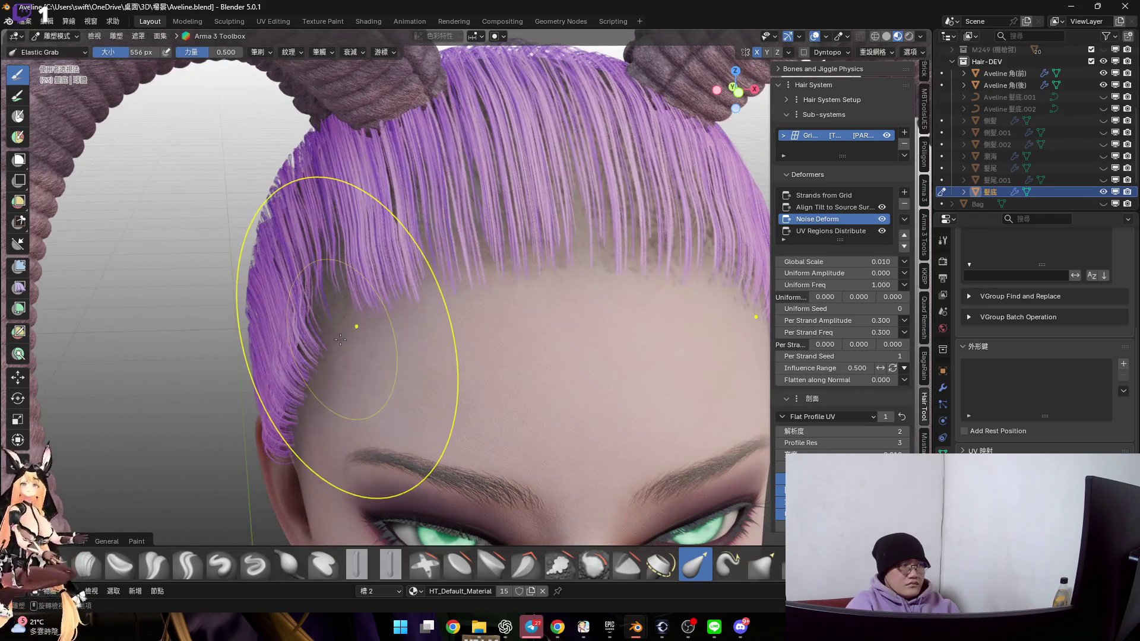
{"action": "middle_click_drag", "start_coordinate": [360, 340], "coordinate": [443, 305]}
{"action": "key", "text": "f"}
{"action": "left_click", "coordinate": [398, 272]}
{"action": "key", "text": "f"}
{"action": "left_click", "coordinate": [413, 299]}
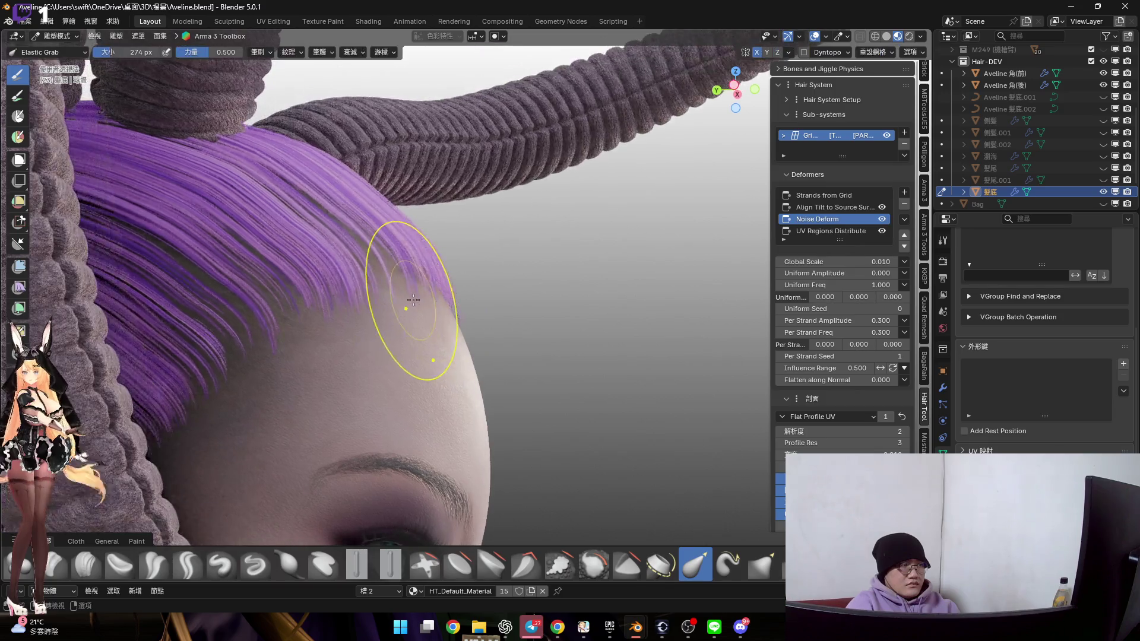
{"action": "middle_click_drag", "start_coordinate": [405, 306], "coordinate": [389, 294]}
{"action": "scroll", "coordinate": [387, 292], "scroll_direction": "up", "scroll_amount": 2}
{"action": "key", "text": "KP_1"}
{"action": "scroll", "coordinate": [445, 292], "scroll_direction": "up", "scroll_amount": 2}
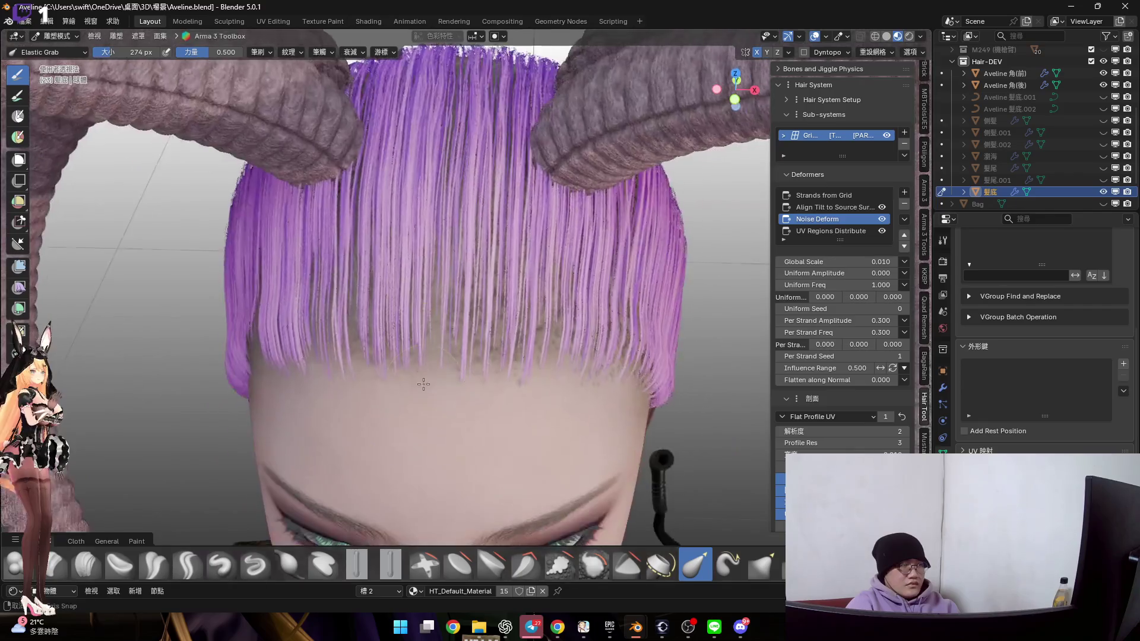
{"action": "scroll", "coordinate": [459, 288], "scroll_direction": "down", "scroll_amount": 1}
{"action": "scroll", "coordinate": [459, 288], "scroll_direction": "down", "scroll_amount": 4}
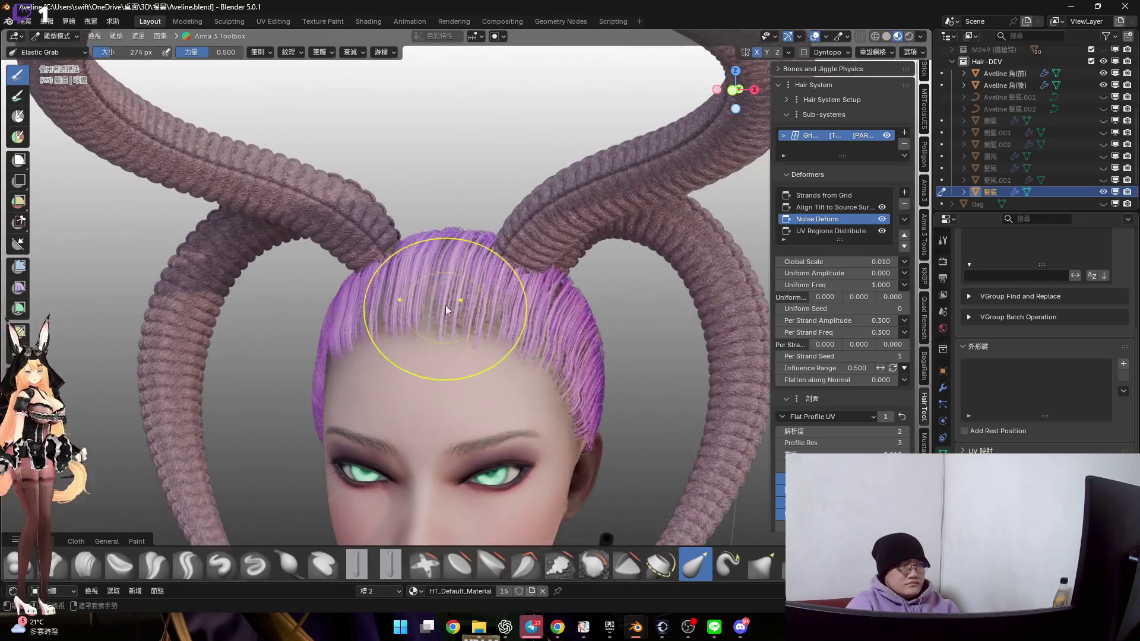
{"action": "key", "text": "ctrl+Tab"}
In Object Mode, keep 50 strands and set the base hair's UV Regions Distribute to region 0 only
{"action": "left_click", "coordinate": [868, 219]}
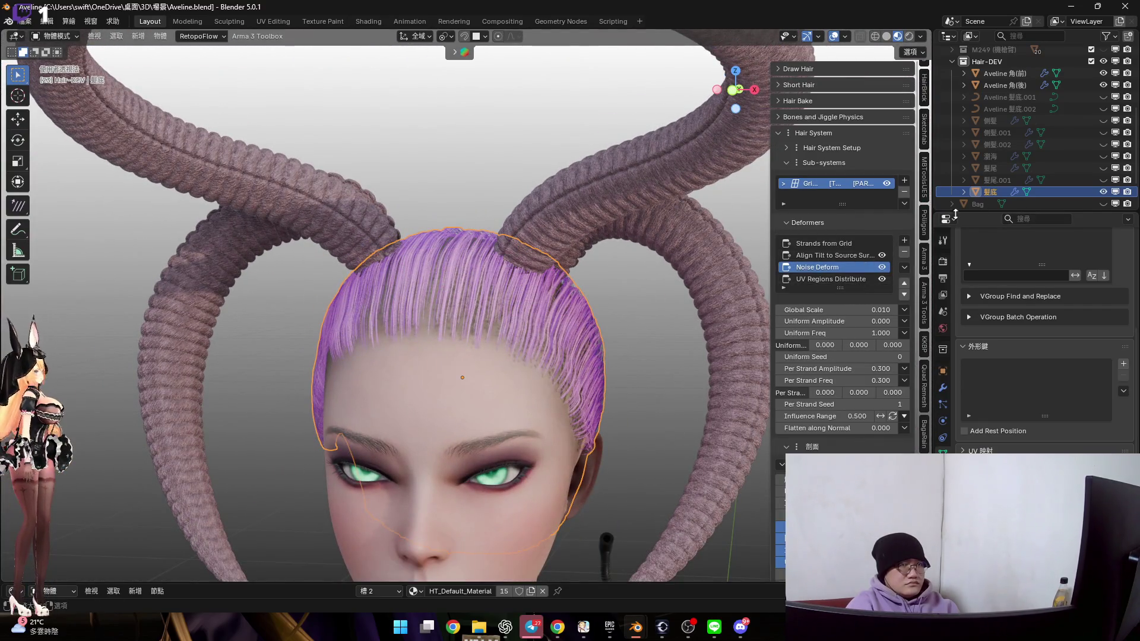
{"action": "left_click_drag", "start_coordinate": [832, 336], "coordinate": [867, 336]}
{"action": "key", "text": "Escape"}
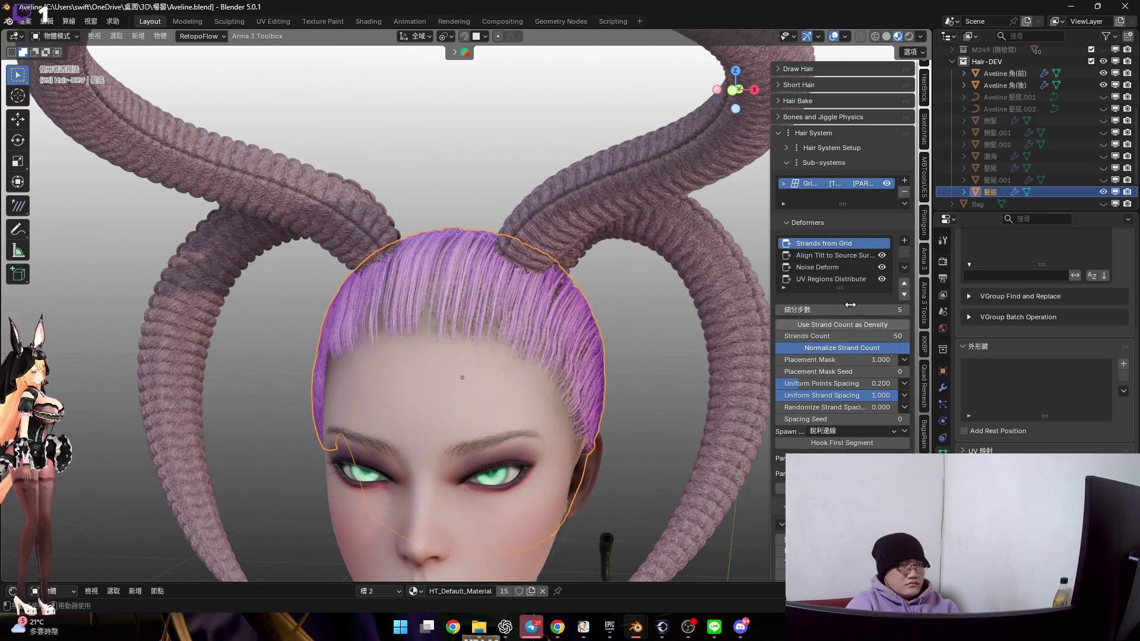
{"action": "left_click", "coordinate": [831, 279]}
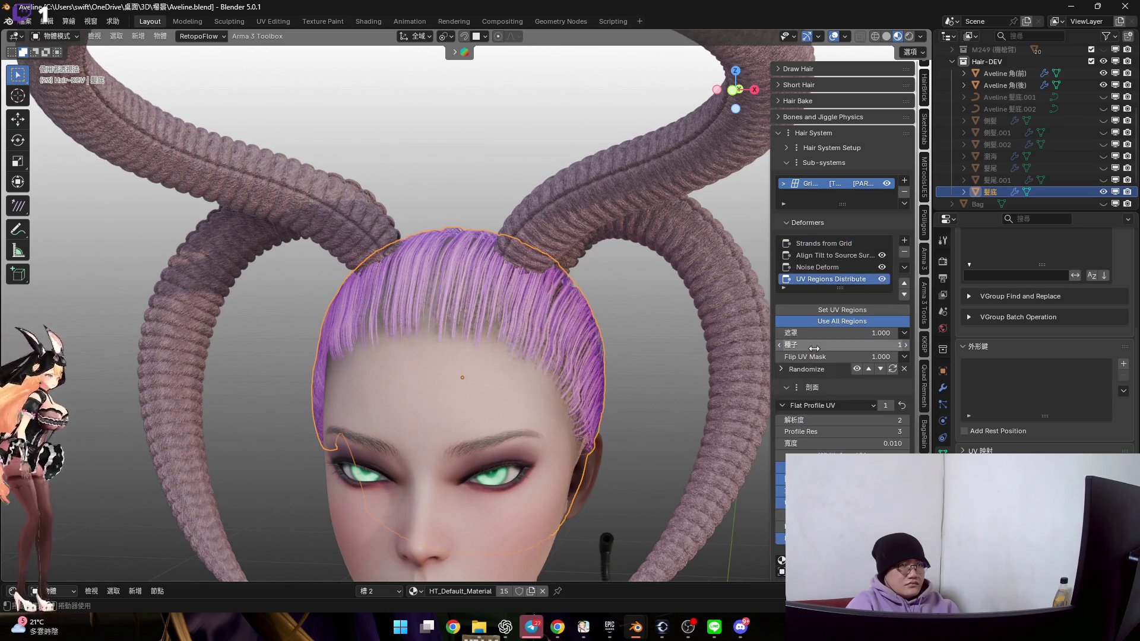
{"action": "left_click", "coordinate": [844, 344]}
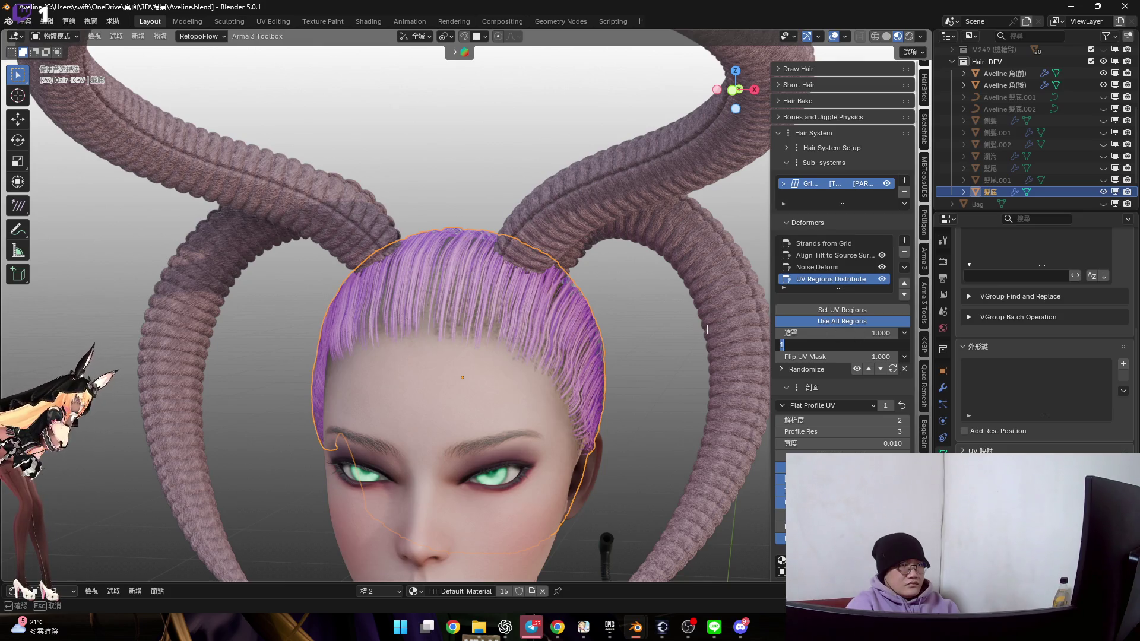
{"action": "left_click", "coordinate": [842, 310]}
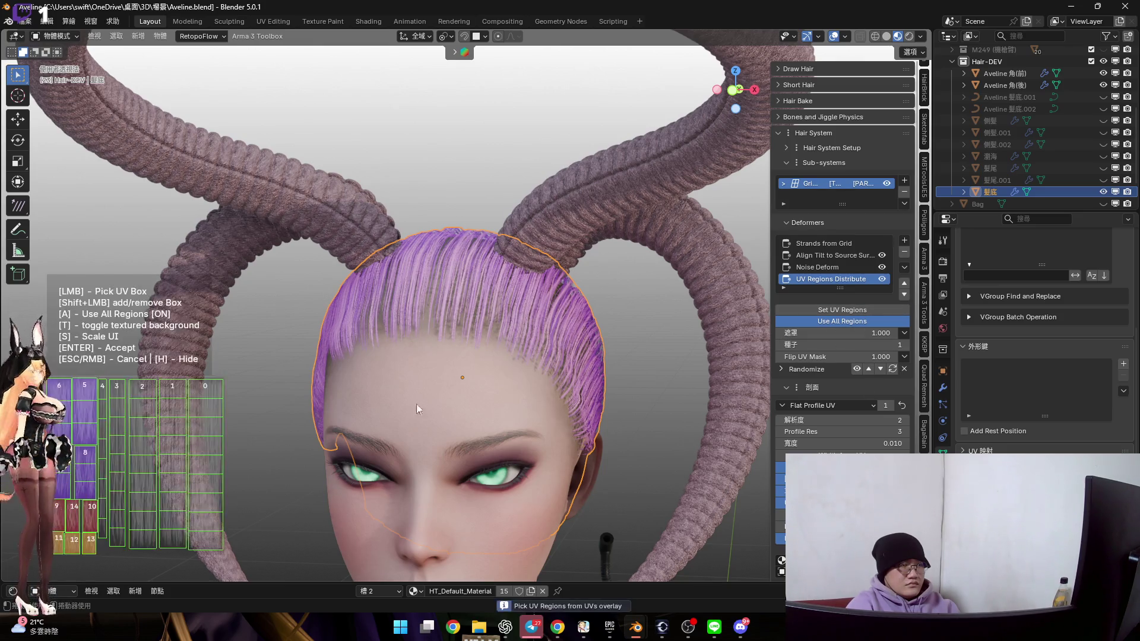
{"action": "left_click", "coordinate": [205, 430]}
{"action": "key", "text": "Return"}
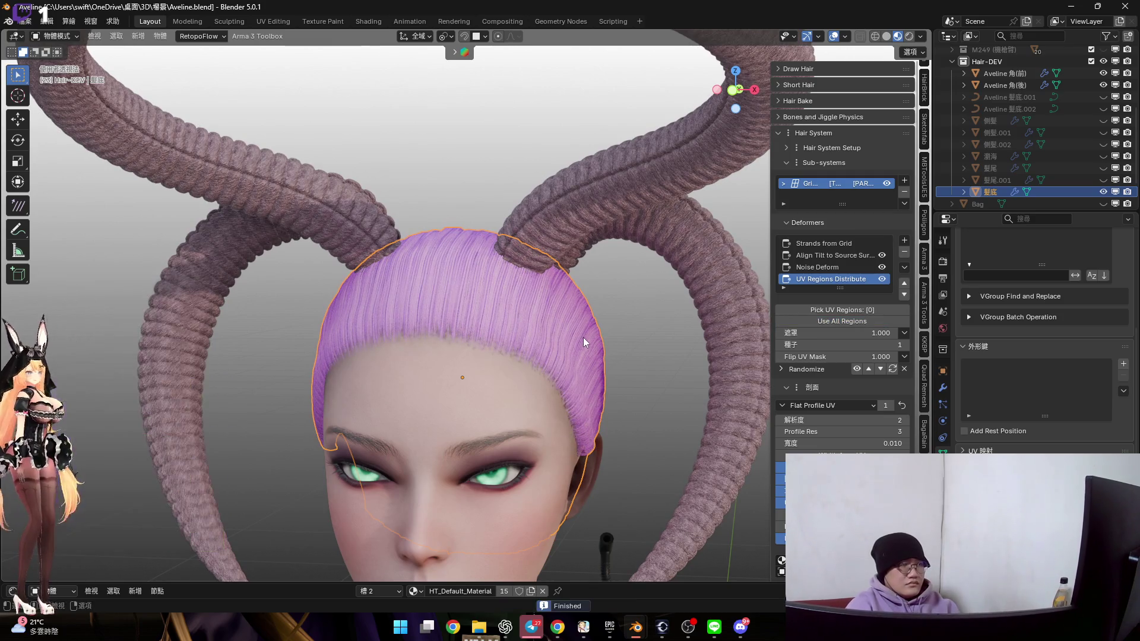
{"action": "scroll", "coordinate": [507, 291], "scroll_direction": "up", "scroll_amount": 6}
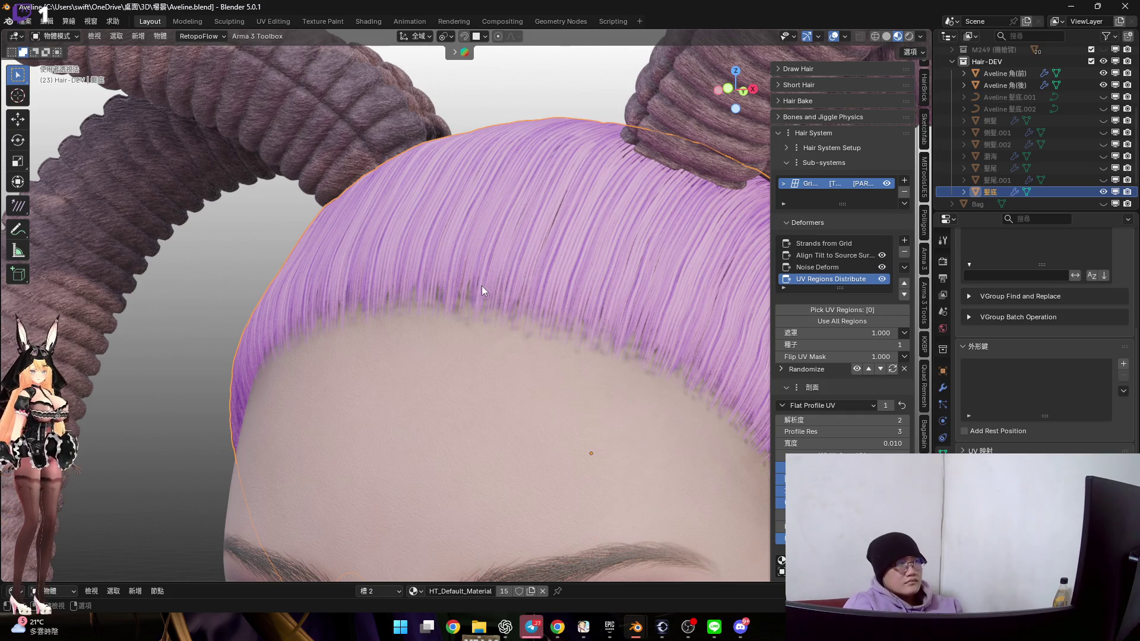
{"action": "scroll", "coordinate": [482, 286], "scroll_direction": "down", "scroll_amount": 5}
{"action": "scroll", "coordinate": [489, 237], "scroll_direction": "up", "scroll_amount": 6}
{"action": "key", "text": "ctrl+Tab"}
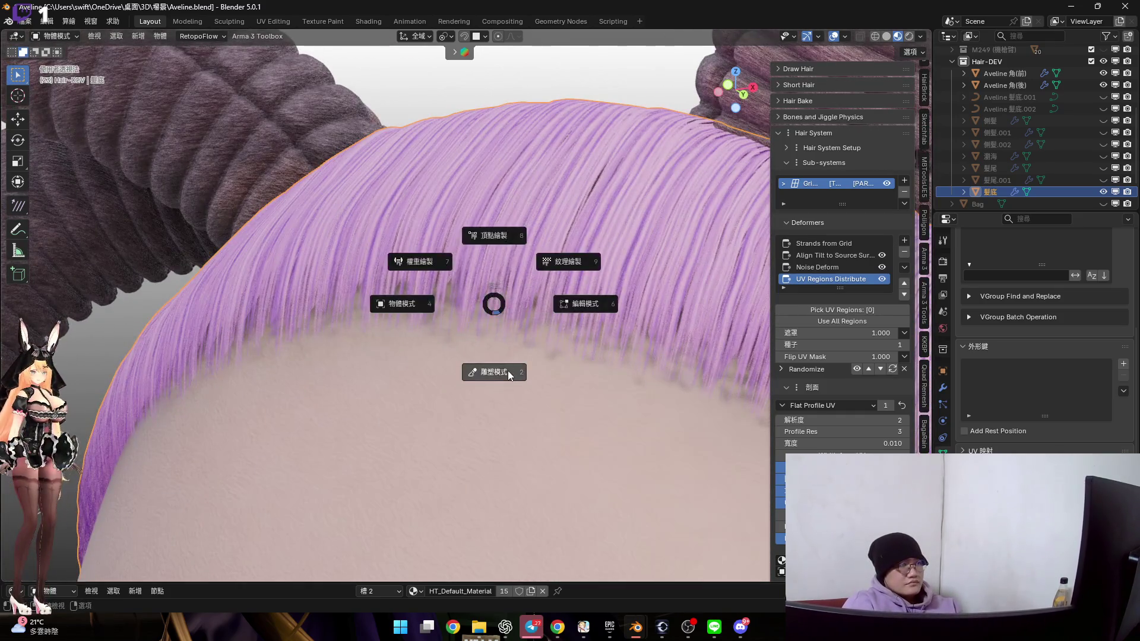
Put the 髮底 base hair into Edit Mode and toggle X-ray to see the guide mesh
{"action": "left_click", "coordinate": [509, 375]}
{"action": "scroll", "coordinate": [497, 319], "scroll_direction": "up", "scroll_amount": 3}
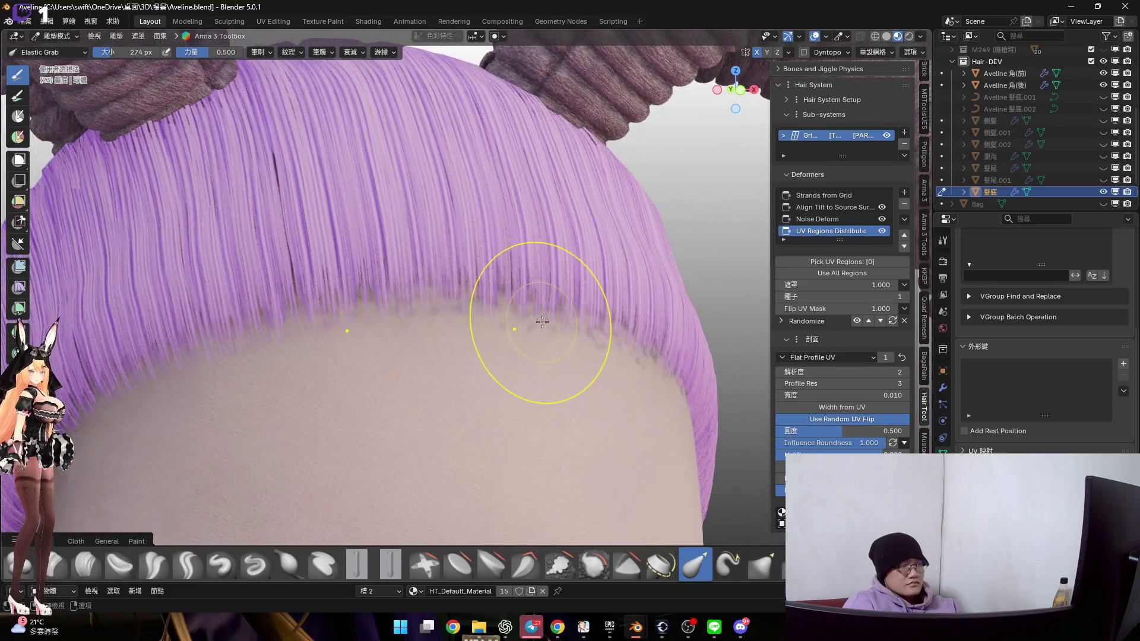
{"action": "key", "text": "Tab"}
{"action": "scroll", "coordinate": [542, 322], "scroll_direction": "down", "scroll_amount": 3}
{"action": "left_click", "coordinate": [860, 38]}
{"action": "key", "text": "alt+z"}
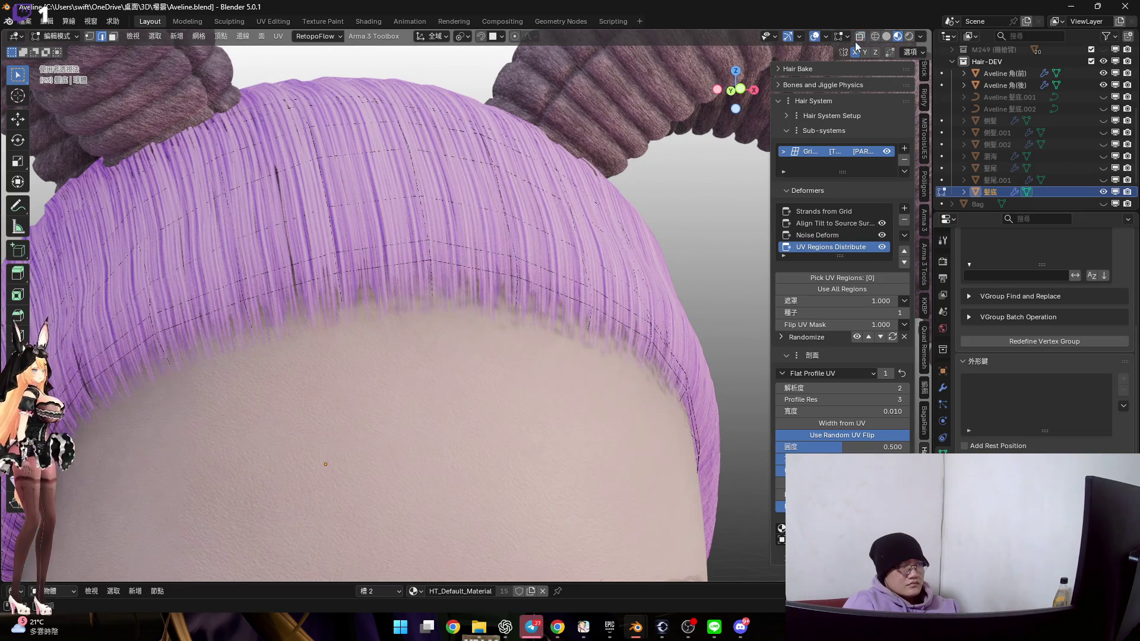
{"action": "scroll", "coordinate": [553, 240], "scroll_direction": "up", "scroll_amount": 3}
{"action": "scroll", "coordinate": [554, 240], "scroll_direction": "down", "scroll_amount": 1}
Shrink the hairline edge loop twice with Alt+S so it hugs the forehead
{"action": "key", "text": "alt+s"}
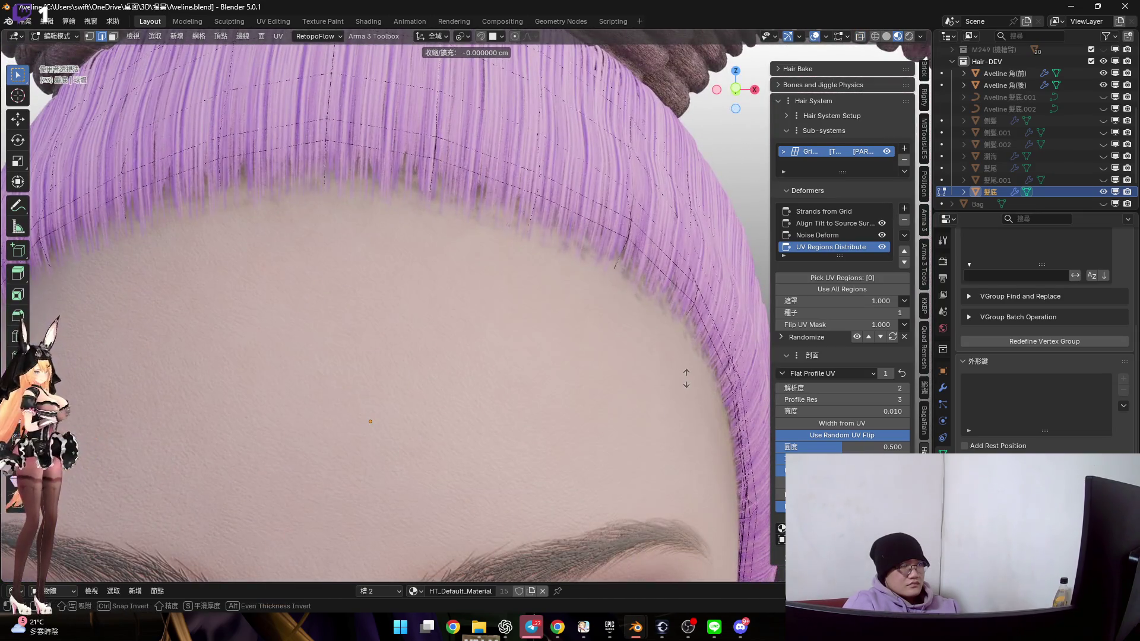
{"action": "left_click", "coordinate": [718, 307]}
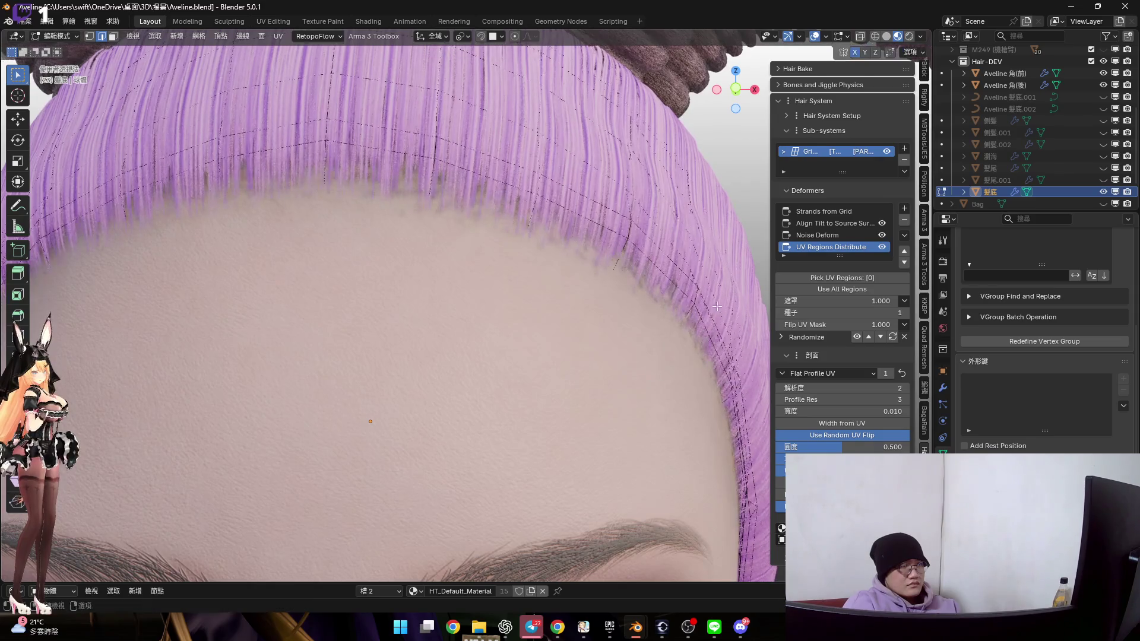
{"action": "left_click", "coordinate": [860, 36]}
{"action": "key", "text": "alt+s"}
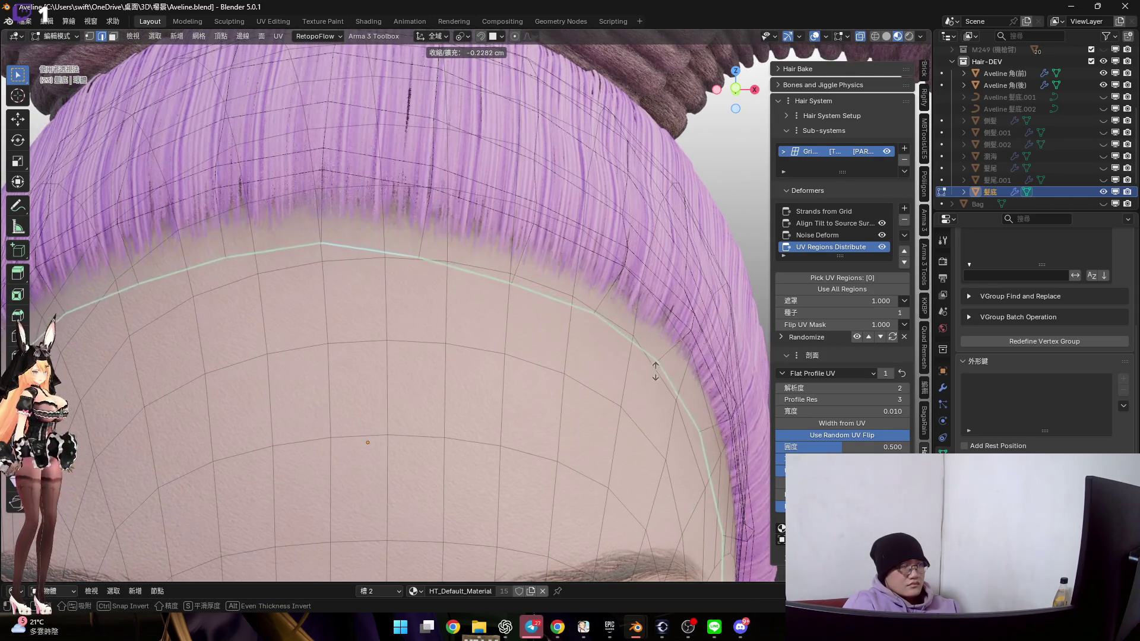
{"action": "left_click", "coordinate": [657, 373]}
{"action": "scroll", "coordinate": [624, 326], "scroll_direction": "down", "scroll_amount": 5}
{"action": "mouse_move", "coordinate": [623, 327]}
{"action": "middle_mouse_down"}
{"action": "mouse_move", "coordinate": [537, 267]}
{"action": "mouse_move", "coordinate": [600, 301]}
{"action": "mouse_move", "coordinate": [601, 273]}
{"action": "mouse_move", "coordinate": [571, 273]}
{"action": "mouse_move", "coordinate": [552, 354]}
{"action": "middle_mouse_up"}
{"action": "scroll", "coordinate": [537, 267], "scroll_direction": "up", "scroll_amount": 3}
Switch the hair base to Sculpt Mode and pick the Smooth brush
{"action": "key", "text": "ctrl+Tab"}
{"action": "scroll", "coordinate": [562, 271], "scroll_direction": "up", "scroll_amount": 3}
{"action": "scroll", "coordinate": [562, 271], "scroll_direction": "down", "scroll_amount": 2}
{"action": "key", "text": "ctrl+Tab"}
{"action": "scroll", "coordinate": [601, 268], "scroll_direction": "up", "scroll_amount": 5}
{"action": "scroll", "coordinate": [601, 264], "scroll_direction": "down", "scroll_amount": 3}
{"action": "scroll", "coordinate": [572, 273], "scroll_direction": "up", "scroll_amount": 2}
{"action": "scroll", "coordinate": [572, 273], "scroll_direction": "down", "scroll_amount": 2}
{"action": "key", "text": "ctrl+Tab"}
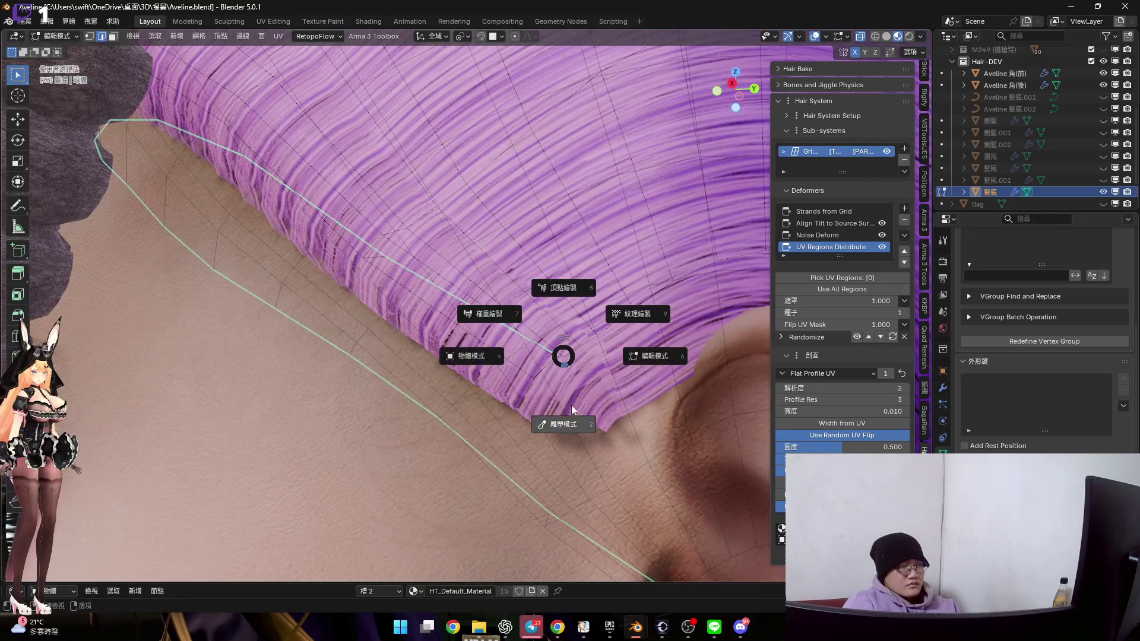
{"action": "left_click", "coordinate": [565, 419]}
{"action": "left_click", "coordinate": [594, 564]}
Inspect the hair edge by the ear and forehead, briefly checking the wireframe in Edit Mode
{"action": "middle_click_drag", "start_coordinate": [588, 451], "coordinate": [565, 337]}
{"action": "middle_click_drag", "start_coordinate": [493, 280], "coordinate": [546, 354]}
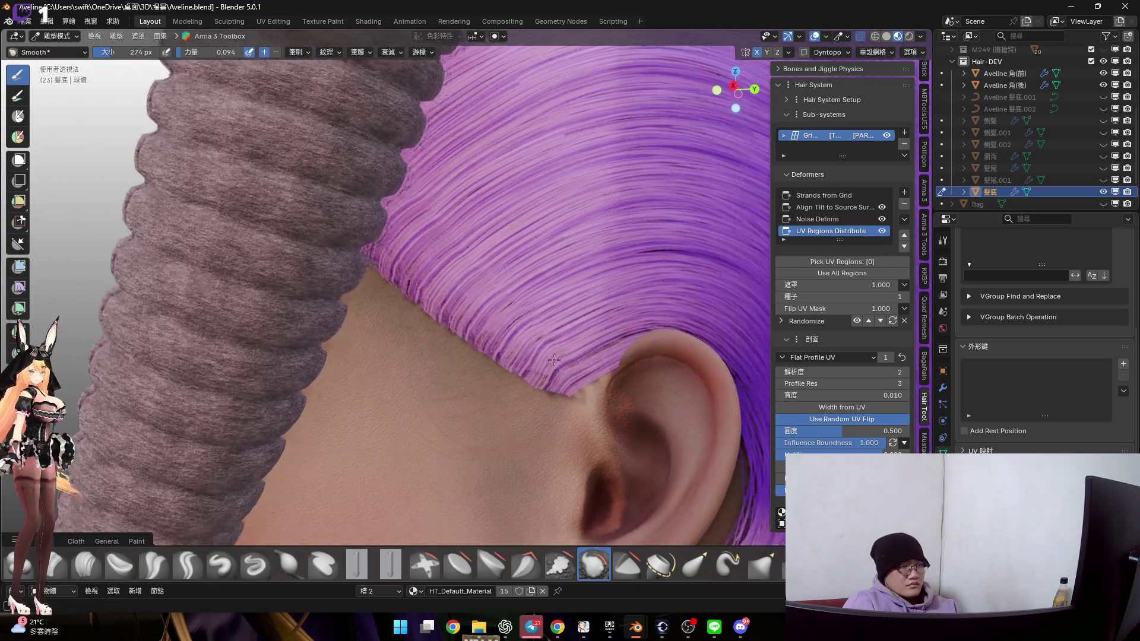
{"action": "key", "text": "Tab"}
{"action": "scroll", "coordinate": [555, 317], "scroll_direction": "up", "scroll_amount": 4}
{"action": "scroll", "coordinate": [555, 318], "scroll_direction": "down", "scroll_amount": 3}
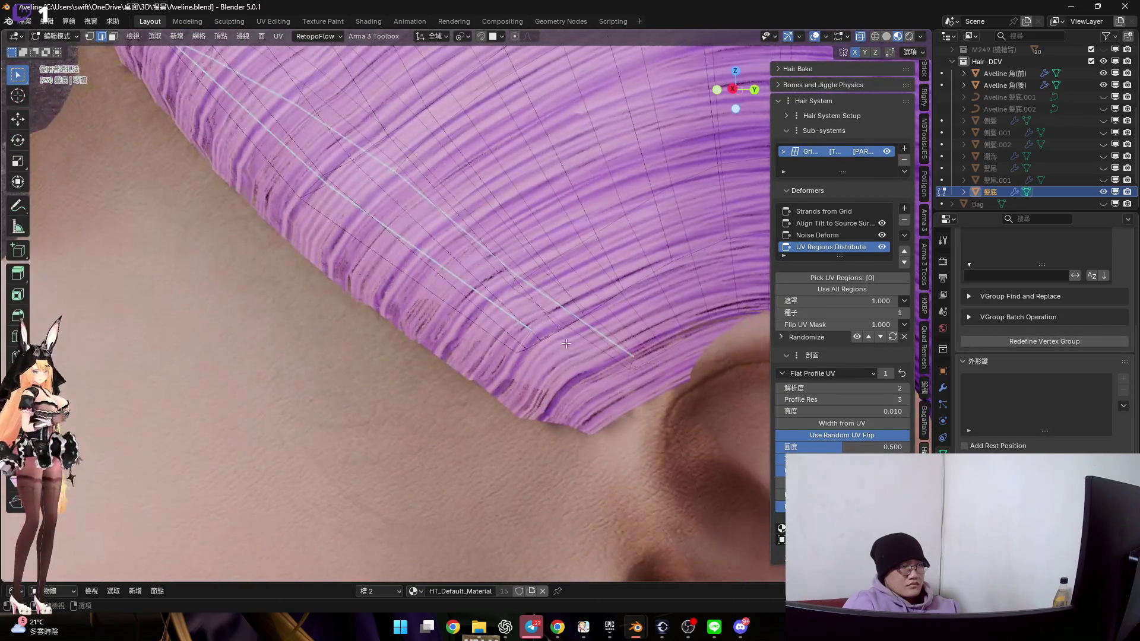
{"action": "key", "text": "Tab"}
{"action": "mouse_move", "coordinate": [504, 298]}
{"action": "middle_mouse_down"}
{"action": "mouse_move", "coordinate": [534, 344]}
{"action": "mouse_move", "coordinate": [471, 330]}
{"action": "mouse_move", "coordinate": [510, 326]}
{"action": "mouse_move", "coordinate": [538, 380]}
{"action": "middle_mouse_up"}
{"action": "mouse_move", "coordinate": [500, 324]}
{"action": "middle_mouse_down"}
{"action": "mouse_move", "coordinate": [522, 363]}
{"action": "mouse_move", "coordinate": [450, 337]}
{"action": "mouse_move", "coordinate": [493, 379]}
{"action": "mouse_move", "coordinate": [511, 380]}
{"action": "mouse_move", "coordinate": [468, 381]}
{"action": "middle_mouse_up"}
Return to Object Mode and unhide the side, bangs and tail hair layers
{"action": "key", "text": "ctrl+Tab"}
{"action": "left_click", "coordinate": [484, 400]}
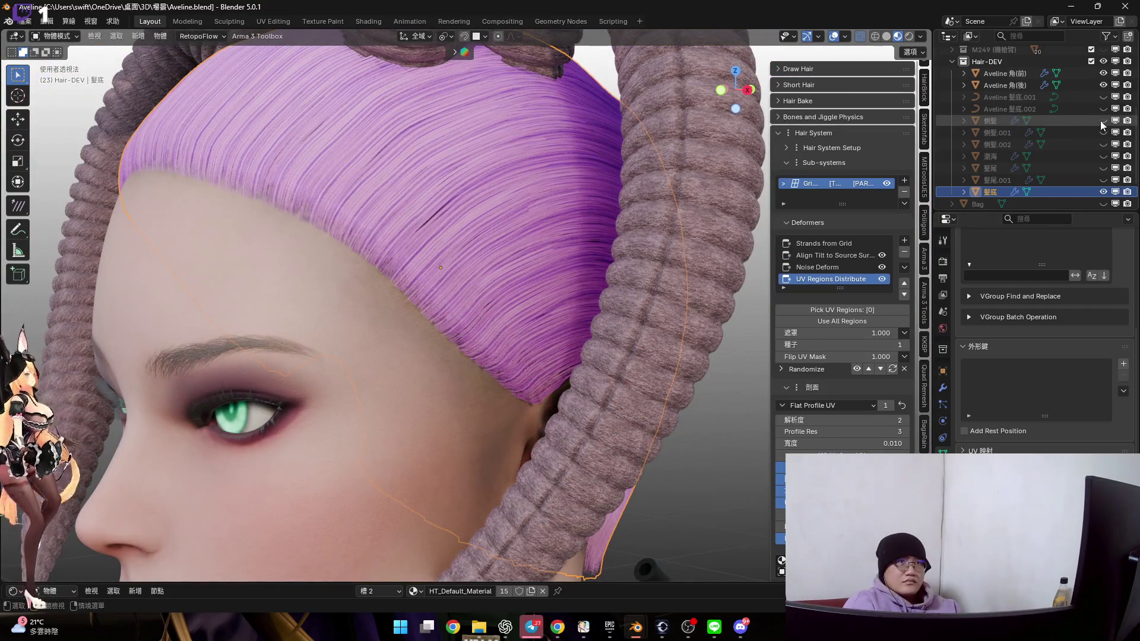
{"action": "left_click_drag", "start_coordinate": [1103, 120], "coordinate": [1103, 180]}
{"action": "middle_click_drag", "start_coordinate": [512, 201], "coordinate": [549, 181]}
{"action": "scroll", "coordinate": [550, 198], "scroll_direction": "down", "scroll_amount": 3}
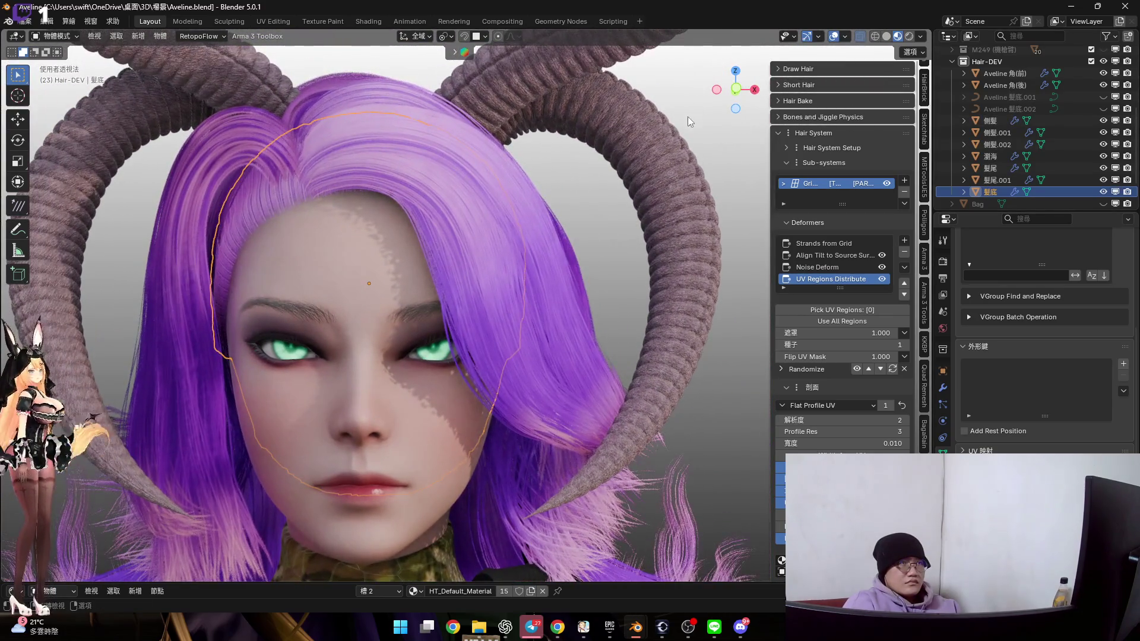
Deselect the base hair and inspect the hairline from the front and side-back
{"action": "key", "text": "alt+a"}
{"action": "scroll", "coordinate": [441, 237], "scroll_direction": "up", "scroll_amount": 5}
{"action": "mouse_move", "coordinate": [419, 178]}
{"action": "middle_mouse_down"}
{"action": "mouse_move", "coordinate": [441, 189]}
{"action": "mouse_move", "coordinate": [408, 180]}
{"action": "mouse_move", "coordinate": [415, 194]}
{"action": "middle_mouse_up"}
{"action": "scroll", "coordinate": [419, 198], "scroll_direction": "down", "scroll_amount": 5}
{"action": "mouse_move", "coordinate": [430, 265]}
{"action": "middle_mouse_down"}
{"action": "mouse_move", "coordinate": [487, 266]}
{"action": "mouse_move", "coordinate": [532, 285]}
{"action": "mouse_move", "coordinate": [481, 286]}
{"action": "mouse_move", "coordinate": [653, 284]}
{"action": "mouse_move", "coordinate": [657, 324]}
{"action": "mouse_move", "coordinate": [405, 241]}
{"action": "middle_mouse_up"}
{"action": "scroll", "coordinate": [444, 266], "scroll_direction": "up", "scroll_amount": 3}
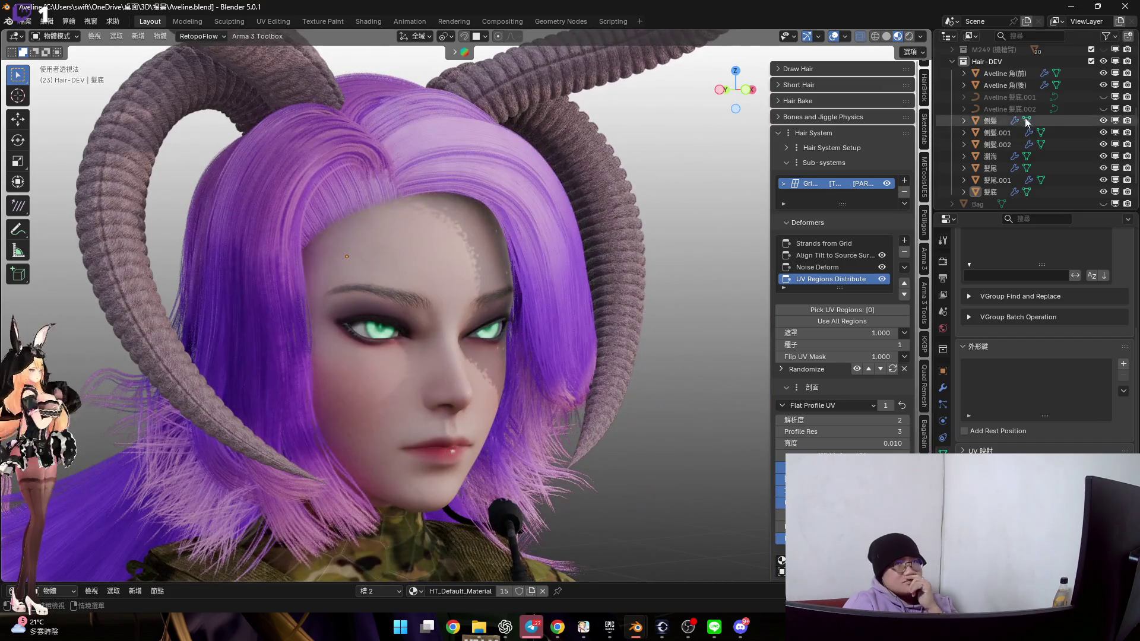
{"action": "scroll", "coordinate": [1114, 95], "scroll_direction": "up", "scroll_amount": 5}
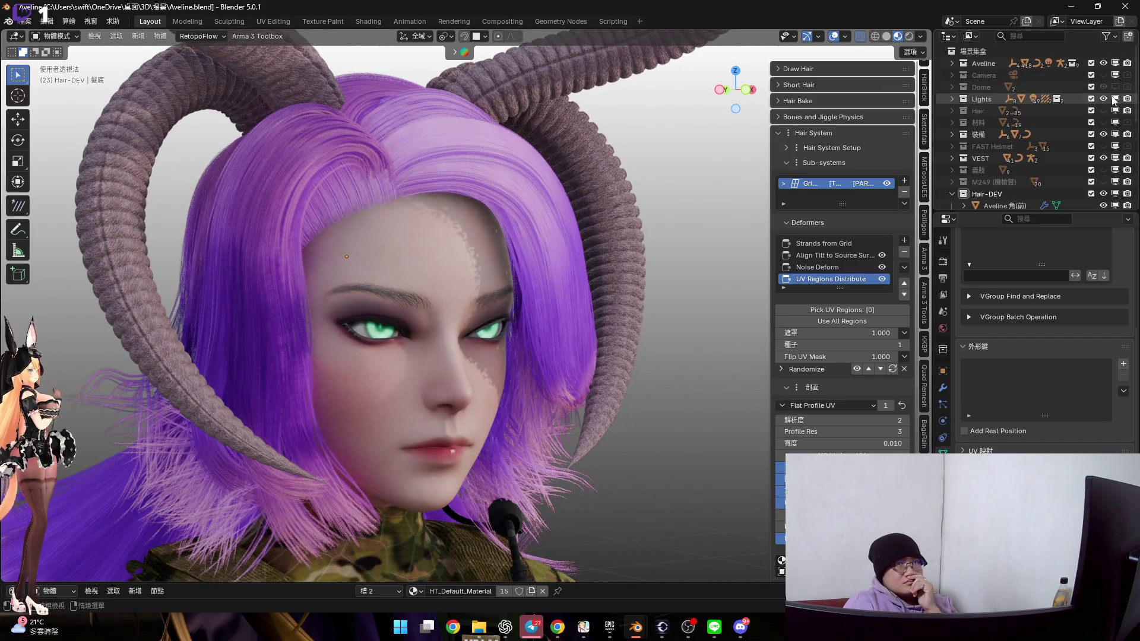
Toggle the Hair collection's visibility, leaving it shown over the forehead
{"action": "left_click", "coordinate": [1103, 111]}
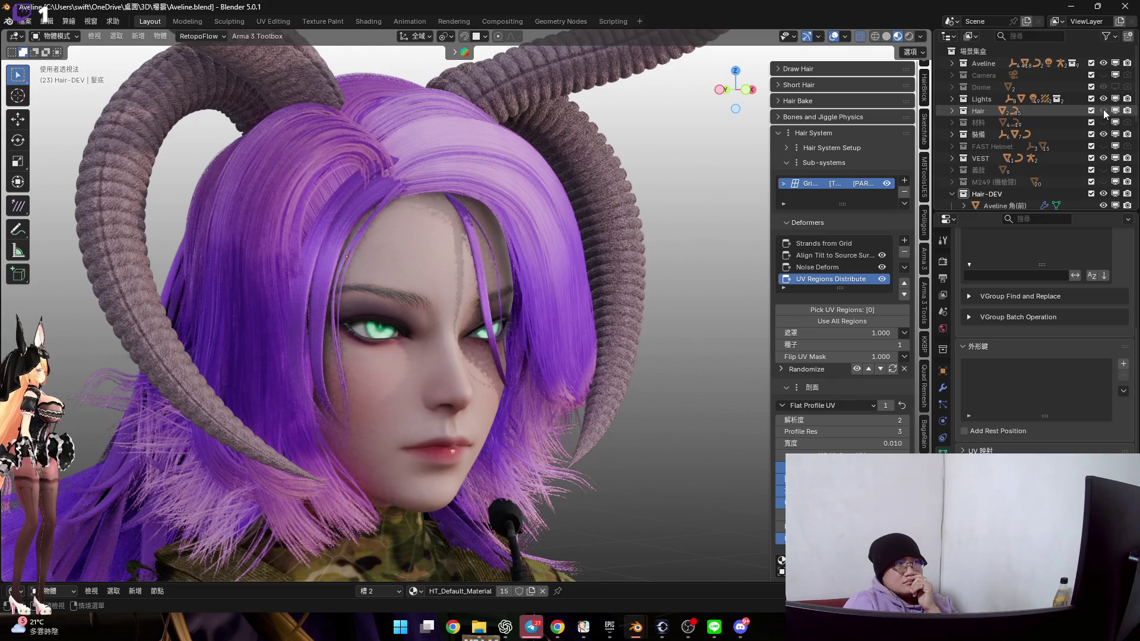
{"action": "left_click", "coordinate": [1105, 112]}
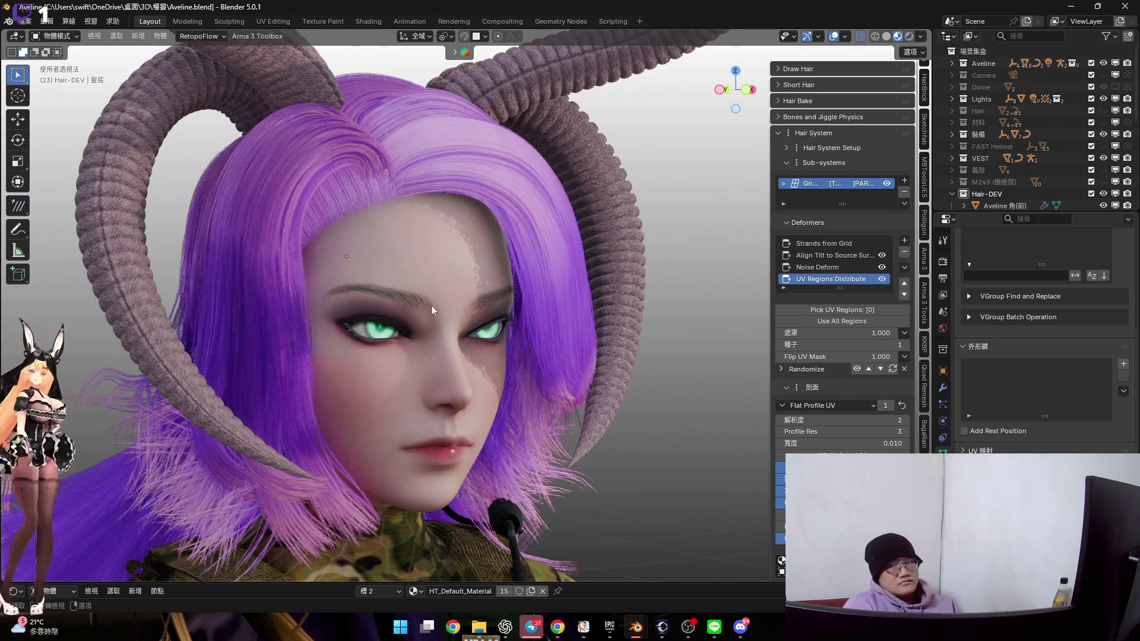
{"action": "scroll", "coordinate": [425, 223], "scroll_direction": "down", "scroll_amount": 3}
{"action": "mouse_move", "coordinate": [425, 223]}
{"action": "middle_mouse_down"}
{"action": "mouse_move", "coordinate": [401, 296]}
{"action": "mouse_move", "coordinate": [383, 260]}
{"action": "middle_mouse_up"}
{"action": "scroll", "coordinate": [394, 212], "scroll_direction": "up", "scroll_amount": 5}
{"action": "left_click", "coordinate": [755, 629]}
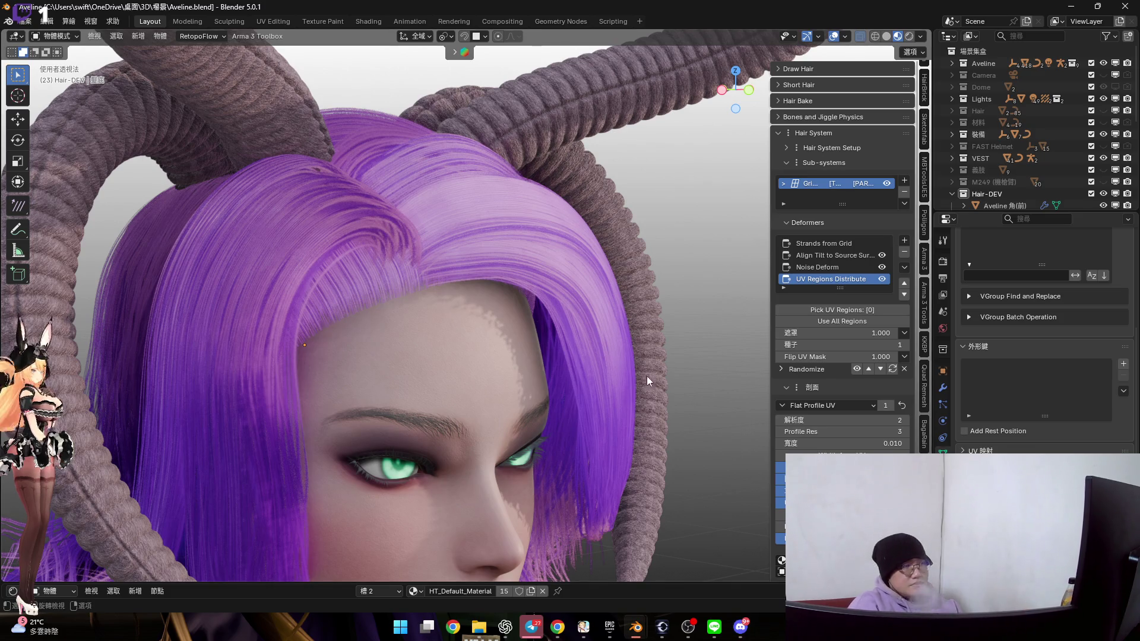
{"action": "mouse_move", "coordinate": [397, 275]}
{"action": "middle_mouse_down"}
{"action": "mouse_move", "coordinate": [444, 351]}
{"action": "mouse_move", "coordinate": [475, 321]}
{"action": "middle_mouse_up"}
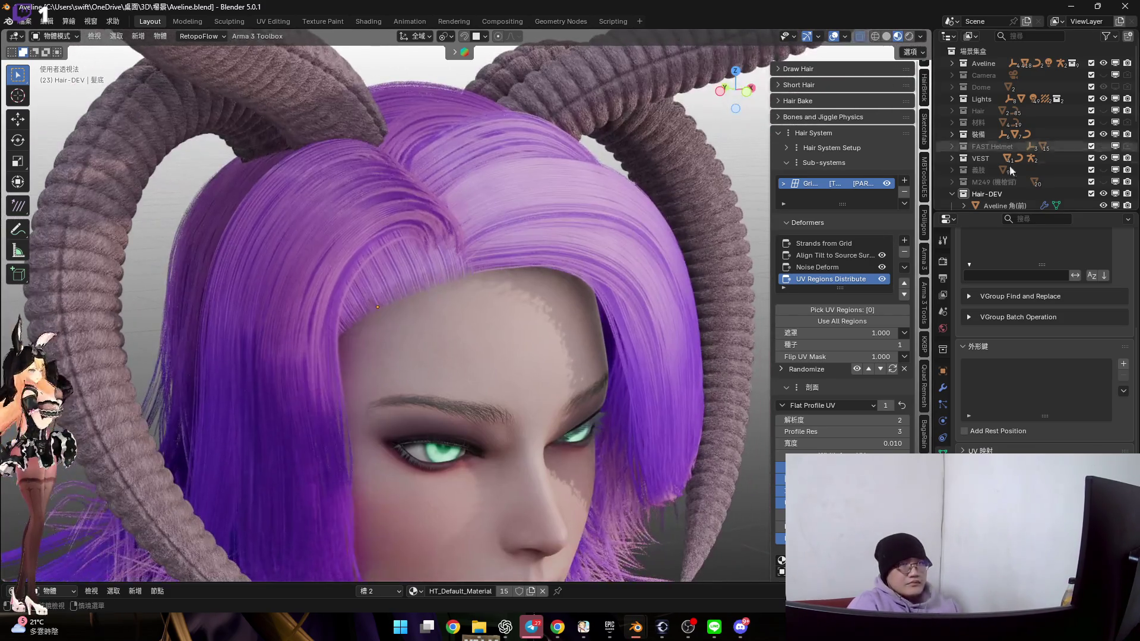
{"action": "left_click", "coordinate": [1104, 110]}
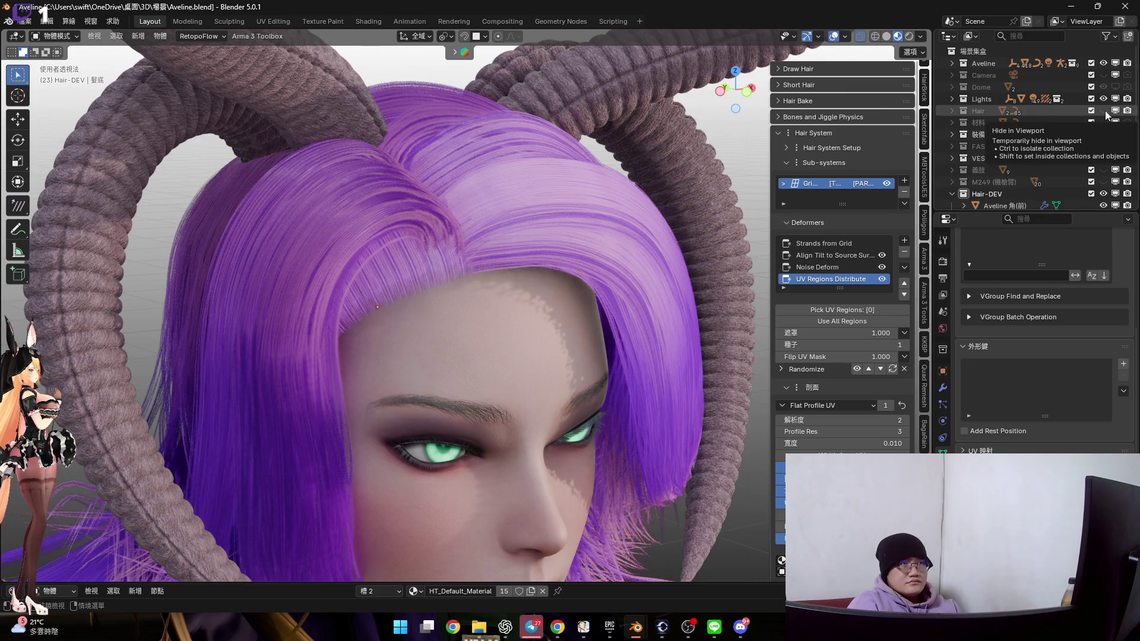
{"action": "scroll", "coordinate": [433, 305], "scroll_direction": "up", "scroll_amount": 4}
Select four bang strand curves over the forehead and eye
{"action": "mouse_move", "coordinate": [436, 301]}
{"action": "middle_mouse_down"}
{"action": "mouse_move", "coordinate": [447, 292]}
{"action": "mouse_move", "coordinate": [415, 283]}
{"action": "middle_mouse_up"}
{"action": "left_click", "coordinate": [419, 297]}
{"action": "scroll", "coordinate": [422, 254], "scroll_direction": "down", "scroll_amount": 2}
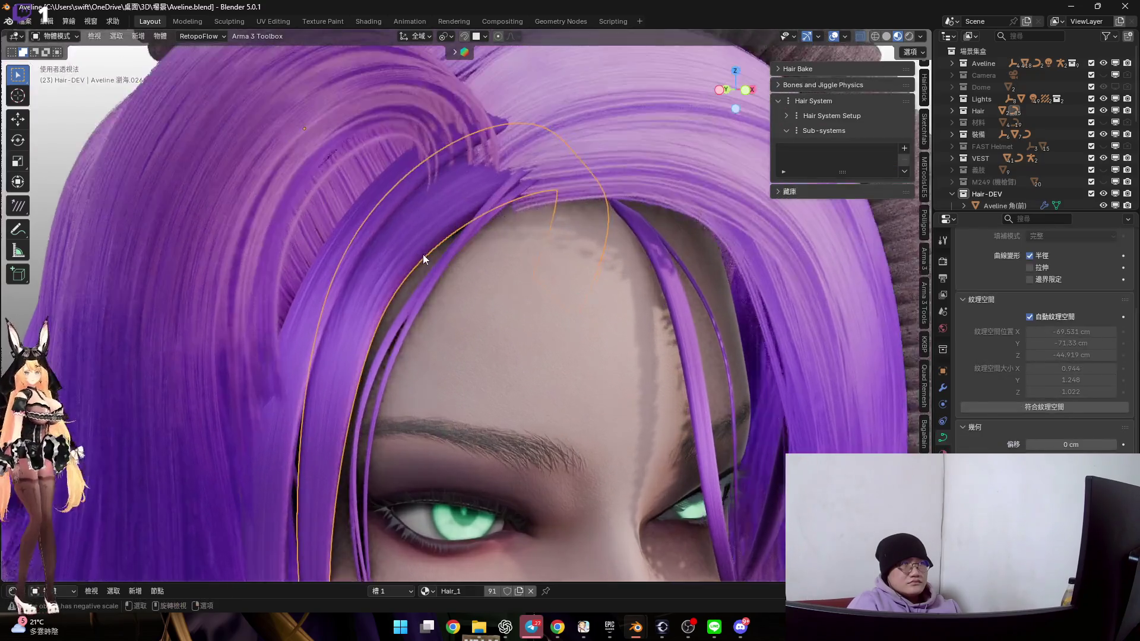
{"action": "left_click", "coordinate": [447, 340], "text": "shift"}
{"action": "scroll", "coordinate": [448, 341], "scroll_direction": "down", "scroll_amount": 3}
{"action": "mouse_move", "coordinate": [420, 215]}
{"action": "middle_mouse_down"}
{"action": "mouse_move", "coordinate": [398, 210]}
{"action": "mouse_move", "coordinate": [454, 266]}
{"action": "middle_mouse_up"}
{"action": "scroll", "coordinate": [508, 259], "scroll_direction": "up", "scroll_amount": 5}
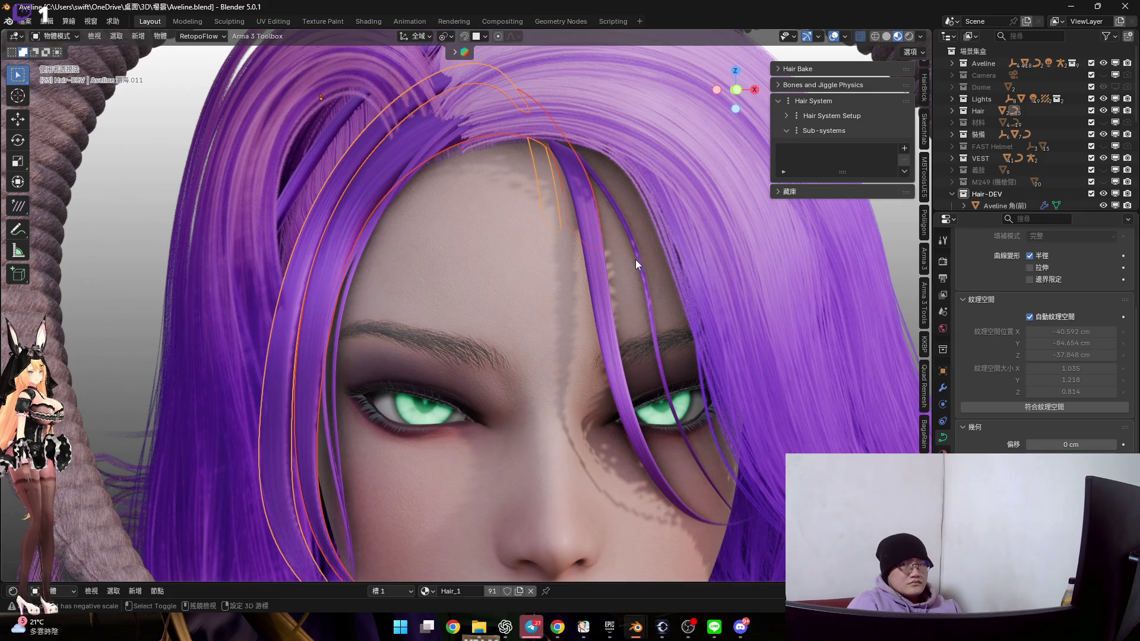
{"action": "left_click", "coordinate": [575, 279]}
{"action": "scroll", "coordinate": [576, 279], "scroll_direction": "down", "scroll_amount": 3}
{"action": "middle_click_drag", "start_coordinate": [577, 279], "coordinate": [552, 279]}
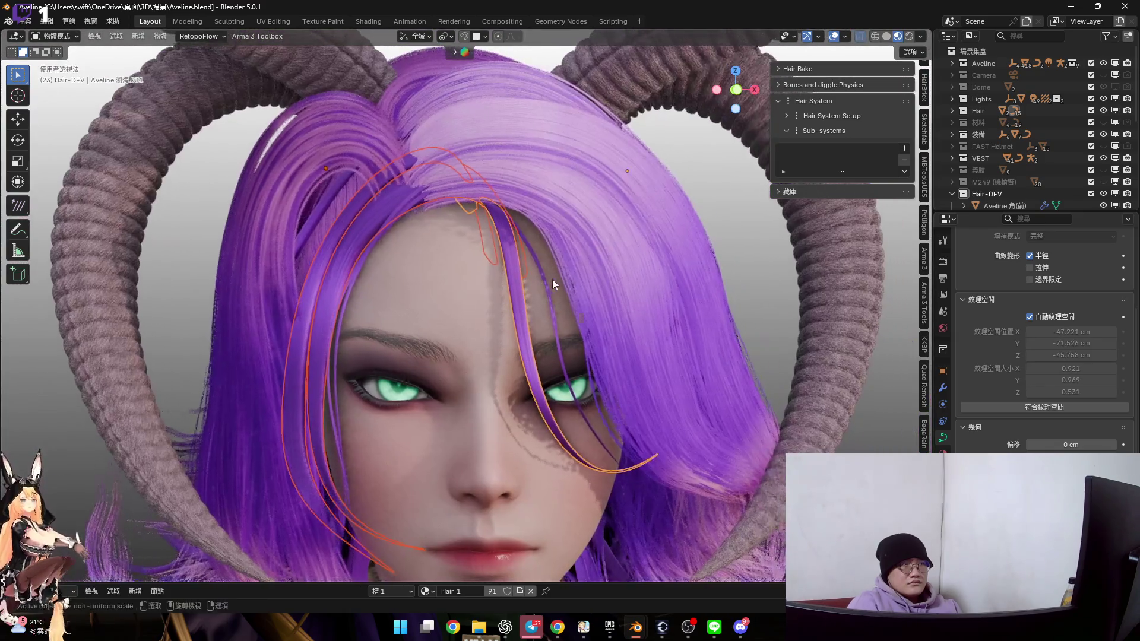
{"action": "scroll", "coordinate": [543, 294], "scroll_direction": "up", "scroll_amount": 1}
{"action": "left_click", "coordinate": [544, 294]}
{"action": "scroll", "coordinate": [544, 295], "scroll_direction": "up", "scroll_amount": 3}
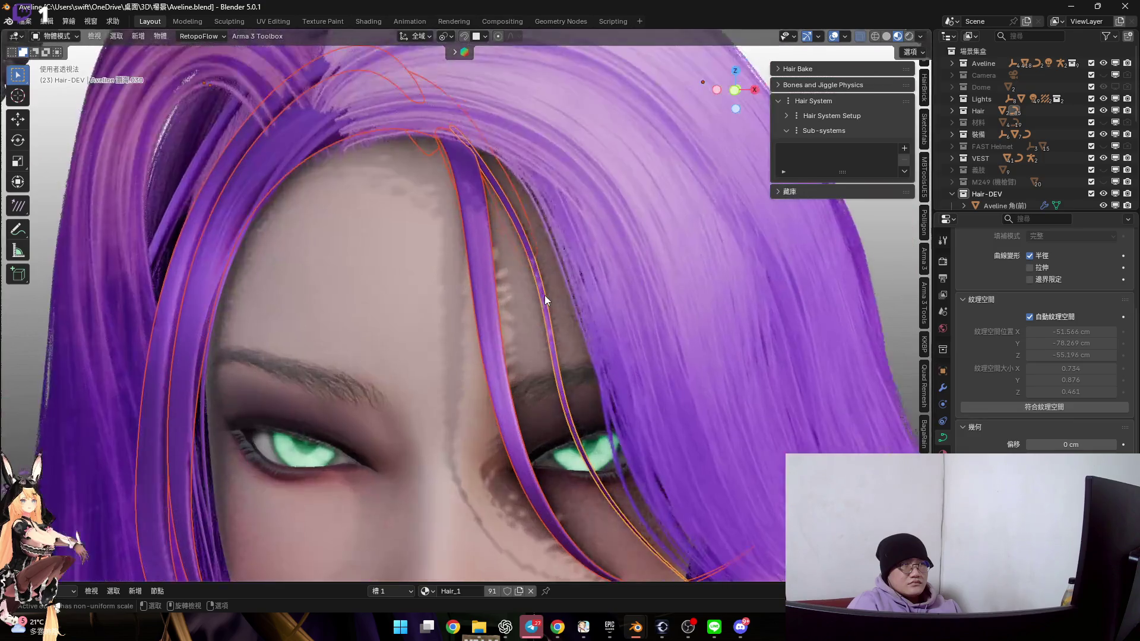
{"action": "scroll", "coordinate": [955, 119], "scroll_direction": "down", "scroll_amount": 10}
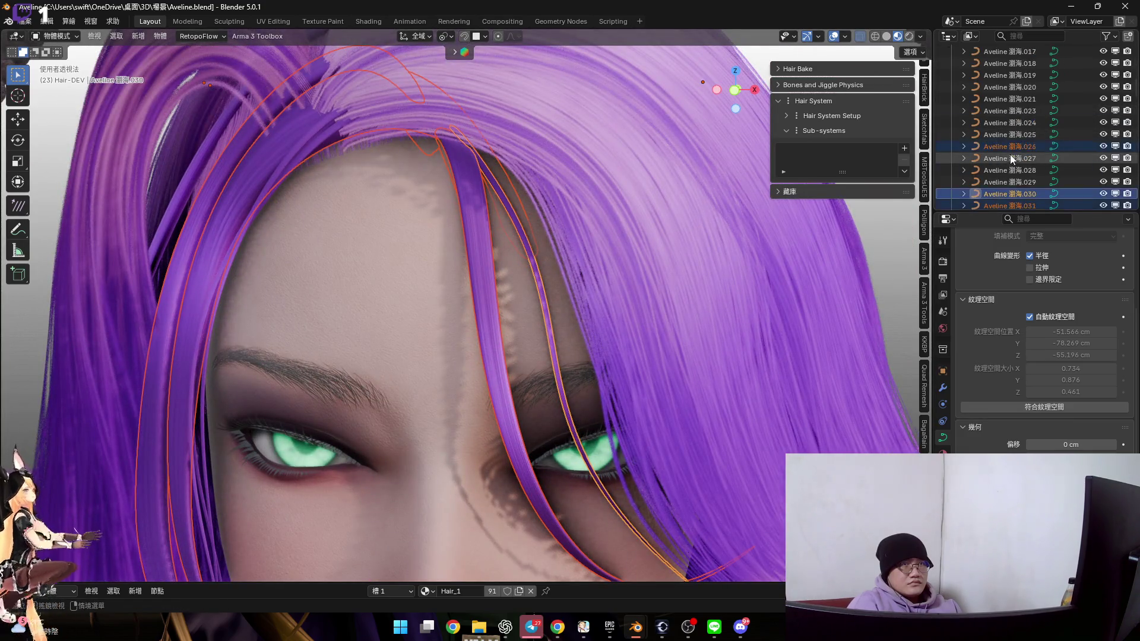
Move the selected bang curves into Hair-DEV and hide the Hair collection
{"action": "left_click_drag", "start_coordinate": [1016, 106], "coordinate": [1046, 159]}
{"action": "scroll", "coordinate": [1046, 144], "scroll_direction": "down", "scroll_amount": 5}
{"action": "scroll", "coordinate": [1046, 148], "scroll_direction": "down", "scroll_amount": 4}
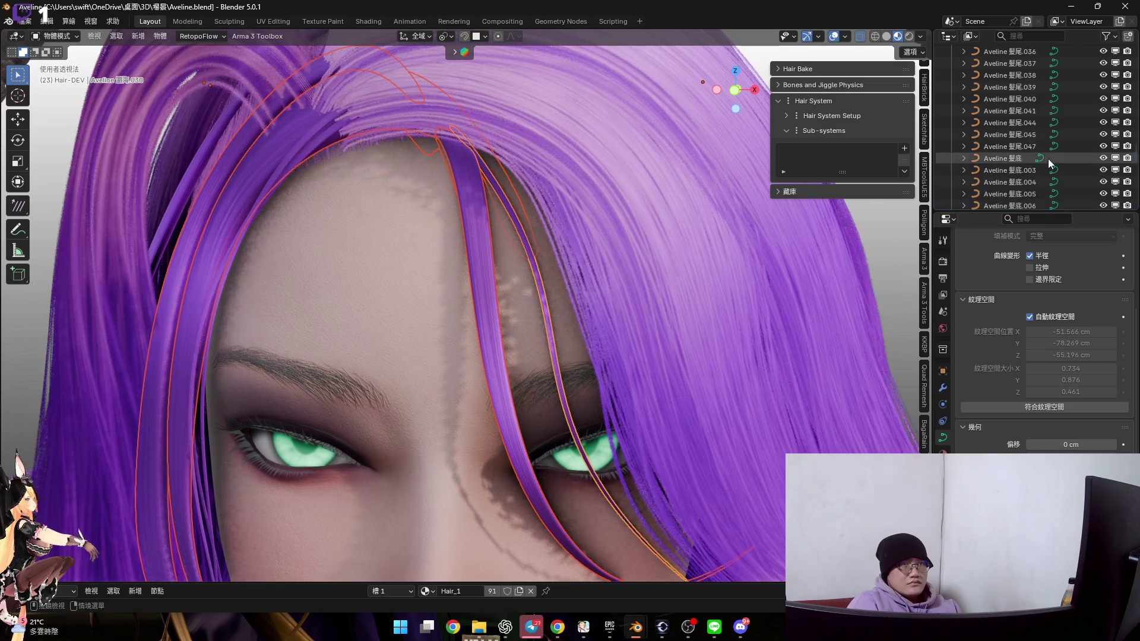
{"action": "scroll", "coordinate": [1051, 142], "scroll_direction": "up", "scroll_amount": 10}
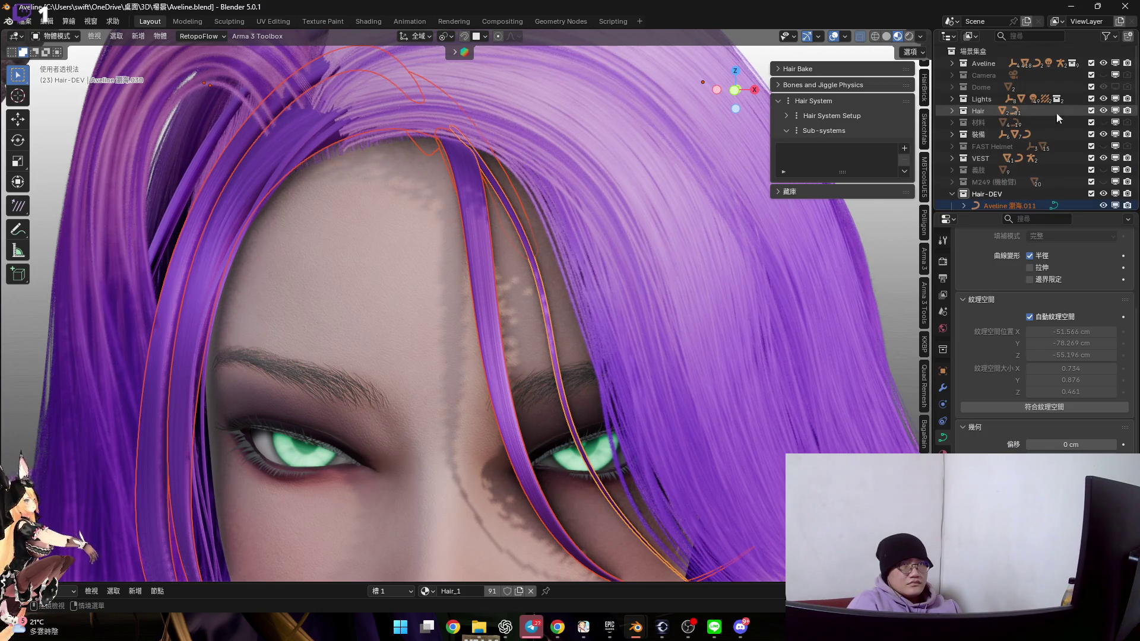
{"action": "left_click", "coordinate": [1104, 111]}
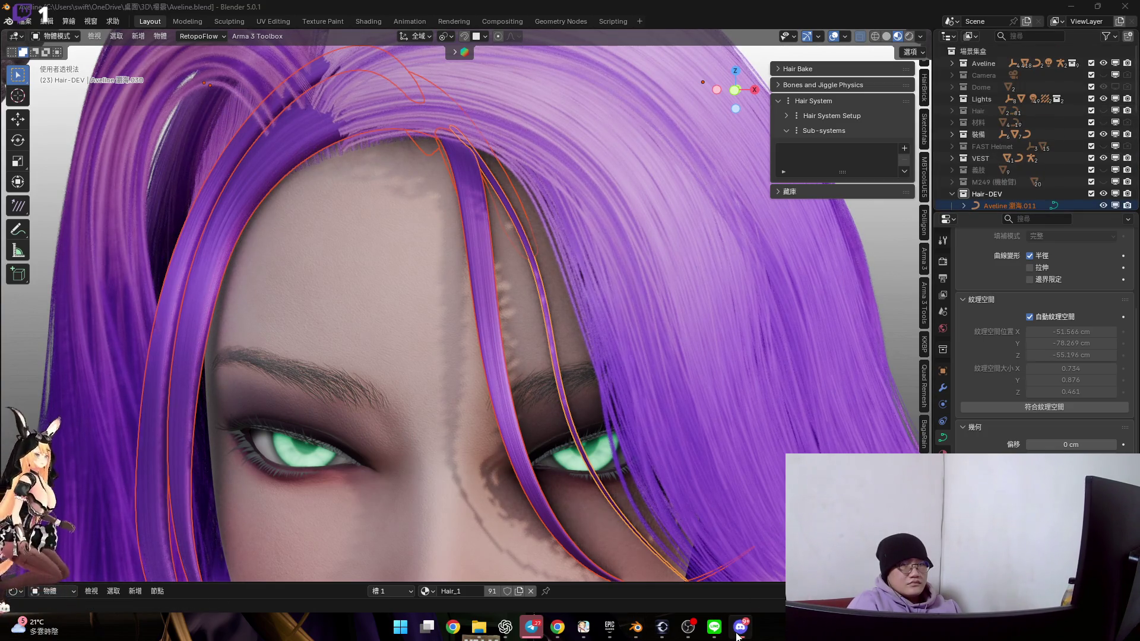
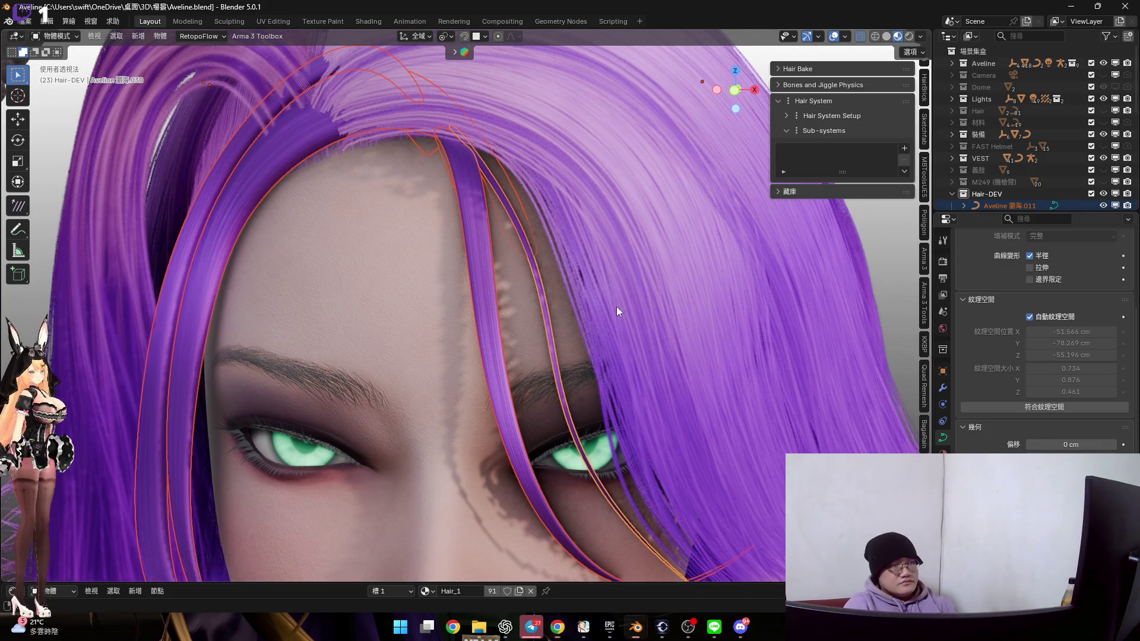
Frame the forehead strands from the front and lower the bang hair's preview resolution to 5
{"action": "key", "text": "Right"}
{"action": "key", "text": "Right"}
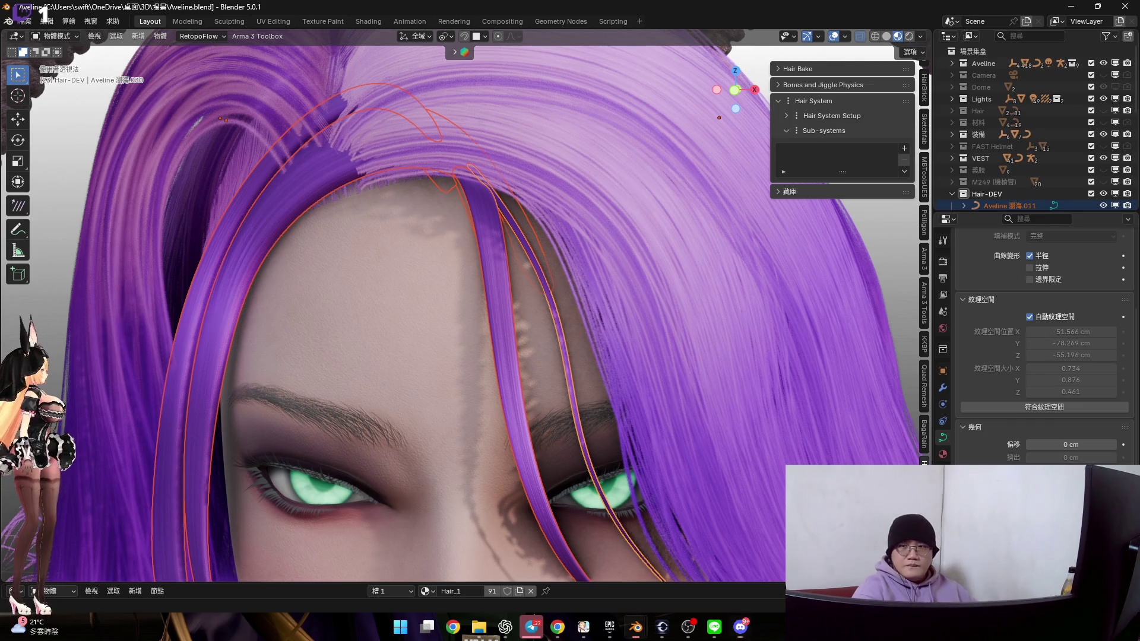
{"action": "scroll", "coordinate": [518, 219], "scroll_direction": "down", "scroll_amount": 3}
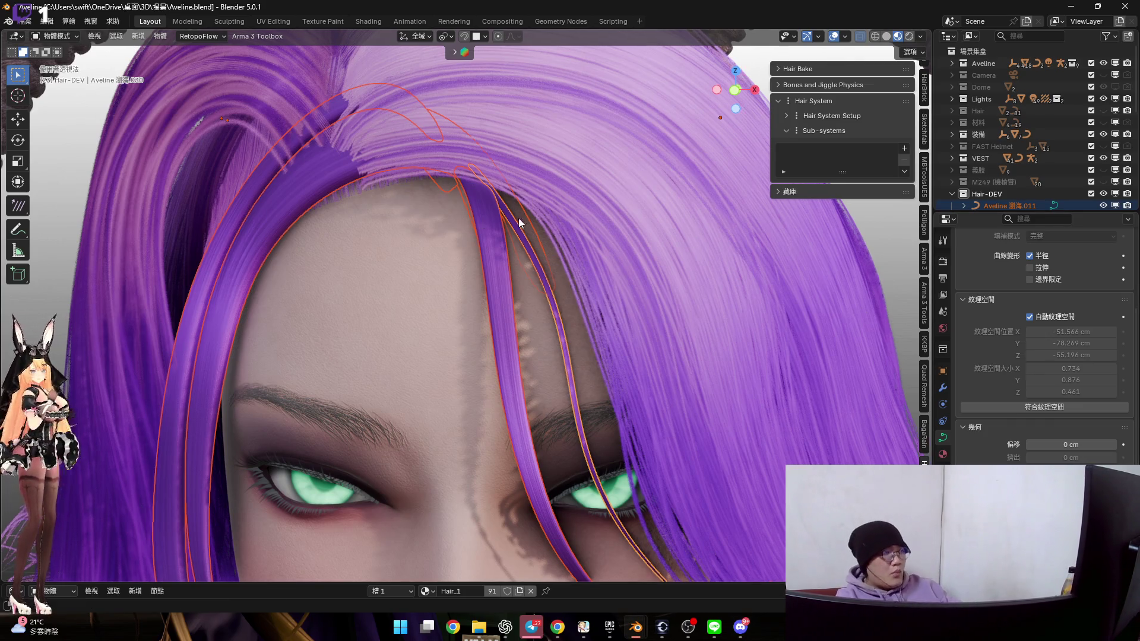
{"action": "middle_click_drag", "start_coordinate": [543, 227], "coordinate": [526, 219], "text": "shift"}
{"action": "scroll", "coordinate": [519, 216], "scroll_direction": "up", "scroll_amount": 5}
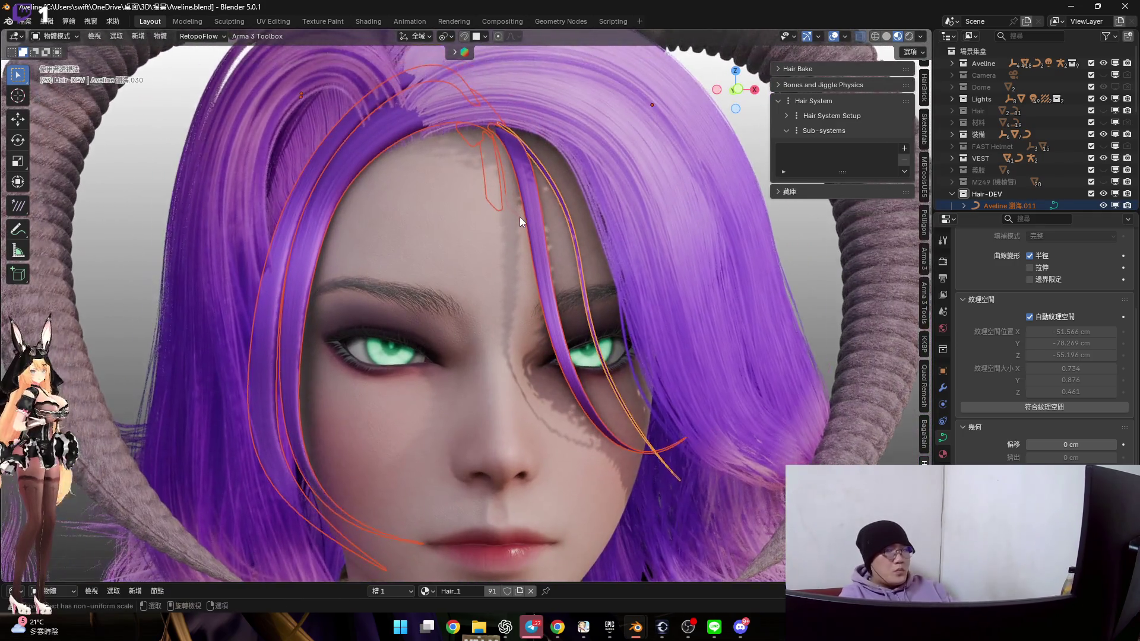
{"action": "scroll", "coordinate": [489, 195], "scroll_direction": "down", "scroll_amount": 3}
{"action": "mouse_move", "coordinate": [462, 180]}
{"action": "middle_mouse_down", "text": "shift"}
{"action": "mouse_move", "coordinate": [501, 176]}
{"action": "mouse_move", "coordinate": [541, 237]}
{"action": "mouse_move", "coordinate": [507, 235]}
{"action": "mouse_move", "coordinate": [508, 171]}
{"action": "middle_mouse_up", "text": "shift"}
{"action": "scroll", "coordinate": [507, 235], "scroll_direction": "down", "scroll_amount": 2}
{"action": "scroll", "coordinate": [508, 170], "scroll_direction": "up", "scroll_amount": 2}
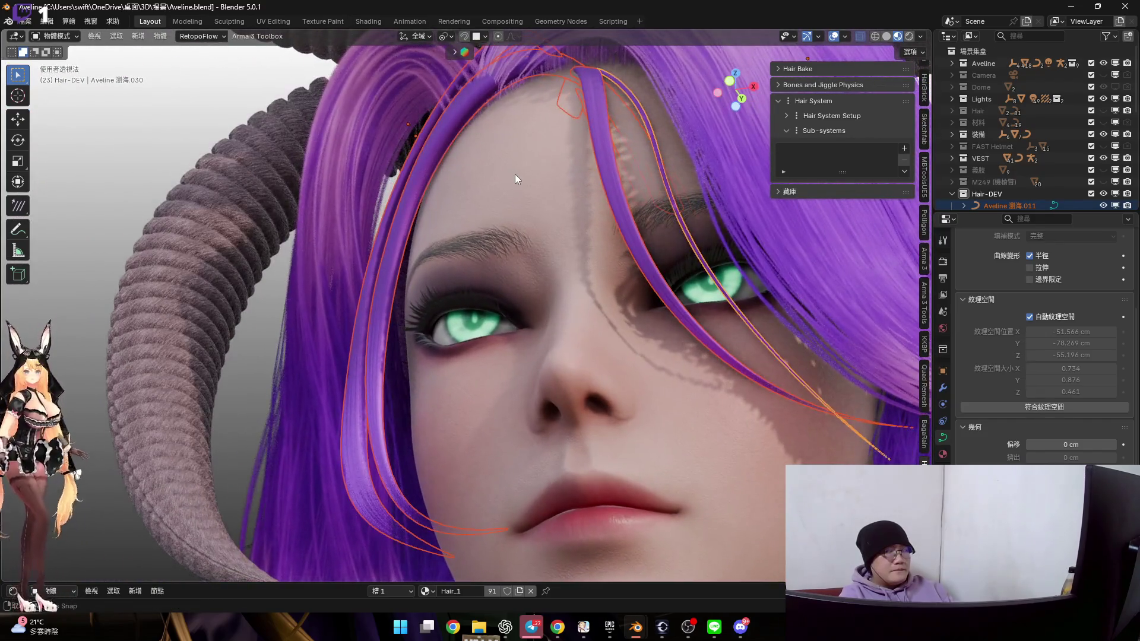
{"action": "mouse_move", "coordinate": [514, 173]}
{"action": "middle_mouse_down"}
{"action": "mouse_move", "coordinate": [587, 175]}
{"action": "mouse_move", "coordinate": [561, 187]}
{"action": "mouse_move", "coordinate": [556, 245]}
{"action": "mouse_move", "coordinate": [552, 224]}
{"action": "mouse_move", "coordinate": [574, 271]}
{"action": "mouse_move", "coordinate": [616, 244]}
{"action": "mouse_move", "coordinate": [592, 274]}
{"action": "middle_mouse_up"}
{"action": "right_click", "coordinate": [591, 272]}
{"action": "mouse_move", "coordinate": [589, 273]}
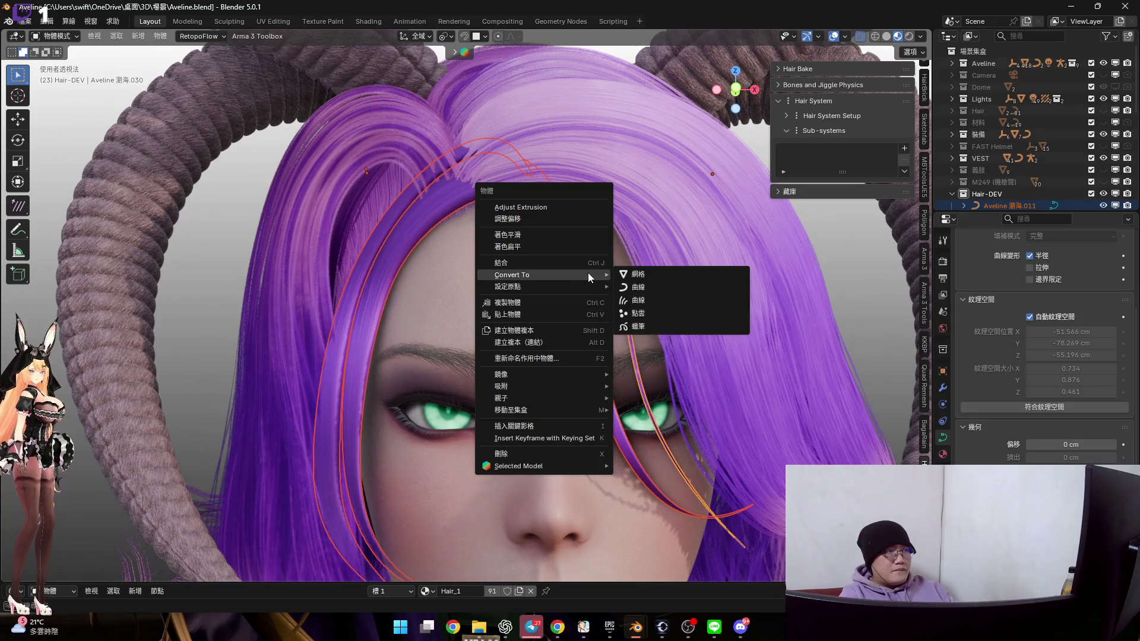
{"action": "scroll", "coordinate": [978, 318], "scroll_direction": "up", "scroll_amount": 5}
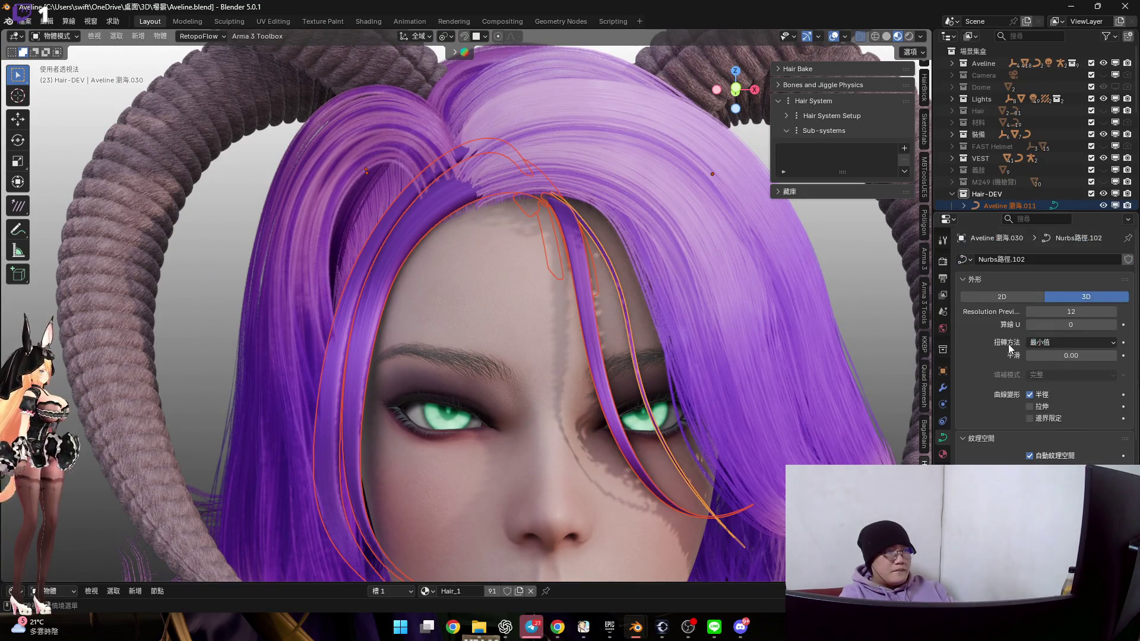
{"action": "key", "text": "ctrl+z"}
Convert the bang hair object to a curve, then to a mesh
{"action": "right_click", "coordinate": [614, 294]}
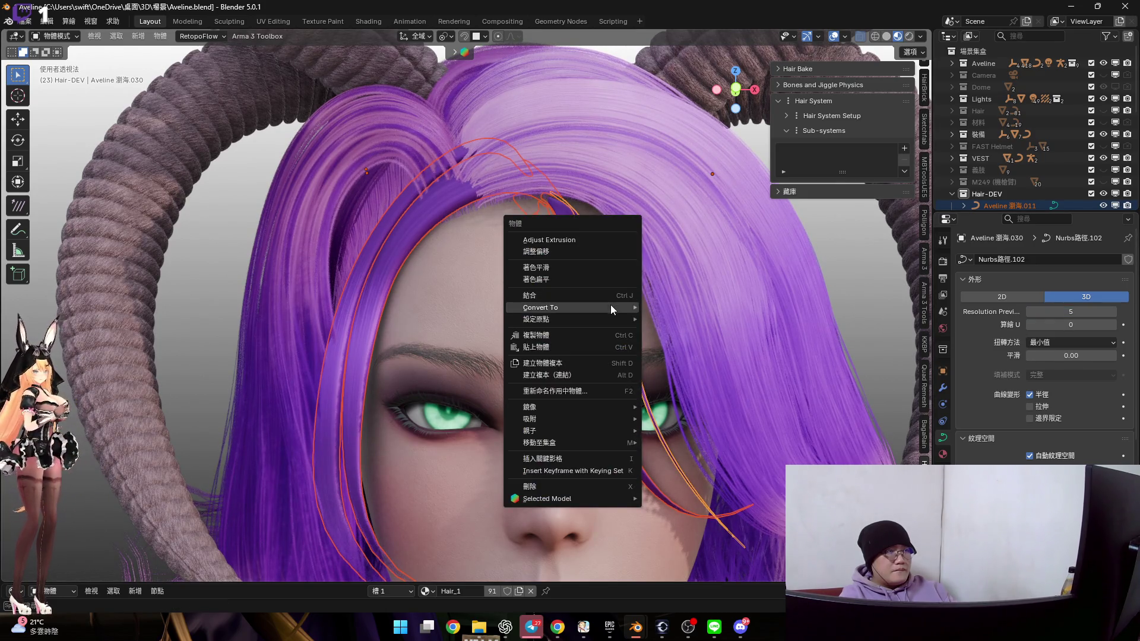
{"action": "mouse_move", "coordinate": [610, 306]}
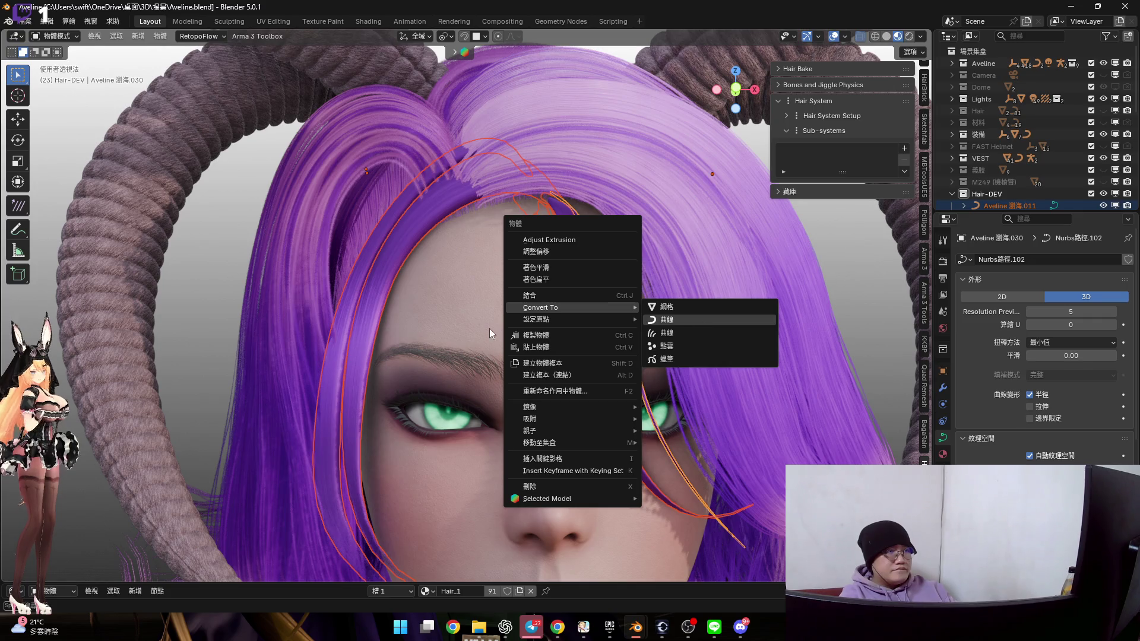
{"action": "left_click", "coordinate": [704, 321]}
{"action": "right_click", "coordinate": [599, 303]}
{"action": "mouse_move", "coordinate": [592, 305]}
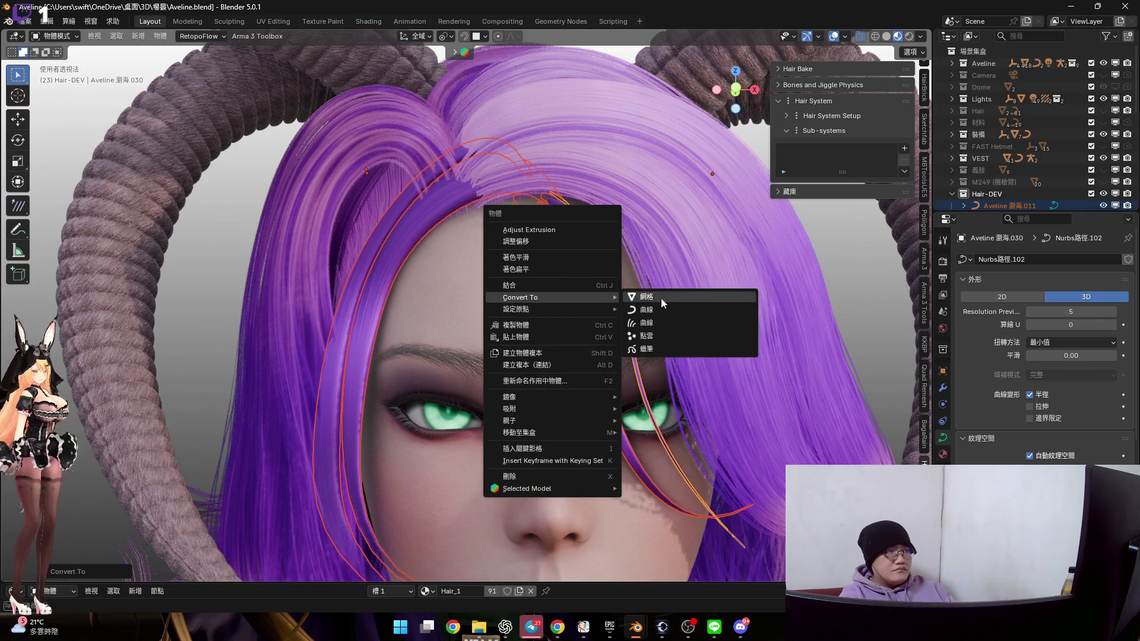
{"action": "left_click", "coordinate": [671, 296]}
Inspect the converted mesh strips in Edit Mode, then return to Object Mode
{"action": "key", "text": "Tab"}
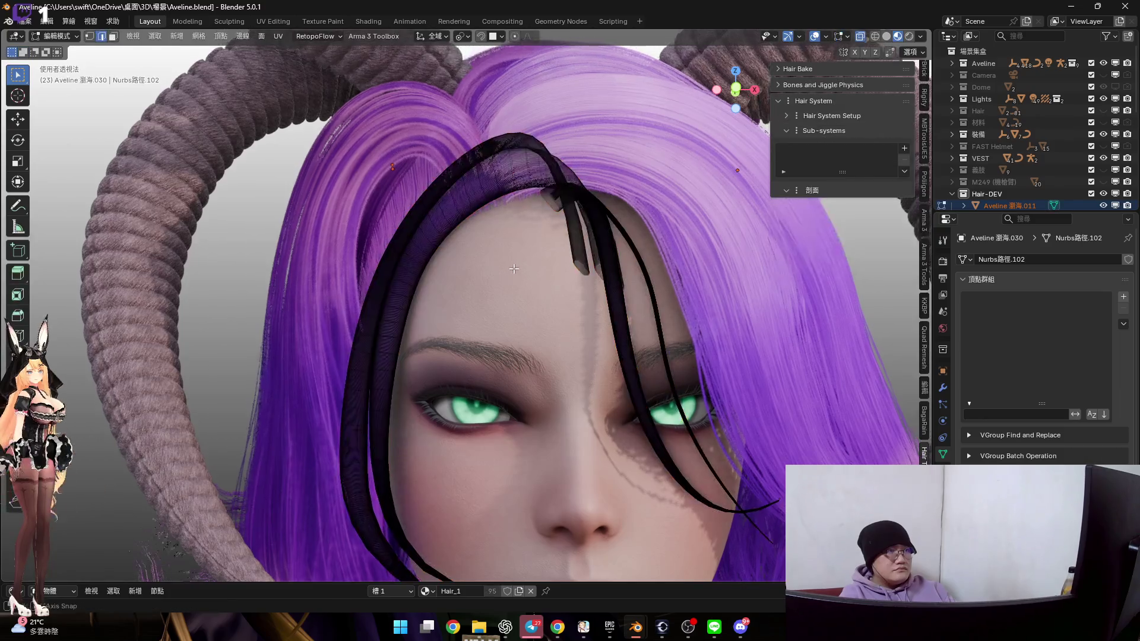
{"action": "scroll", "coordinate": [529, 302], "scroll_direction": "up", "scroll_amount": 4}
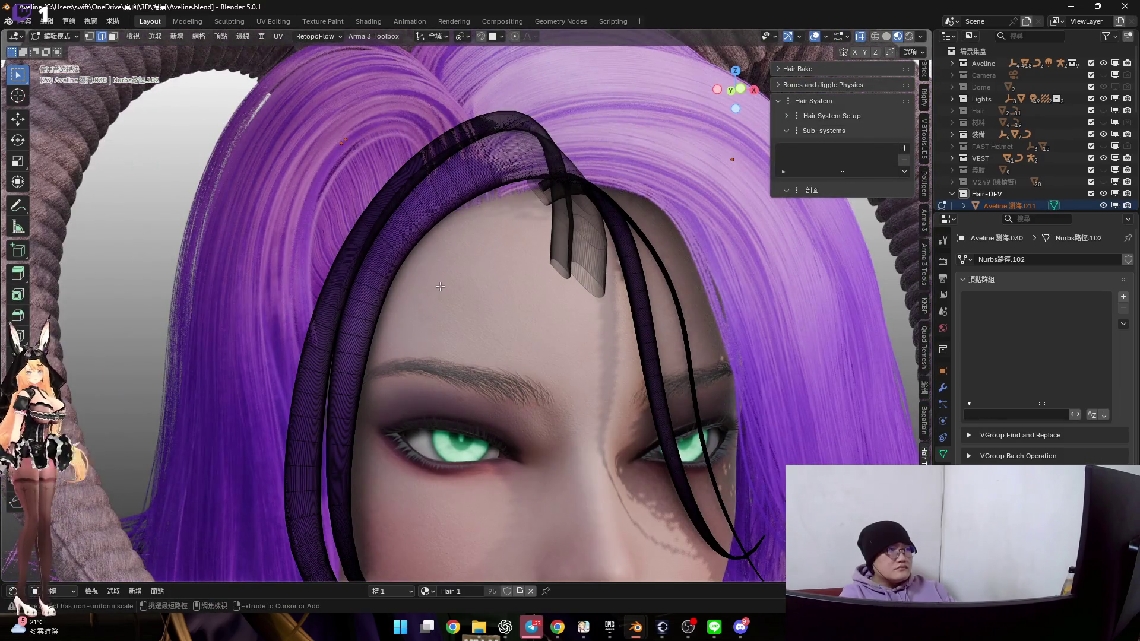
{"action": "key", "text": "Tab"}
{"action": "scroll", "coordinate": [478, 293], "scroll_direction": "up", "scroll_amount": 1}
{"action": "scroll", "coordinate": [479, 294], "scroll_direction": "up", "scroll_amount": 3}
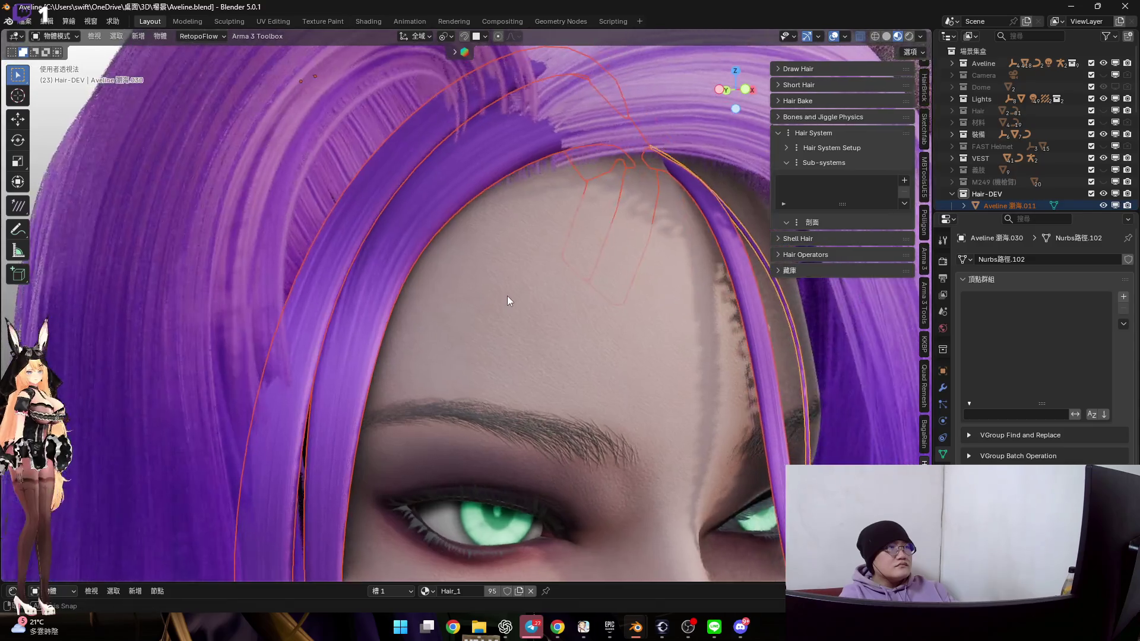
{"action": "scroll", "coordinate": [488, 280], "scroll_direction": "down", "scroll_amount": 3}
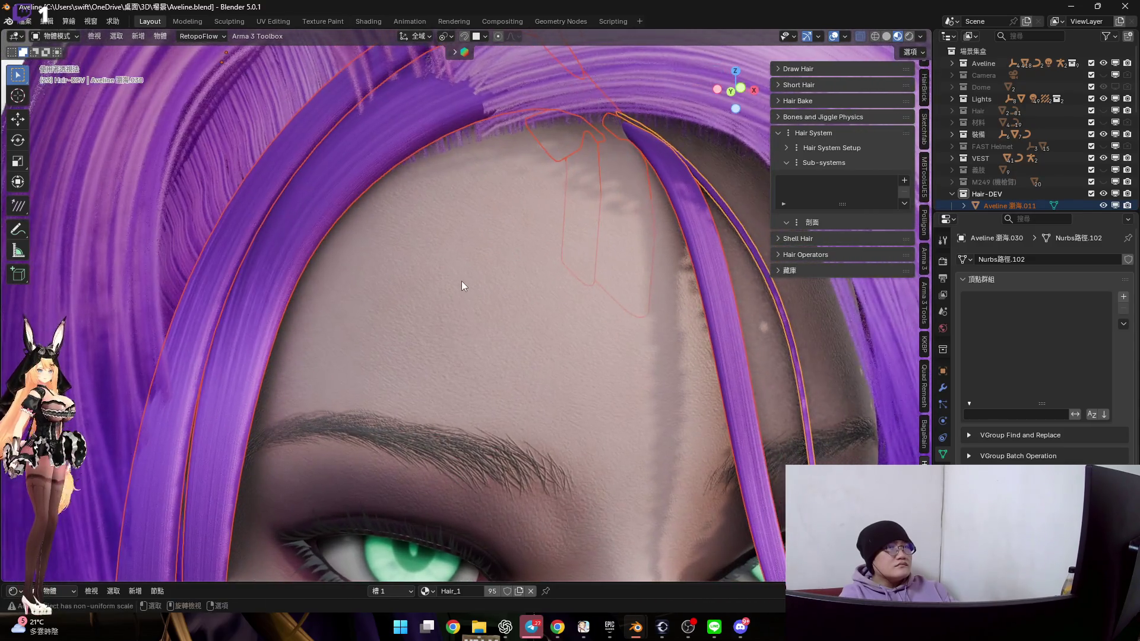
{"action": "mouse_move", "coordinate": [473, 266]}
{"action": "middle_mouse_down"}
{"action": "mouse_move", "coordinate": [332, 255]}
{"action": "mouse_move", "coordinate": [351, 268]}
{"action": "mouse_move", "coordinate": [311, 271]}
{"action": "middle_mouse_up"}
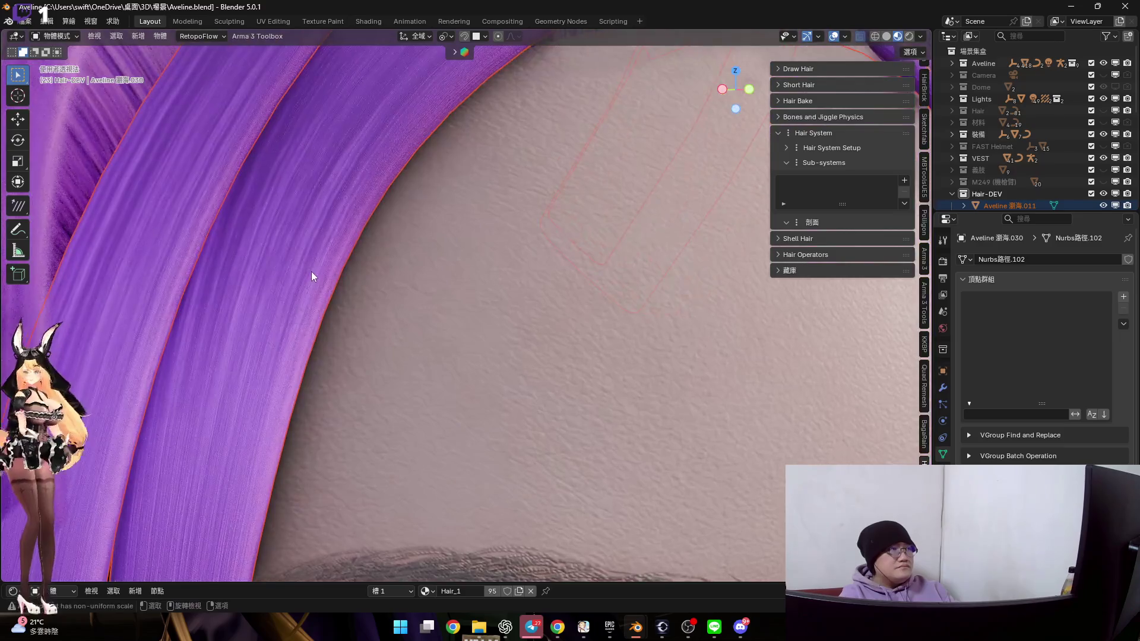
{"action": "key", "text": "Tab"}
{"action": "scroll", "coordinate": [320, 269], "scroll_direction": "down", "scroll_amount": 6}
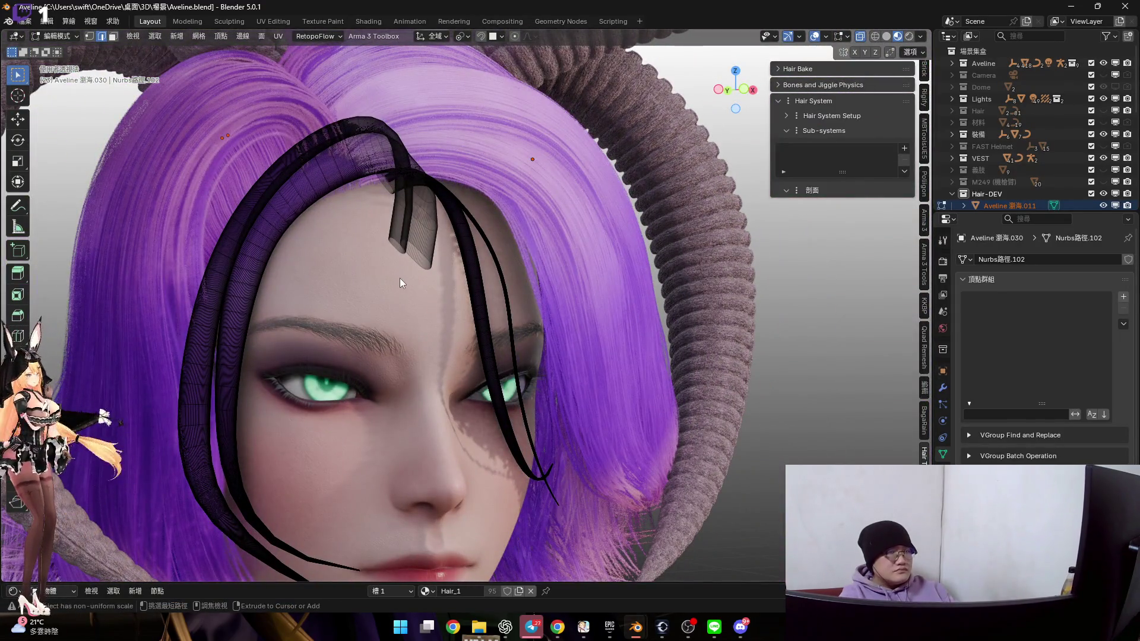
{"action": "key", "text": "Tab"}
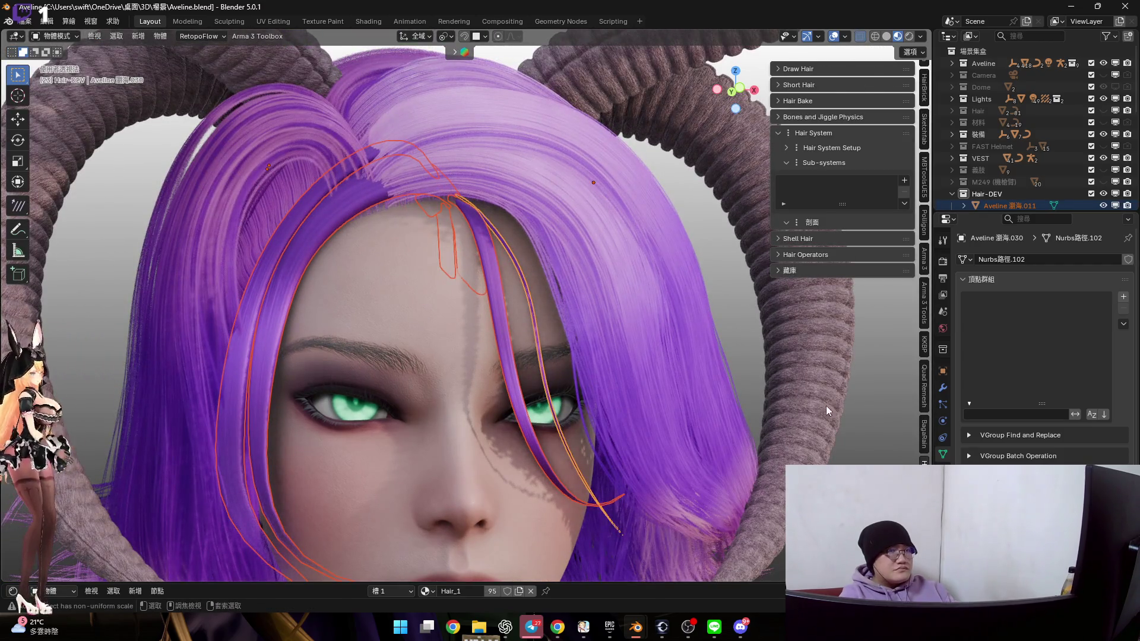
Undo the mesh conversion so the bang is a curve again, and lower its preview resolution
{"action": "key", "text": "ctrl+z"}
{"action": "scroll", "coordinate": [996, 405], "scroll_direction": "down", "scroll_amount": 2}
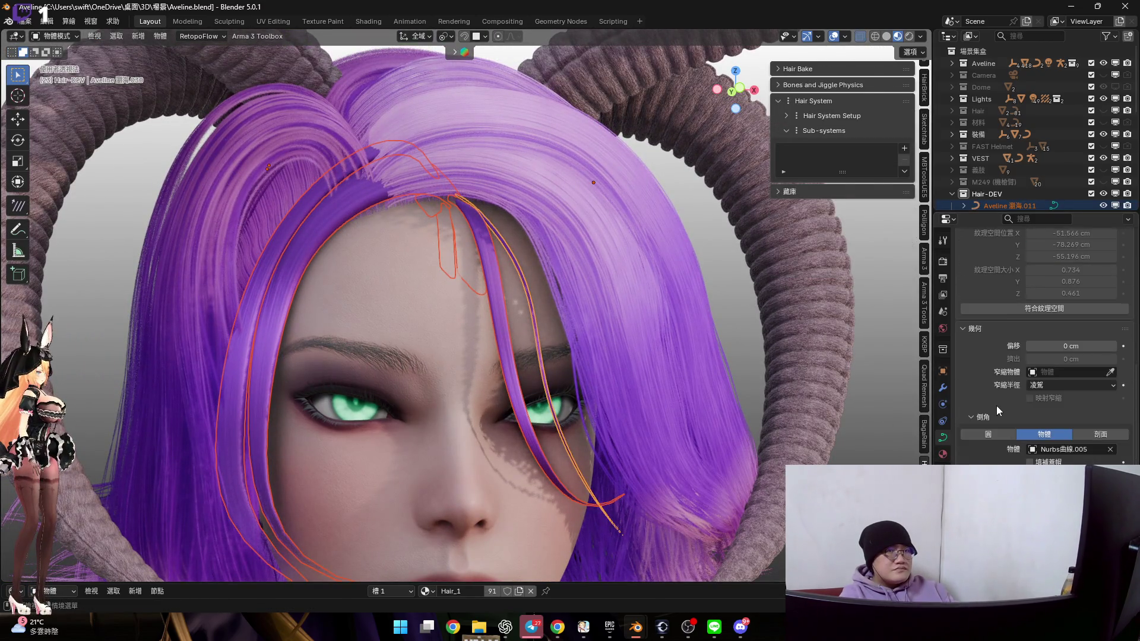
{"action": "scroll", "coordinate": [1004, 413], "scroll_direction": "up", "scroll_amount": 2}
{"action": "left_click_drag", "start_coordinate": [1099, 311], "coordinate": [1057, 311]}
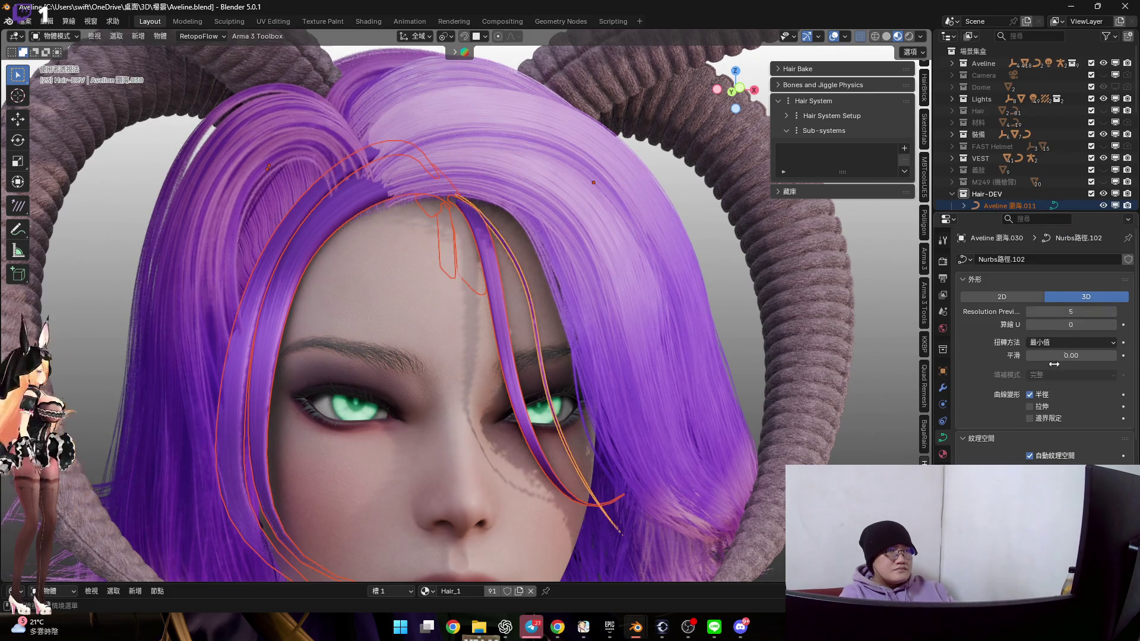
{"action": "scroll", "coordinate": [1058, 462], "scroll_direction": "down", "scroll_amount": 8}
{"action": "scroll", "coordinate": [1057, 462], "scroll_direction": "up", "scroll_amount": 1}
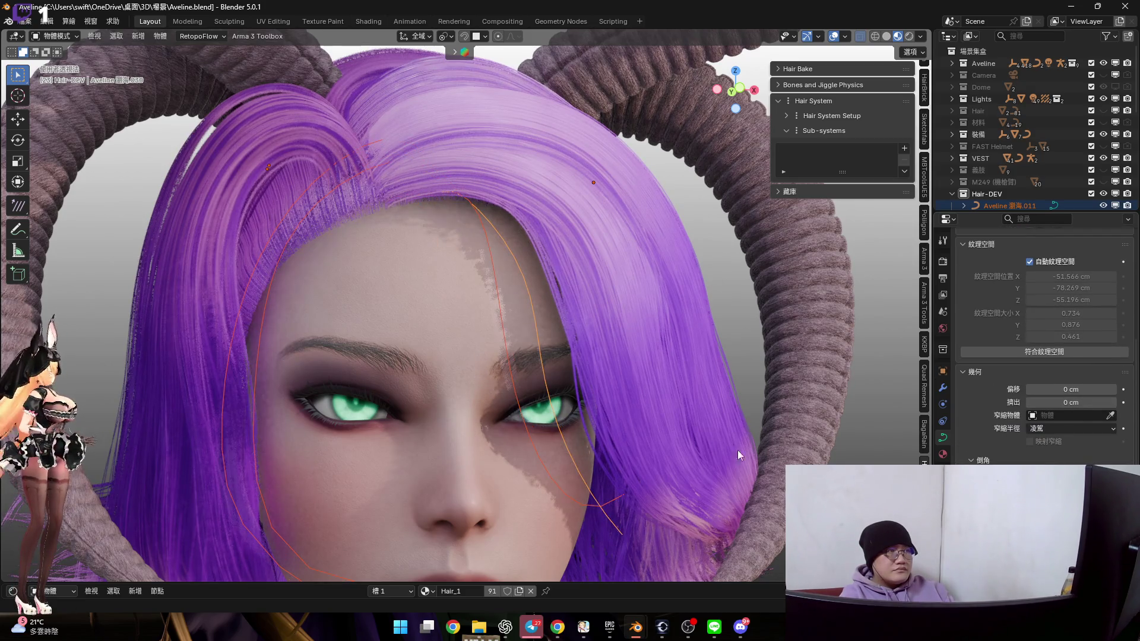
{"action": "scroll", "coordinate": [1062, 453], "scroll_direction": "up", "scroll_amount": 2}
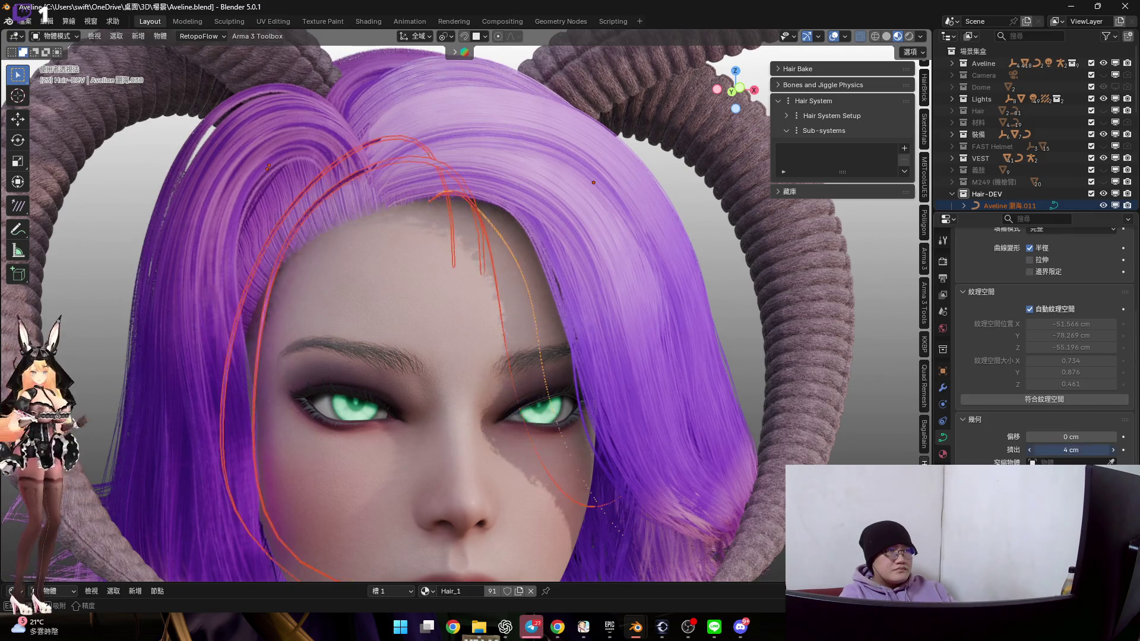
{"action": "scroll", "coordinate": [617, 291], "scroll_direction": "down", "scroll_amount": 3}
Make the Aveline 瀏海.011 bang curve the active object
{"action": "mouse_move", "coordinate": [617, 291]}
{"action": "middle_mouse_down"}
{"action": "mouse_move", "coordinate": [526, 273]}
{"action": "mouse_move", "coordinate": [390, 285]}
{"action": "middle_mouse_up"}
{"action": "scroll", "coordinate": [391, 285], "scroll_direction": "up", "scroll_amount": 4}
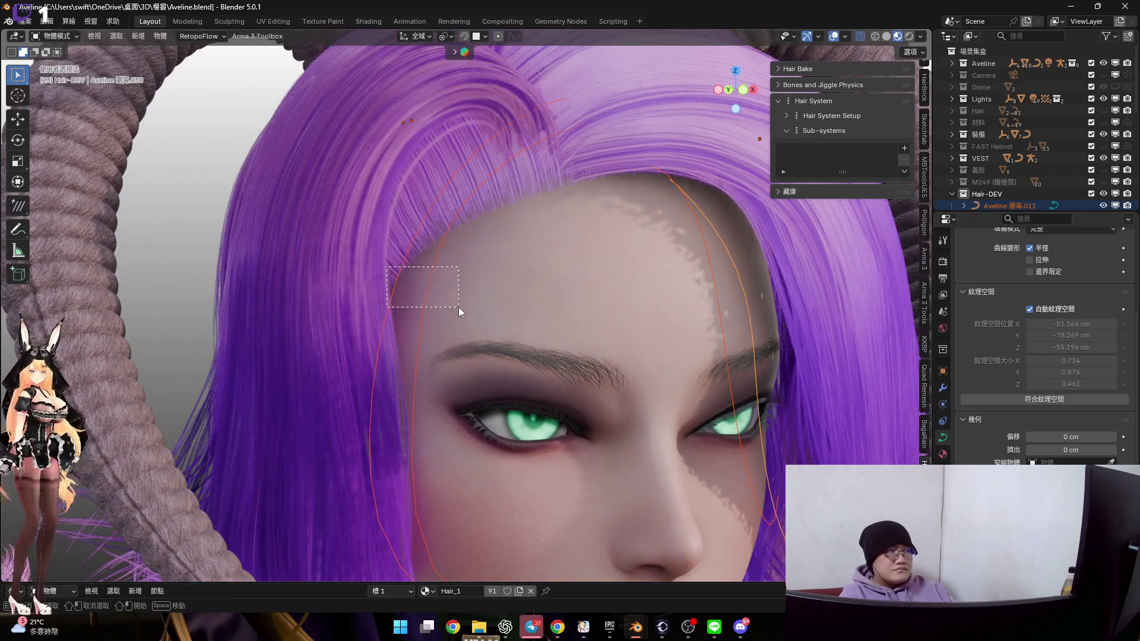
{"action": "middle_click_drag", "start_coordinate": [600, 315], "coordinate": [499, 308]}
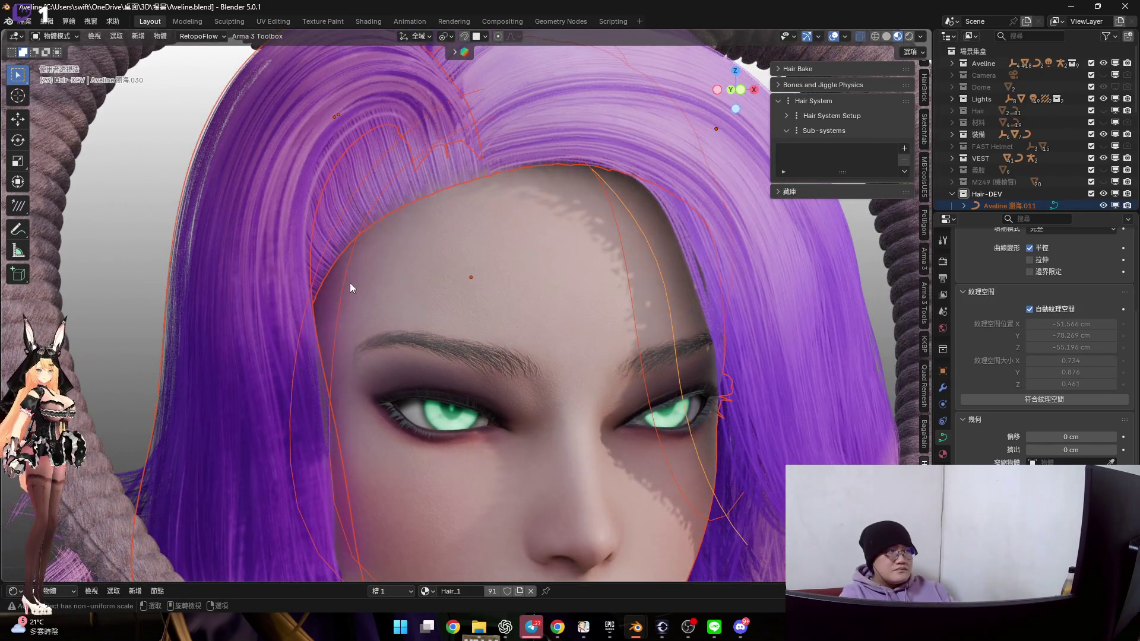
{"action": "left_click", "coordinate": [329, 291]}
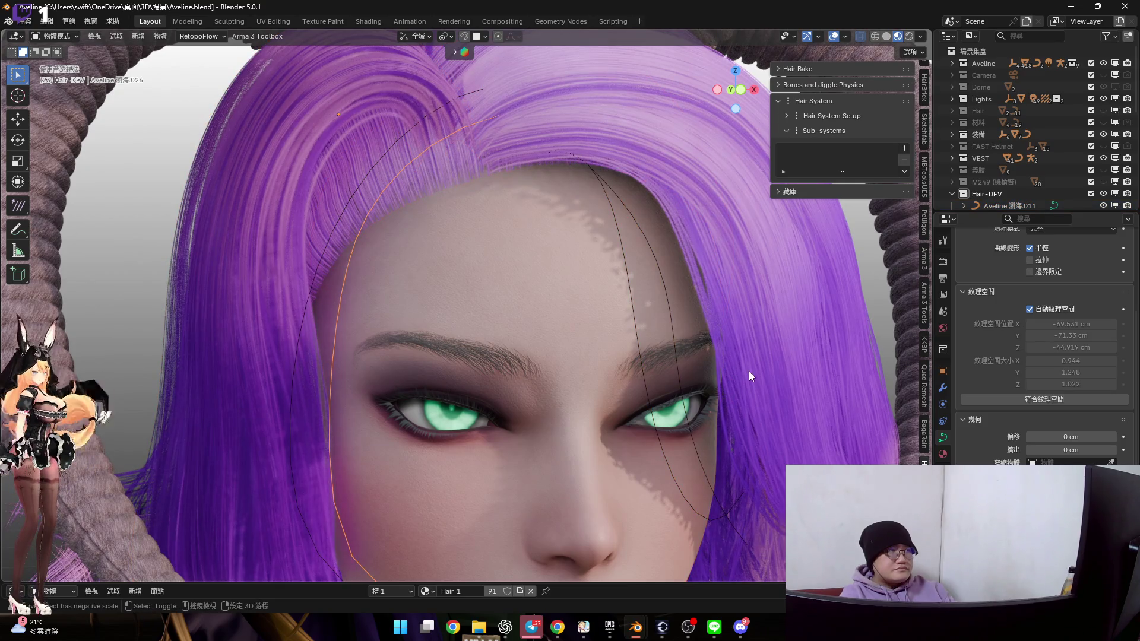
{"action": "left_click", "coordinate": [307, 291]}
{"action": "middle_click_drag", "start_coordinate": [307, 291], "coordinate": [371, 303]}
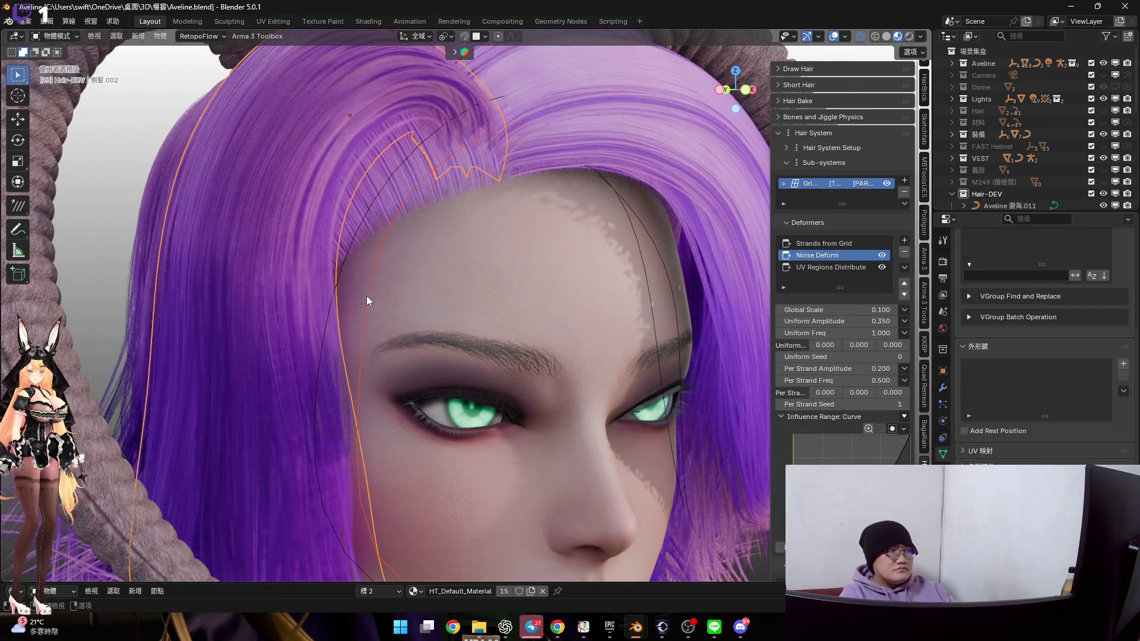
{"action": "left_click", "coordinate": [364, 294]}
{"action": "left_click", "coordinate": [341, 280]}
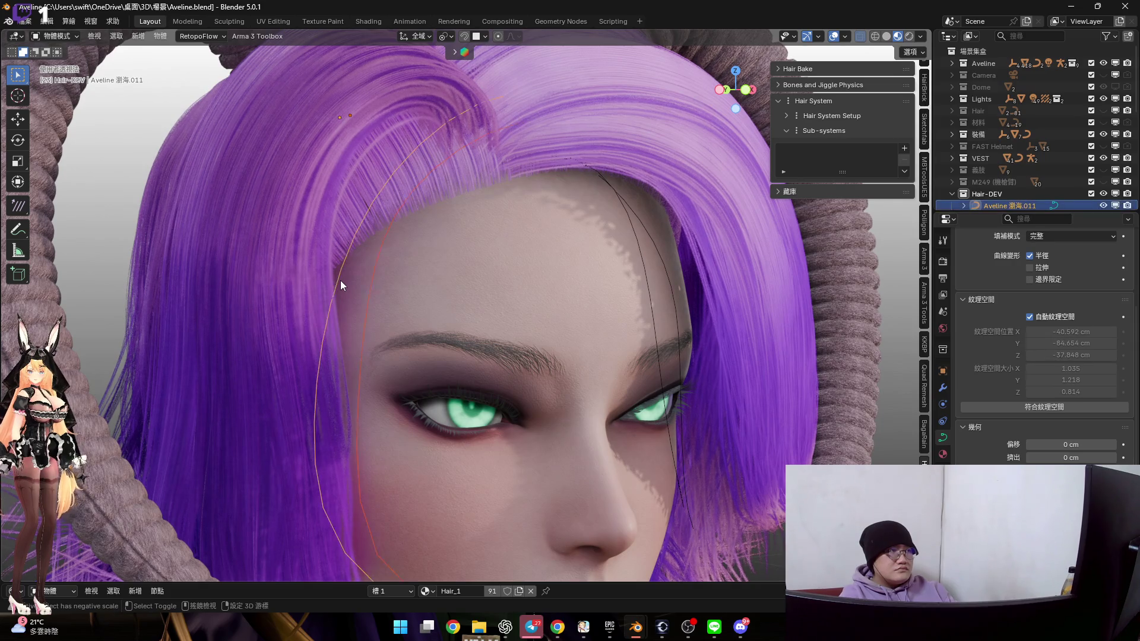
Set the curve's Extrude to 25 cm to form wide hair ribbons over the forehead
{"action": "left_click_drag", "start_coordinate": [1063, 457], "coordinate": [1110, 457]}
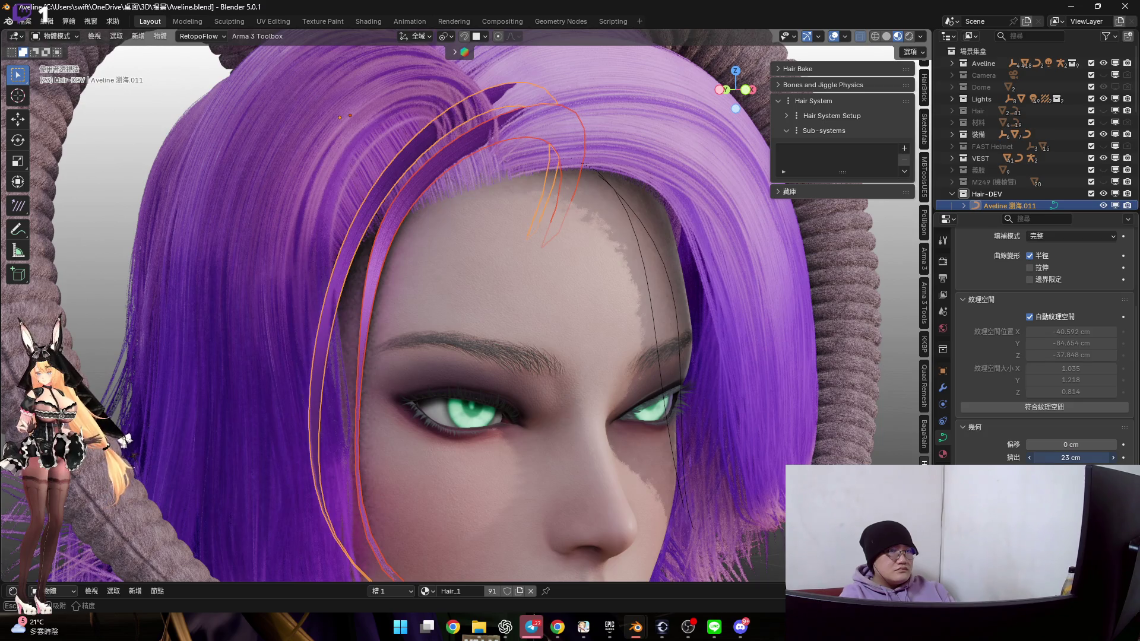
{"action": "mouse_move", "coordinate": [1110, 457]}
{"action": "left_mouse_down"}
{"action": "mouse_move", "coordinate": [1122, 458]}
{"action": "mouse_move", "coordinate": [1073, 460]}
{"action": "left_mouse_up"}
{"action": "mouse_move", "coordinate": [436, 319]}
{"action": "middle_mouse_down"}
{"action": "mouse_move", "coordinate": [471, 284]}
{"action": "mouse_move", "coordinate": [520, 284]}
{"action": "mouse_move", "coordinate": [485, 247]}
{"action": "mouse_move", "coordinate": [419, 252]}
{"action": "middle_mouse_up"}
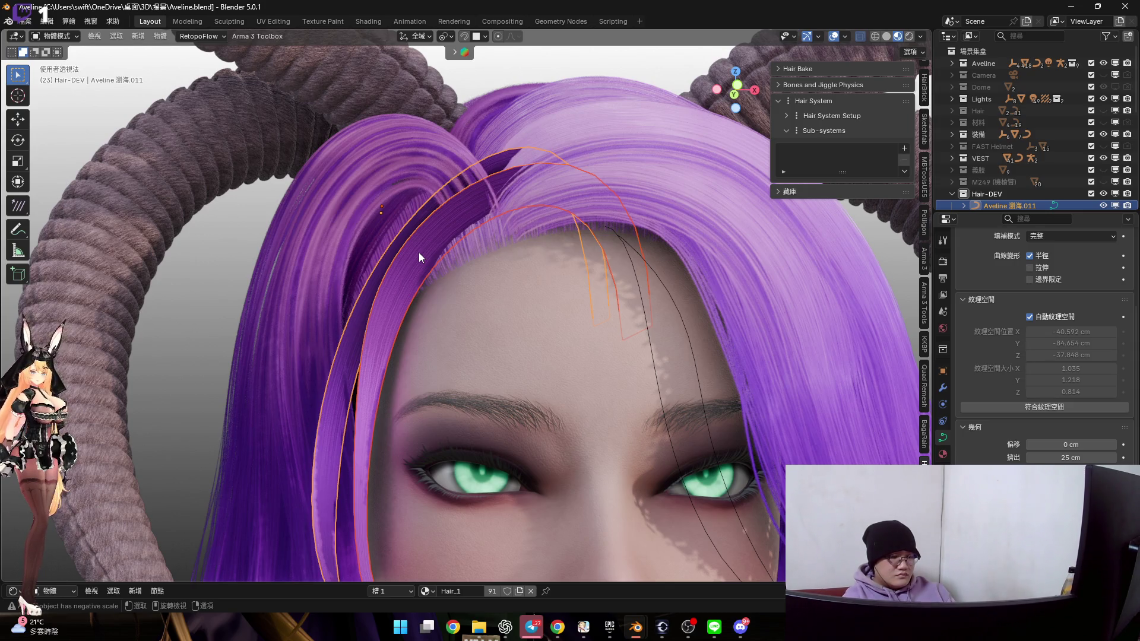
{"action": "scroll", "coordinate": [507, 260], "scroll_direction": "up", "scroll_amount": 3}
{"action": "mouse_move", "coordinate": [439, 279]}
{"action": "middle_mouse_down"}
{"action": "mouse_move", "coordinate": [539, 252]}
{"action": "mouse_move", "coordinate": [519, 244]}
{"action": "middle_mouse_up"}
Turn on the Face Orientation overlay to reveal back-facing hair surfaces
{"action": "left_click", "coordinate": [845, 37]}
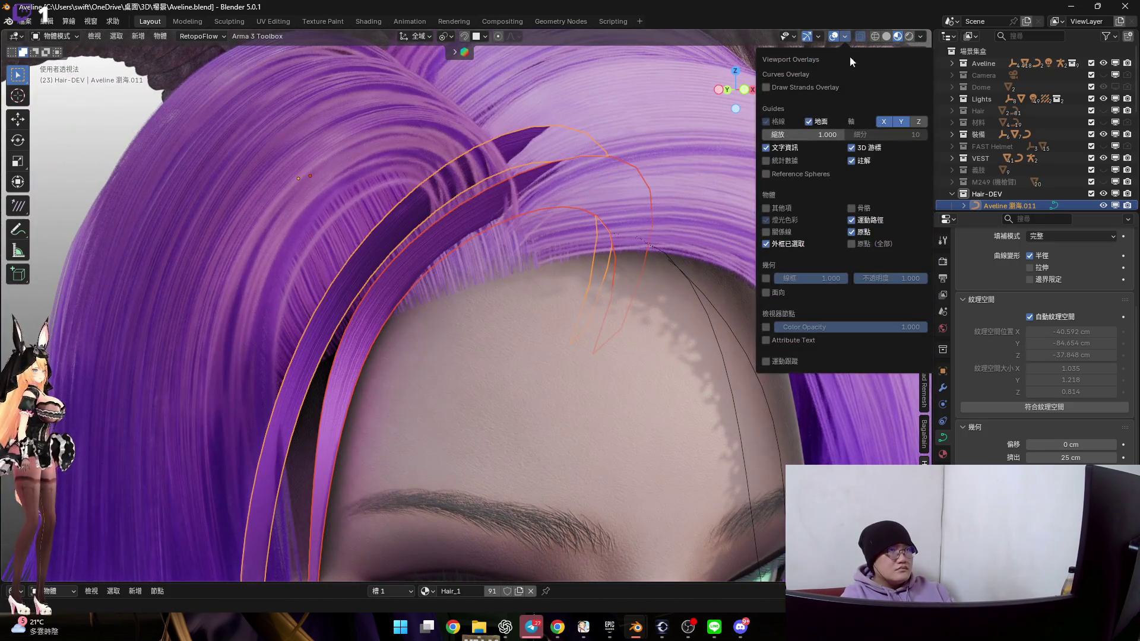
{"action": "left_click", "coordinate": [766, 292]}
{"action": "scroll", "coordinate": [505, 241], "scroll_direction": "down", "scroll_amount": 5}
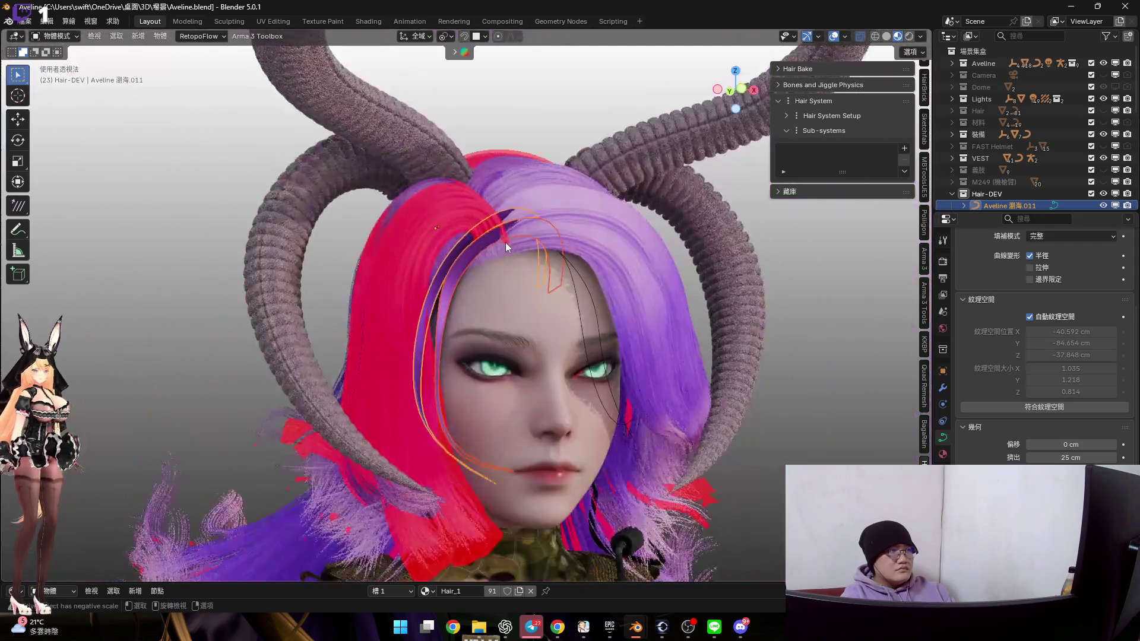
{"action": "mouse_move", "coordinate": [515, 262]}
{"action": "middle_mouse_down"}
{"action": "mouse_move", "coordinate": [486, 272]}
{"action": "mouse_move", "coordinate": [503, 220]}
{"action": "middle_mouse_up"}
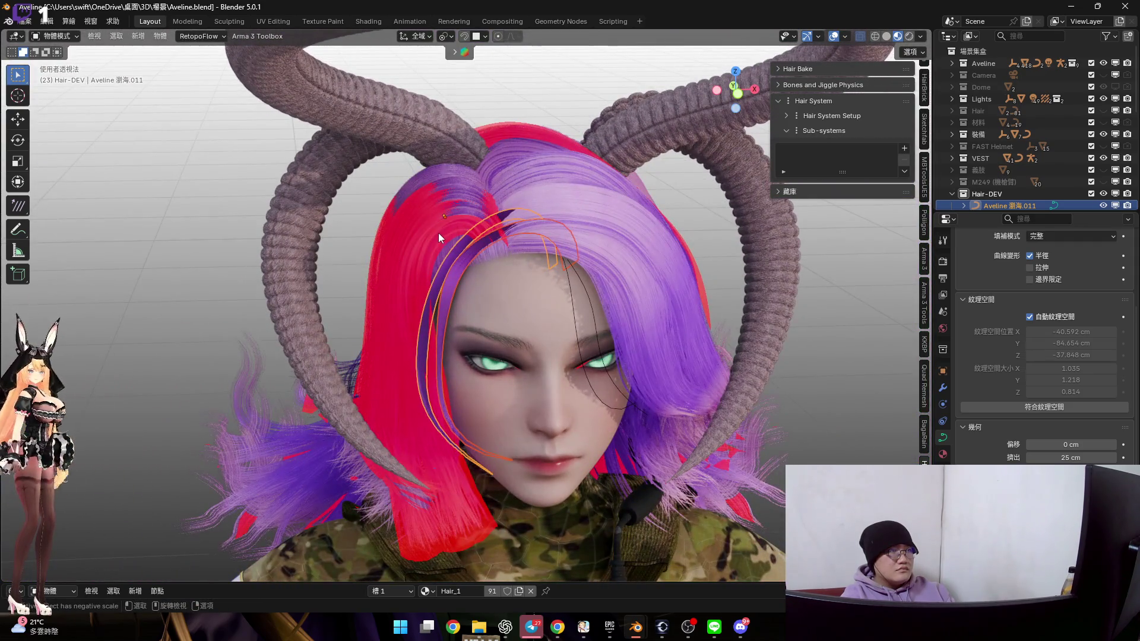
{"action": "left_click", "coordinate": [541, 276]}
{"action": "mouse_move", "coordinate": [541, 275]}
{"action": "middle_mouse_down"}
{"action": "mouse_move", "coordinate": [544, 262]}
{"action": "mouse_move", "coordinate": [594, 250]}
{"action": "middle_mouse_up"}
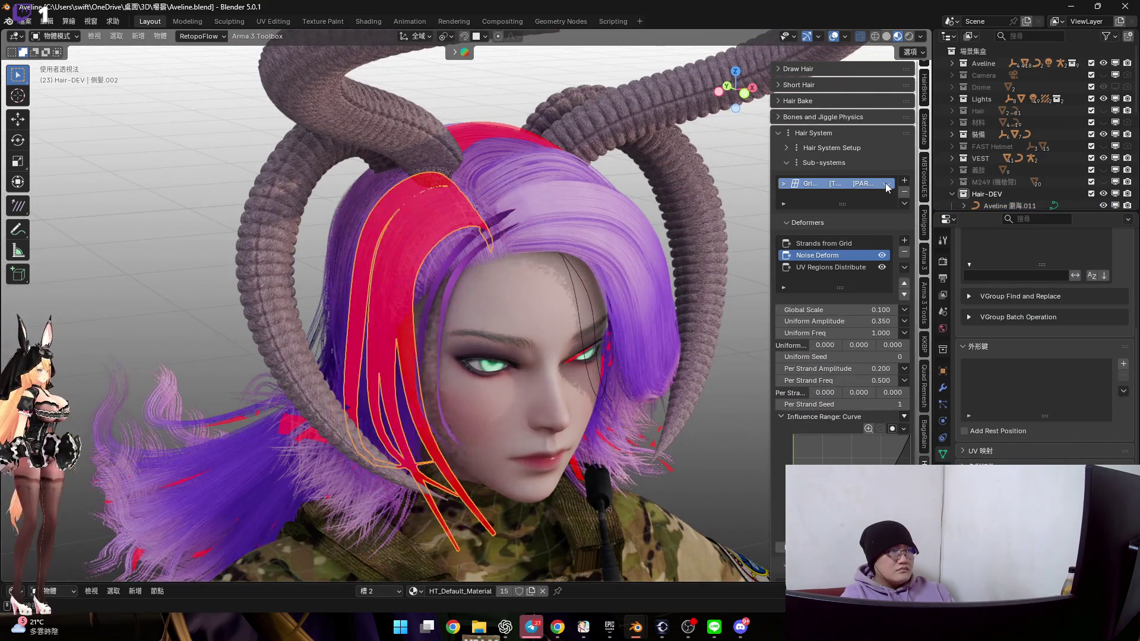
Recalculate the normals of the hair card mesh Nurbs路徑.013 in Edit Mode
{"action": "left_click", "coordinate": [411, 244]}
{"action": "scroll", "coordinate": [410, 245], "scroll_direction": "up", "scroll_amount": 3}
{"action": "key", "text": "Tab"}
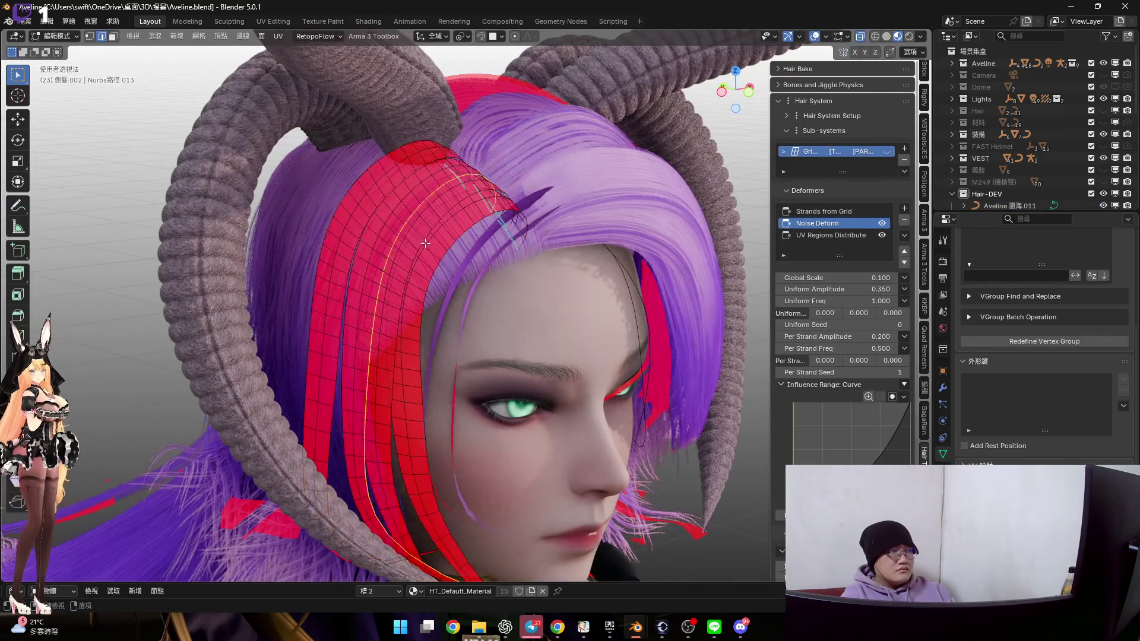
{"action": "scroll", "coordinate": [509, 244], "scroll_direction": "down", "scroll_amount": 3}
{"action": "key", "text": "shift+n"}
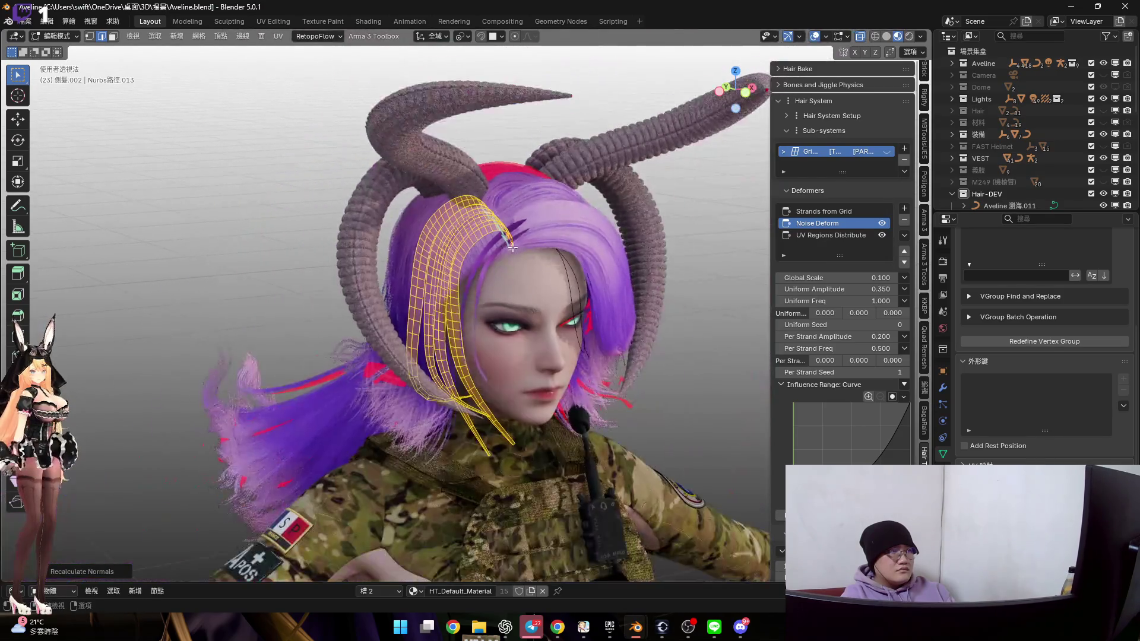
{"action": "key", "text": "Tab"}
Reselect side hair 側髮.002 and toggle visibility of its generated grid hair
{"action": "left_click", "coordinate": [519, 278]}
{"action": "mouse_move", "coordinate": [518, 277]}
{"action": "middle_mouse_down"}
{"action": "mouse_move", "coordinate": [490, 309]}
{"action": "mouse_move", "coordinate": [447, 277]}
{"action": "mouse_move", "coordinate": [433, 237]}
{"action": "mouse_move", "coordinate": [494, 227]}
{"action": "mouse_move", "coordinate": [416, 187]}
{"action": "mouse_move", "coordinate": [507, 245]}
{"action": "mouse_move", "coordinate": [660, 245]}
{"action": "mouse_move", "coordinate": [810, 218]}
{"action": "mouse_move", "coordinate": [600, 262]}
{"action": "middle_mouse_up"}
{"action": "scroll", "coordinate": [494, 229], "scroll_direction": "up", "scroll_amount": 3}
{"action": "left_click", "coordinate": [887, 184]}
{"action": "mouse_move", "coordinate": [445, 268]}
{"action": "middle_mouse_down"}
{"action": "mouse_move", "coordinate": [456, 299]}
{"action": "mouse_move", "coordinate": [483, 247]}
{"action": "mouse_move", "coordinate": [458, 244]}
{"action": "middle_mouse_up"}
{"action": "scroll", "coordinate": [448, 248], "scroll_direction": "up", "scroll_amount": 2}
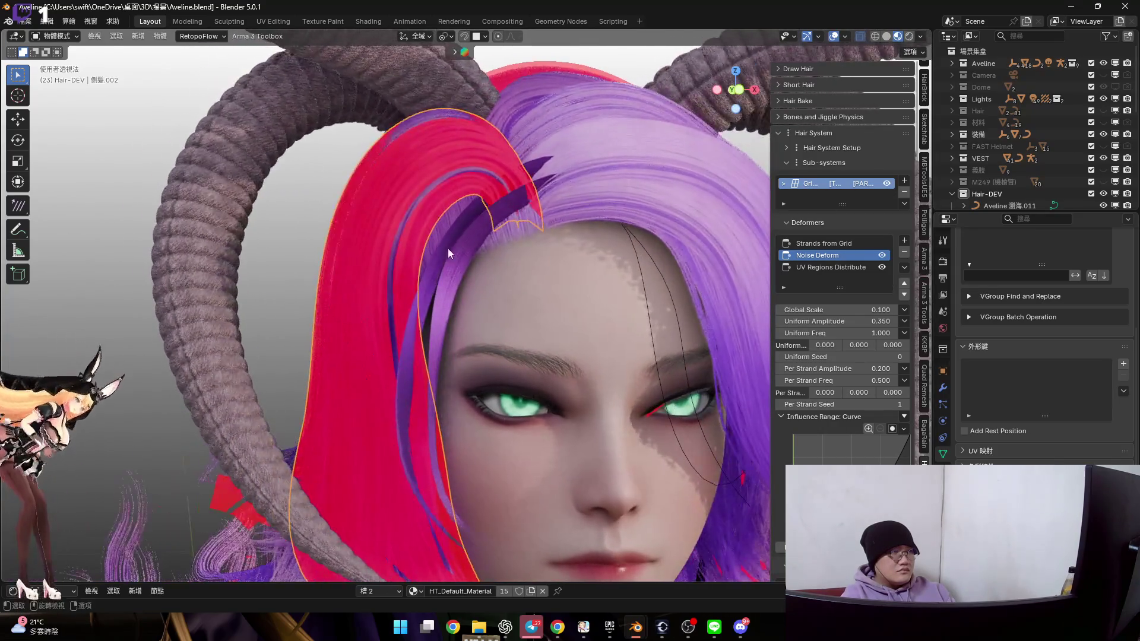
Select the bang hair 瀏海.002 and show its Strands from Grid deformer settings
{"action": "left_click", "coordinate": [436, 273]}
{"action": "scroll", "coordinate": [442, 265], "scroll_direction": "up", "scroll_amount": 2}
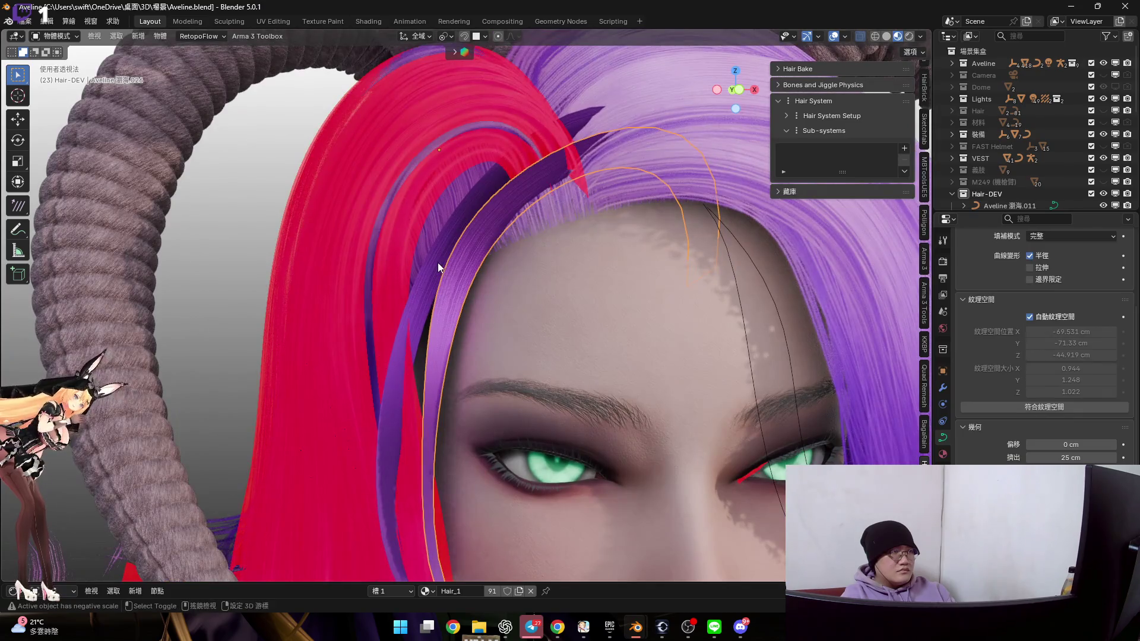
{"action": "left_click", "coordinate": [500, 295]}
{"action": "scroll", "coordinate": [503, 295], "scroll_direction": "down", "scroll_amount": 3}
{"action": "mouse_move", "coordinate": [504, 294]}
{"action": "middle_mouse_down"}
{"action": "mouse_move", "coordinate": [554, 282]}
{"action": "mouse_move", "coordinate": [487, 285]}
{"action": "mouse_move", "coordinate": [416, 315]}
{"action": "mouse_move", "coordinate": [460, 284]}
{"action": "mouse_move", "coordinate": [466, 332]}
{"action": "middle_mouse_up"}
{"action": "scroll", "coordinate": [487, 284], "scroll_direction": "up", "scroll_amount": 3}
{"action": "left_click", "coordinate": [434, 321]}
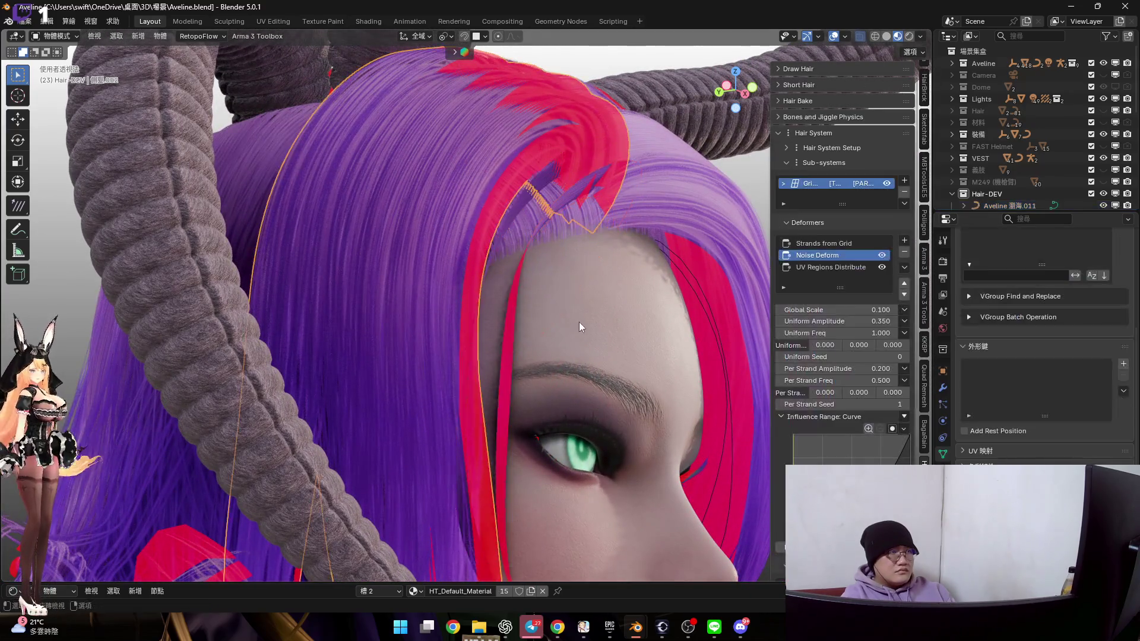
{"action": "middle_click_drag", "start_coordinate": [579, 322], "coordinate": [539, 351], "text": "shift"}
{"action": "left_click", "coordinate": [844, 245]}
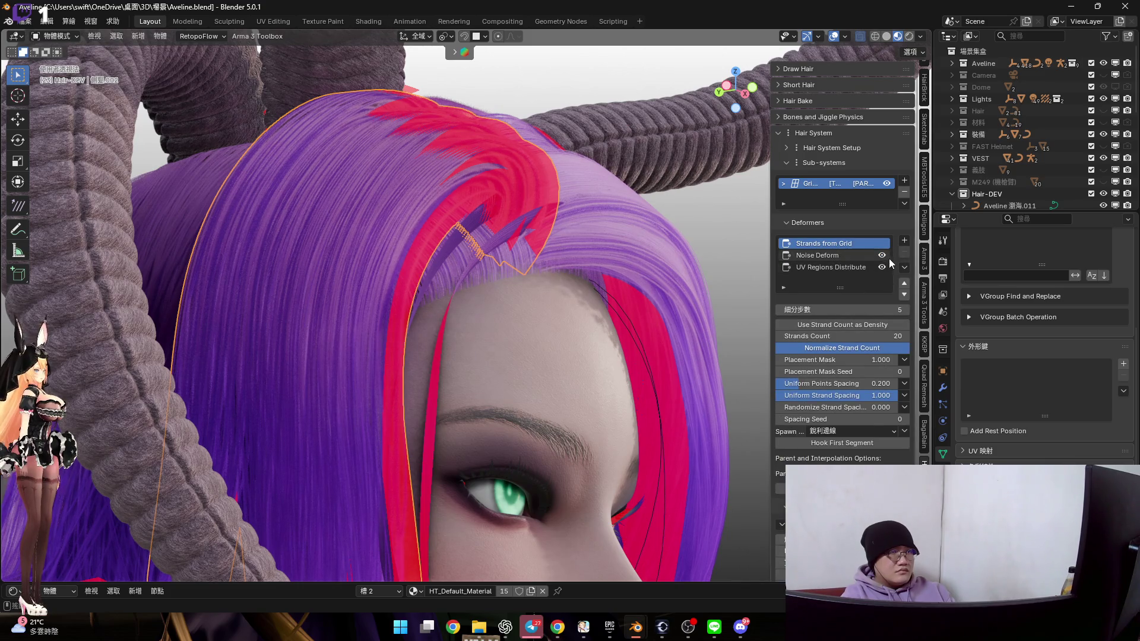
Add an Align Tilt to Source Surface deformer to the bang hair
{"action": "left_click", "coordinate": [831, 255]}
{"action": "left_click", "coordinate": [904, 241]}
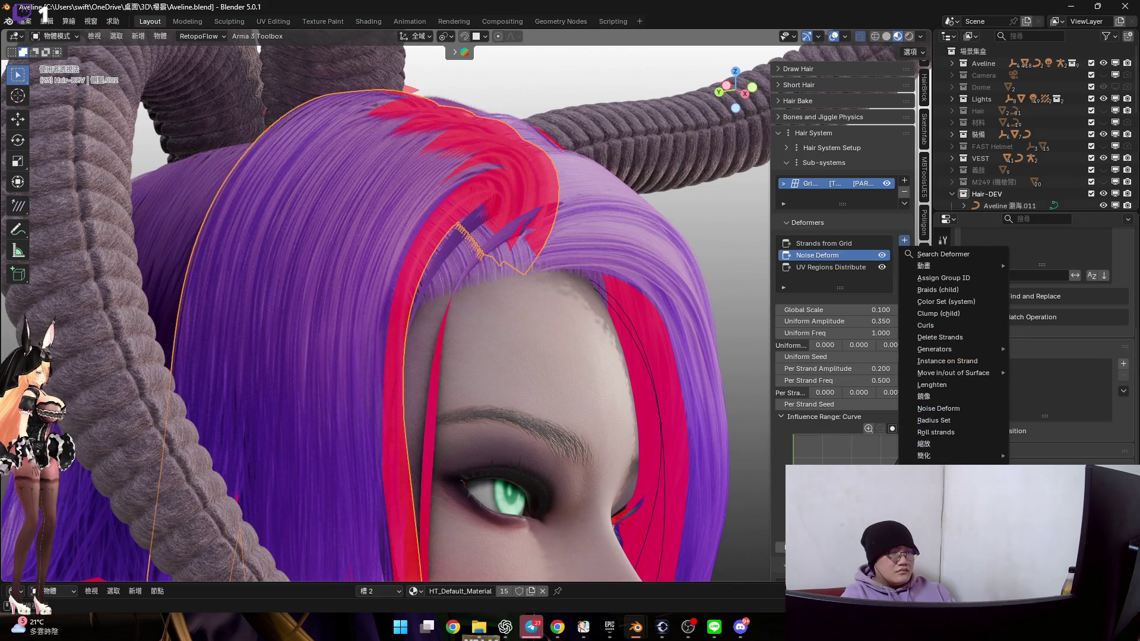
{"action": "mouse_move", "coordinate": [949, 502]}
{"action": "key", "text": "Return"}
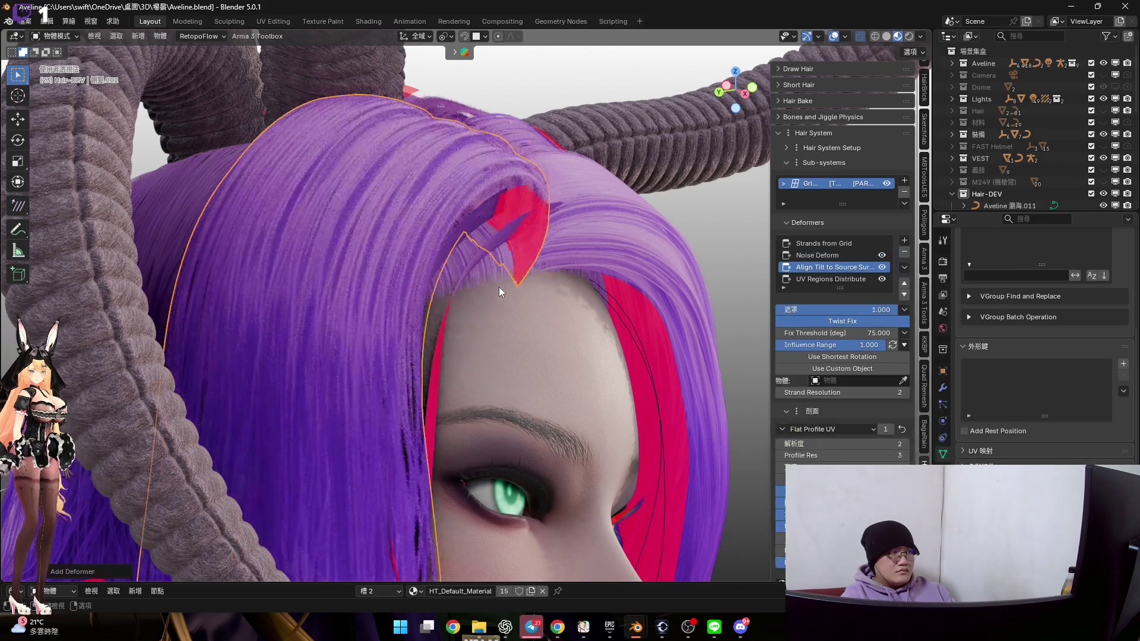
{"action": "scroll", "coordinate": [458, 267], "scroll_direction": "down", "scroll_amount": 5}
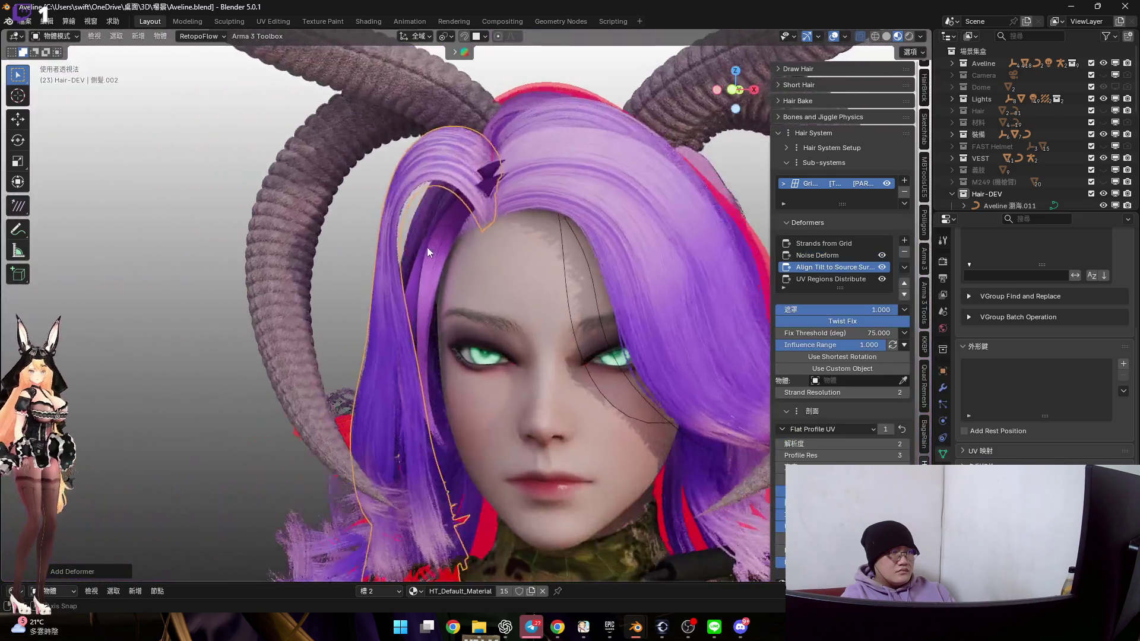
{"action": "mouse_move", "coordinate": [426, 246]}
{"action": "middle_mouse_down"}
{"action": "mouse_move", "coordinate": [404, 256]}
{"action": "mouse_move", "coordinate": [447, 257]}
{"action": "mouse_move", "coordinate": [420, 269]}
{"action": "mouse_move", "coordinate": [500, 279]}
{"action": "middle_mouse_up"}
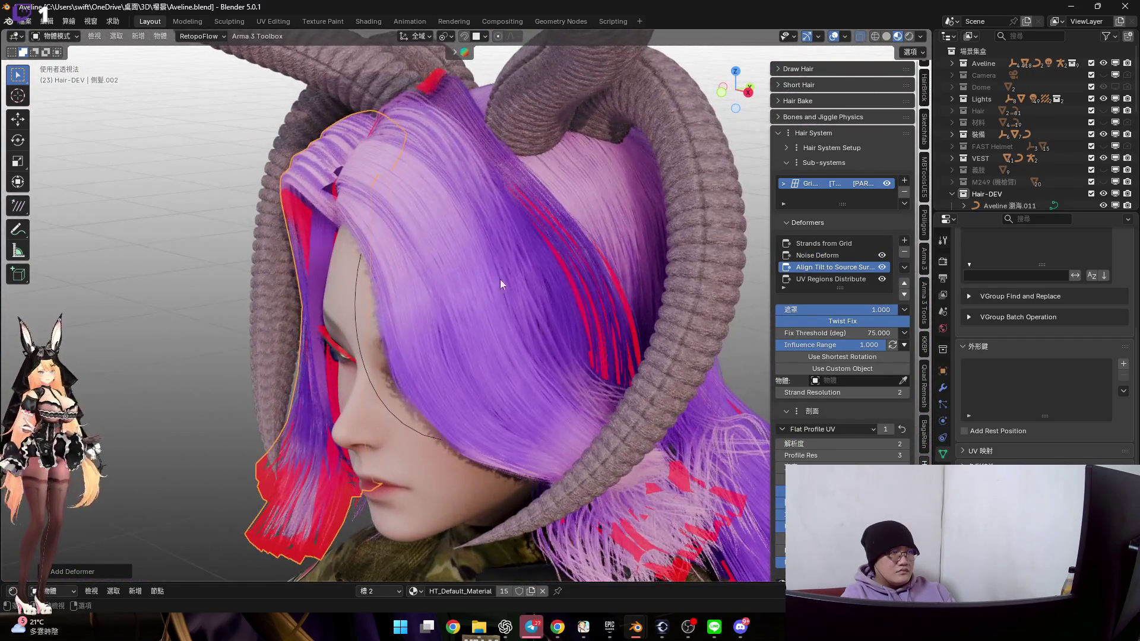
Move Noise Deform to the bottom of the stack and set the Align Tilt mask to 1.000
{"action": "mouse_move", "coordinate": [593, 276]}
{"action": "middle_mouse_down"}
{"action": "mouse_move", "coordinate": [546, 302]}
{"action": "mouse_move", "coordinate": [564, 297]}
{"action": "mouse_move", "coordinate": [540, 262]}
{"action": "middle_mouse_up"}
{"action": "left_click", "coordinate": [828, 256]}
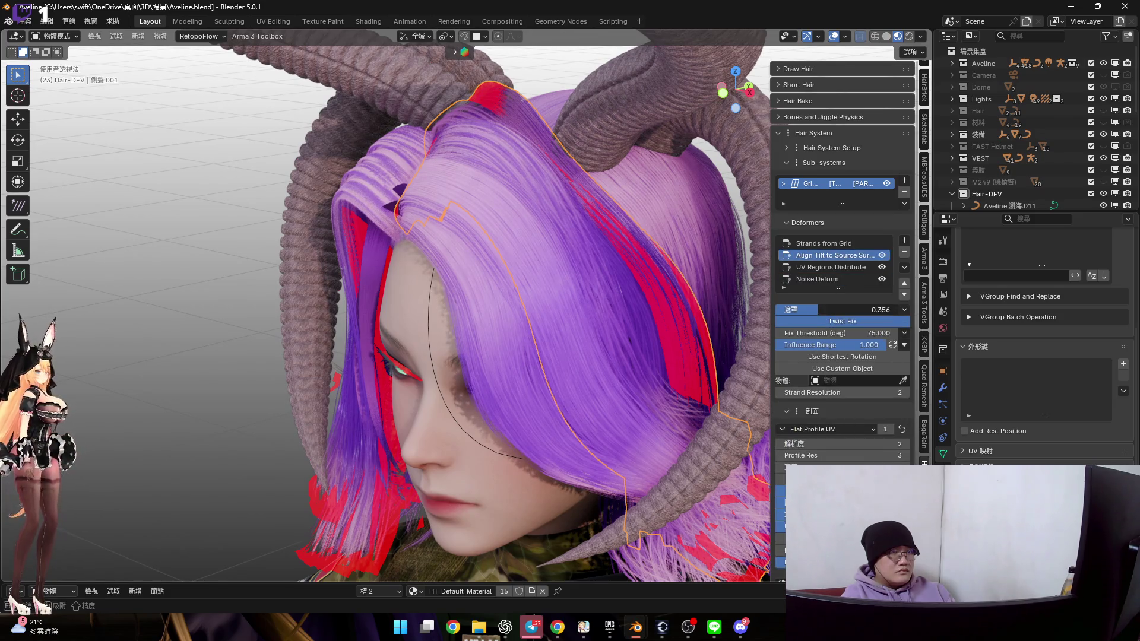
{"action": "left_click_drag", "start_coordinate": [850, 308], "coordinate": [908, 308]}
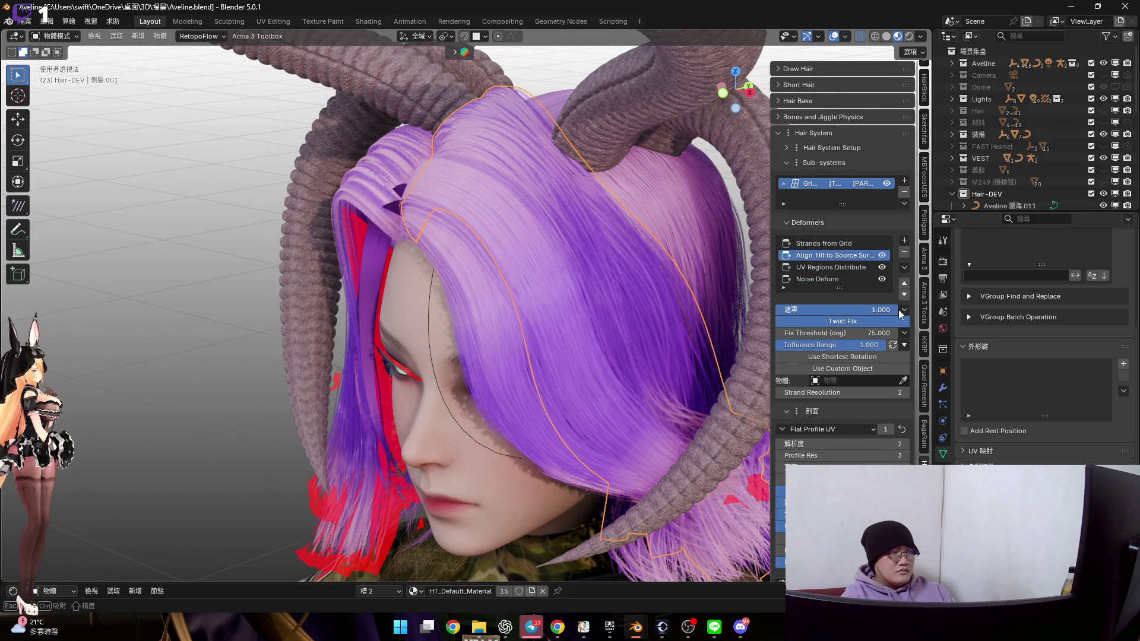
{"action": "key", "text": "ctrl+z"}
{"action": "middle_click_drag", "start_coordinate": [486, 247], "coordinate": [463, 256]}
{"action": "key", "text": "ctrl+shift+z"}
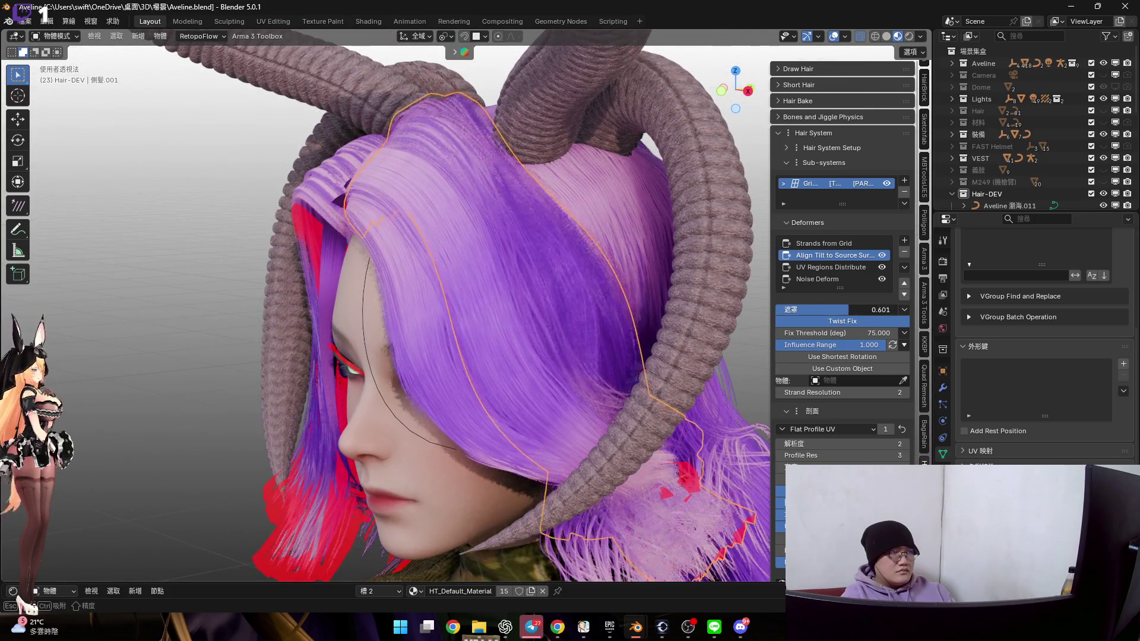
Select the Aveline 瀏海.011 bang curve and enter Edit Mode on it
{"action": "middle_click_drag", "start_coordinate": [376, 209], "coordinate": [651, 216]}
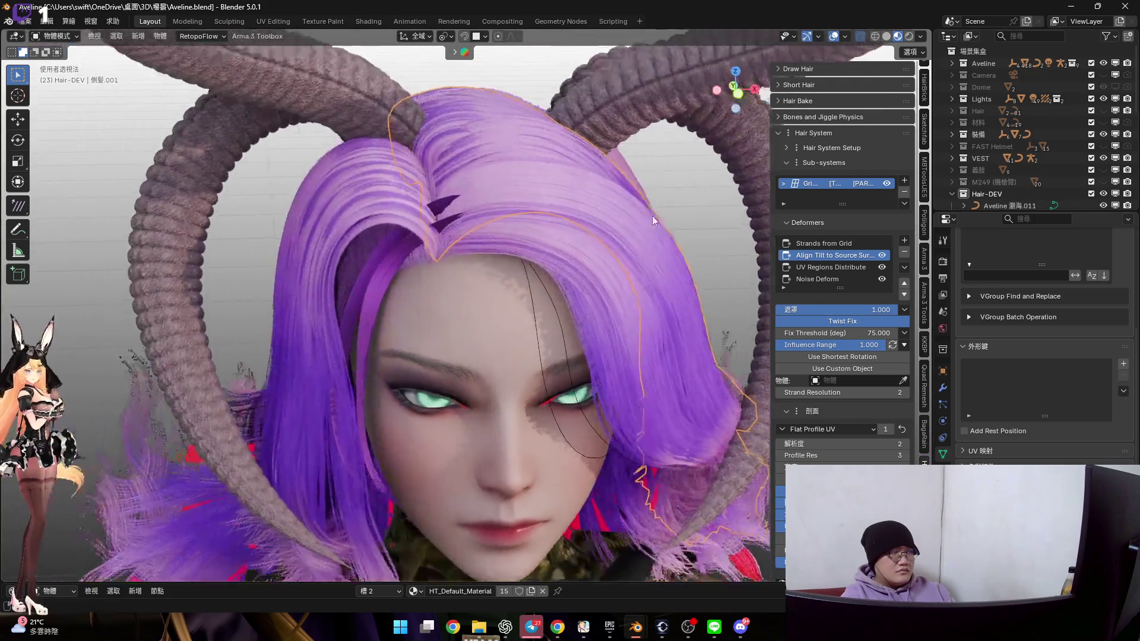
{"action": "scroll", "coordinate": [401, 234], "scroll_direction": "up", "scroll_amount": 5}
{"action": "scroll", "coordinate": [415, 198], "scroll_direction": "down", "scroll_amount": 5}
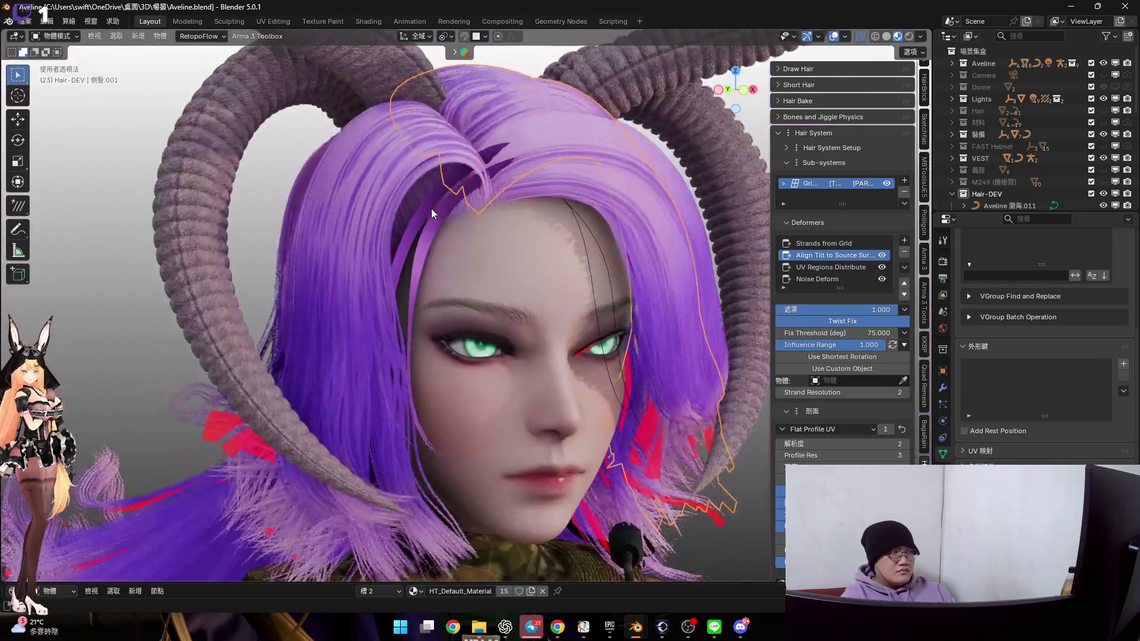
{"action": "mouse_move", "coordinate": [436, 208]}
{"action": "middle_mouse_down"}
{"action": "mouse_move", "coordinate": [379, 248]}
{"action": "mouse_move", "coordinate": [319, 236]}
{"action": "mouse_move", "coordinate": [461, 222]}
{"action": "middle_mouse_up"}
{"action": "scroll", "coordinate": [369, 272], "scroll_direction": "up", "scroll_amount": 5}
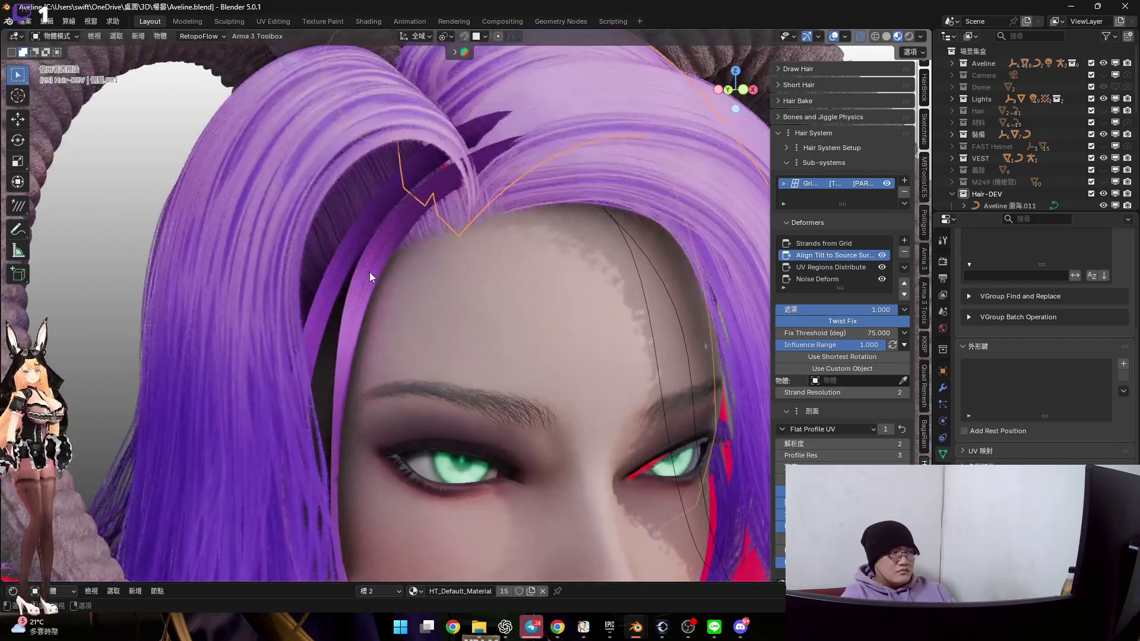
{"action": "left_click", "coordinate": [351, 263]}
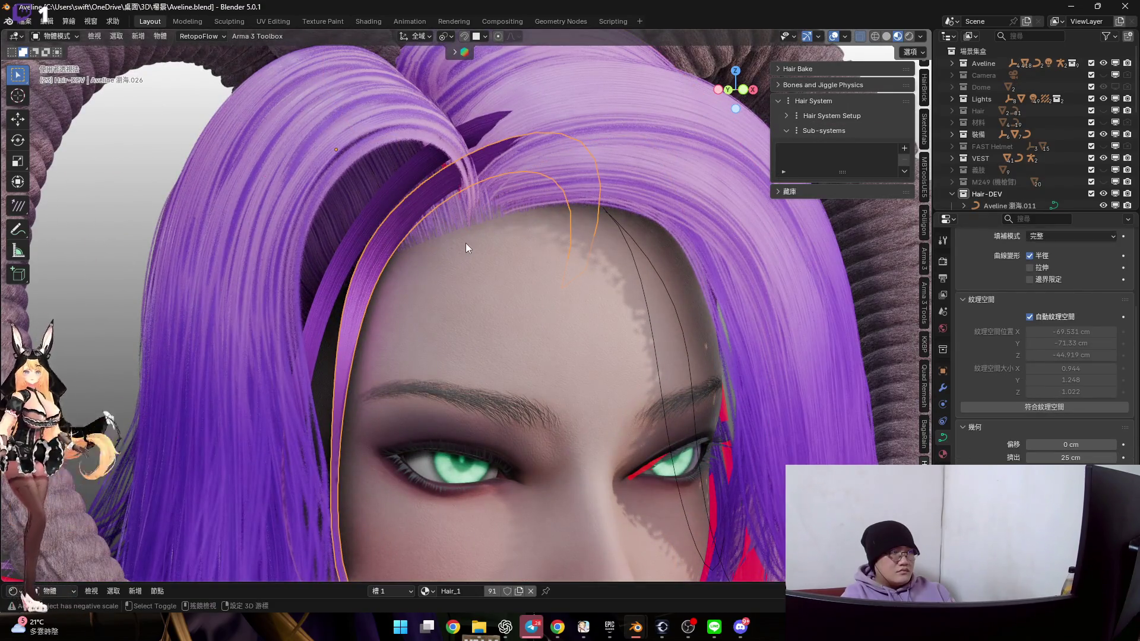
{"action": "middle_click_drag", "start_coordinate": [465, 243], "coordinate": [481, 254], "text": "shift"}
{"action": "key", "text": "Tab"}
Smooth the bang guide curve with 平滑 from the curve context menu
{"action": "right_click", "coordinate": [483, 254]}
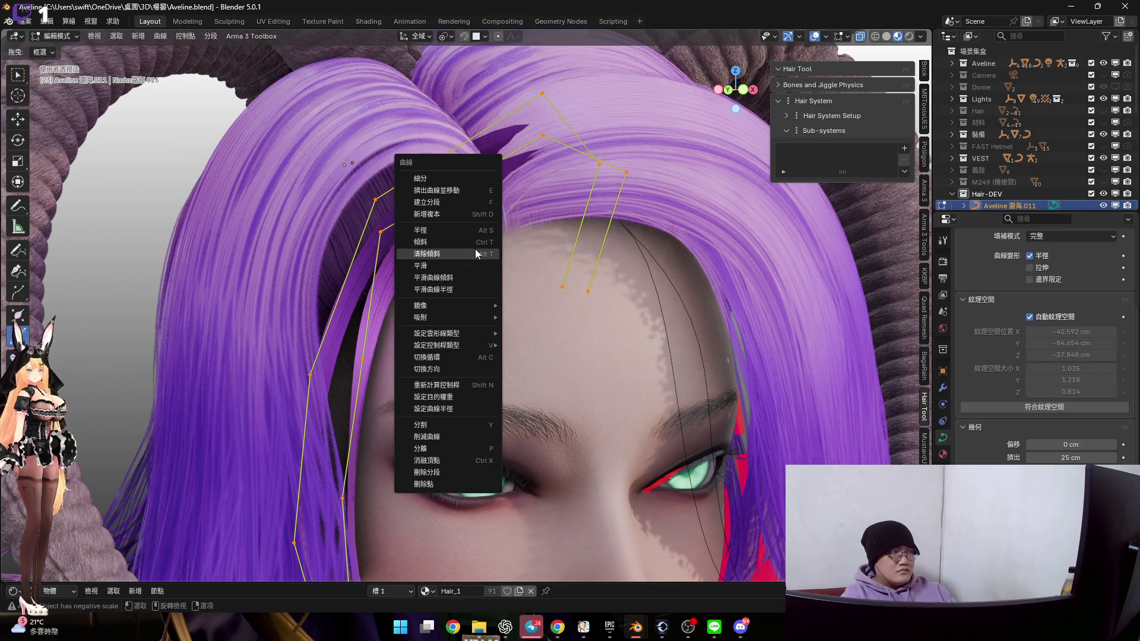
{"action": "left_click", "coordinate": [453, 382]}
{"action": "right_click", "coordinate": [558, 276]}
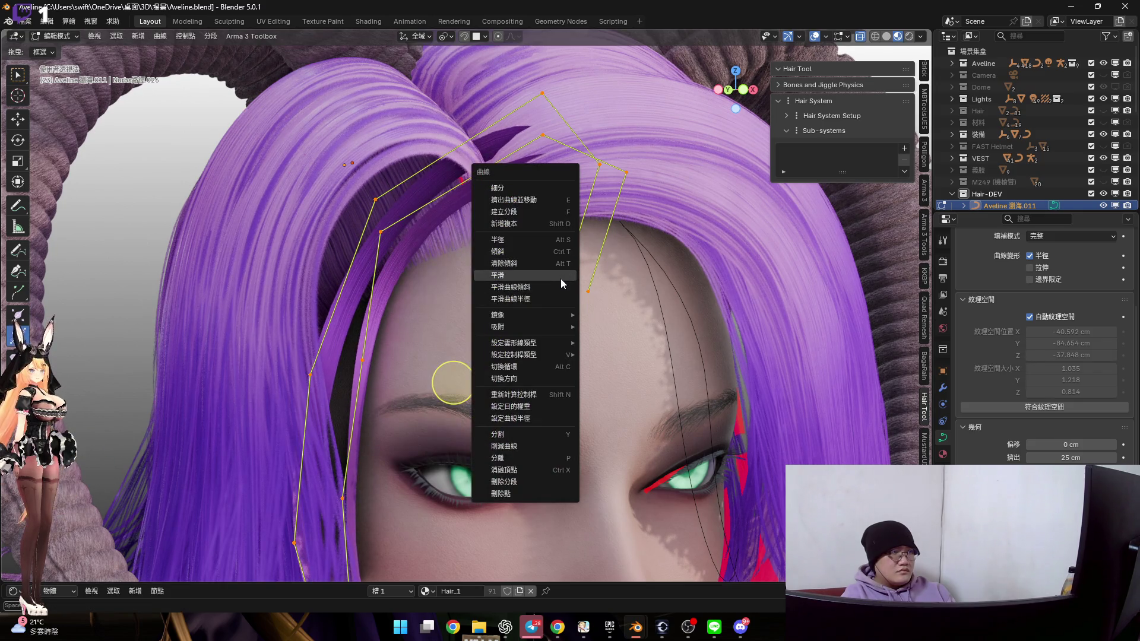
{"action": "left_click", "coordinate": [555, 299]}
{"action": "mouse_move", "coordinate": [436, 284]}
{"action": "middle_mouse_down", "text": "shift"}
{"action": "mouse_move", "coordinate": [430, 252]}
{"action": "mouse_move", "coordinate": [506, 402]}
{"action": "middle_mouse_up", "text": "shift"}
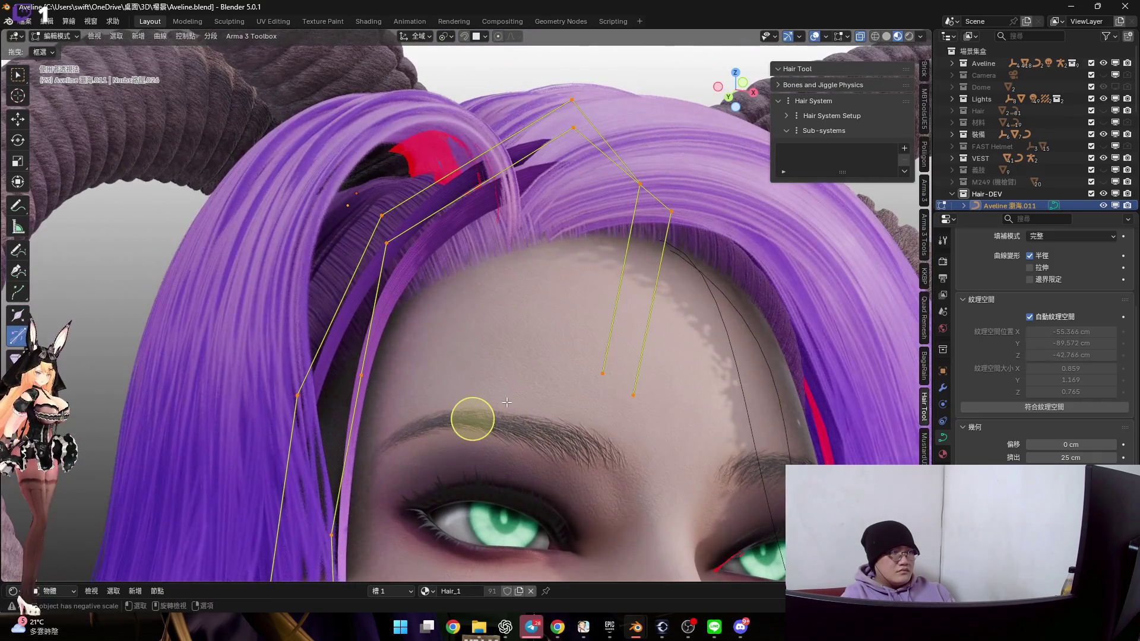
Rotate the guide points' tilt with Ctrl+T, then view the face from the front
{"action": "key", "text": "ctrl+t"}
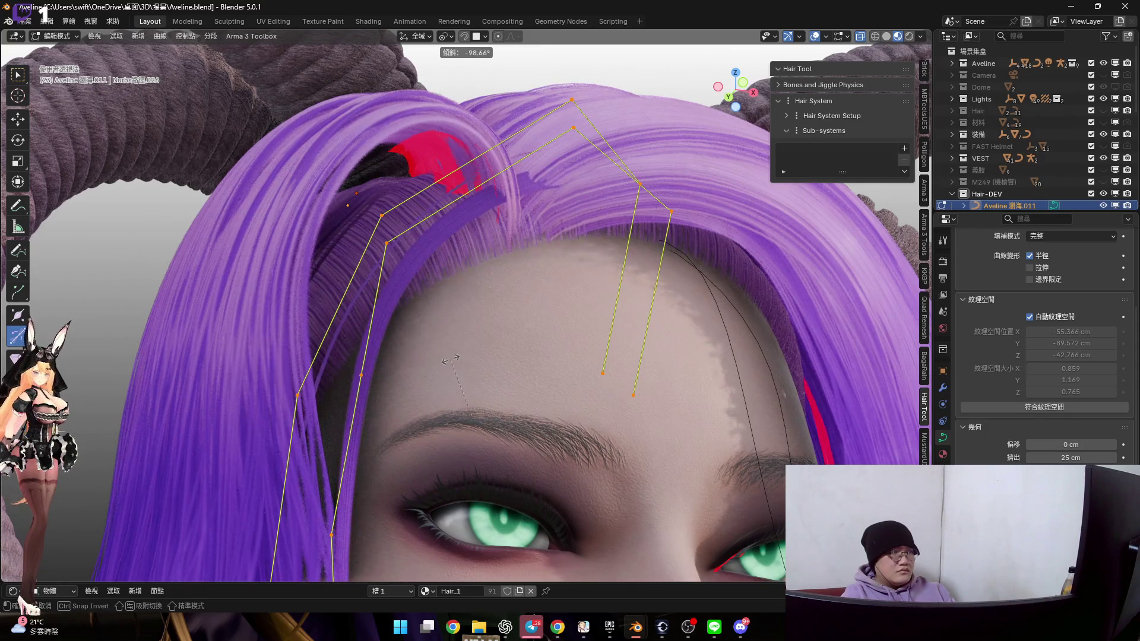
{"action": "left_click", "coordinate": [473, 377]}
{"action": "mouse_move", "coordinate": [474, 379]}
{"action": "middle_mouse_down"}
{"action": "mouse_move", "coordinate": [465, 458]}
{"action": "mouse_move", "coordinate": [438, 320]}
{"action": "mouse_move", "coordinate": [756, 116]}
{"action": "middle_mouse_up"}
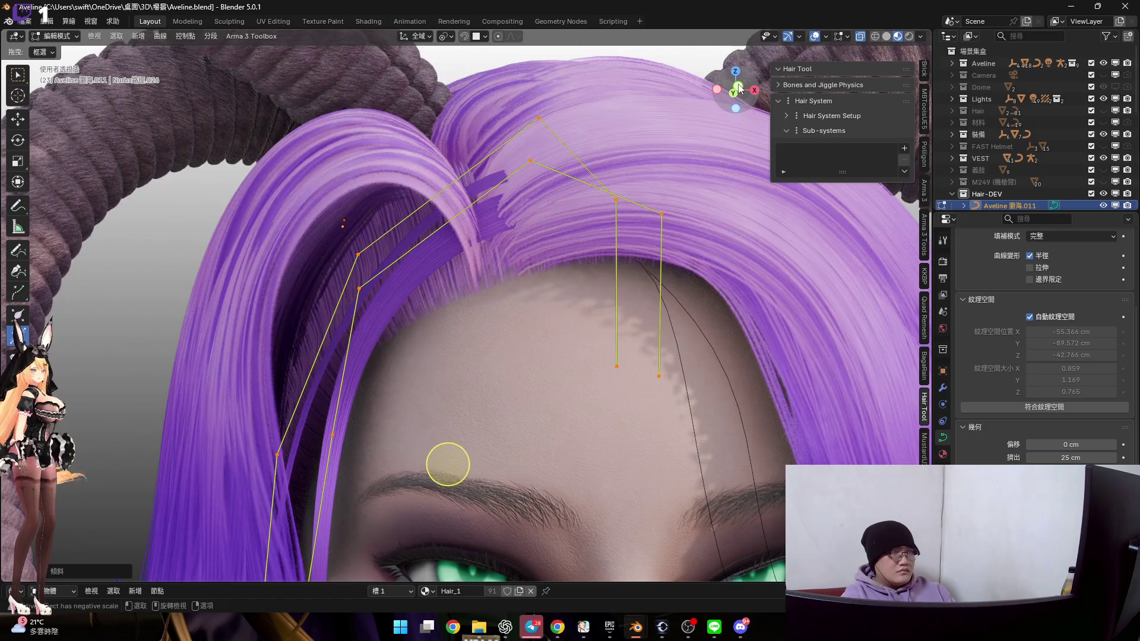
{"action": "left_click", "coordinate": [739, 88]}
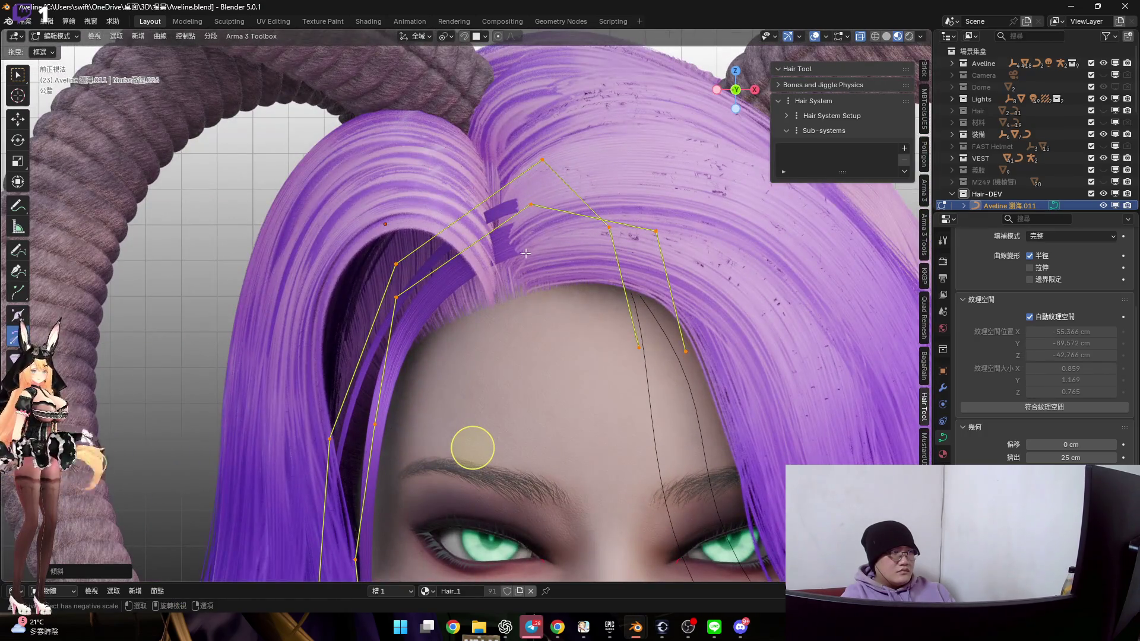
Box-select the right strand's guide points and move them
{"action": "scroll", "coordinate": [472, 448], "scroll_direction": "down", "scroll_amount": 5}
{"action": "scroll", "coordinate": [491, 331], "scroll_direction": "up", "scroll_amount": 5}
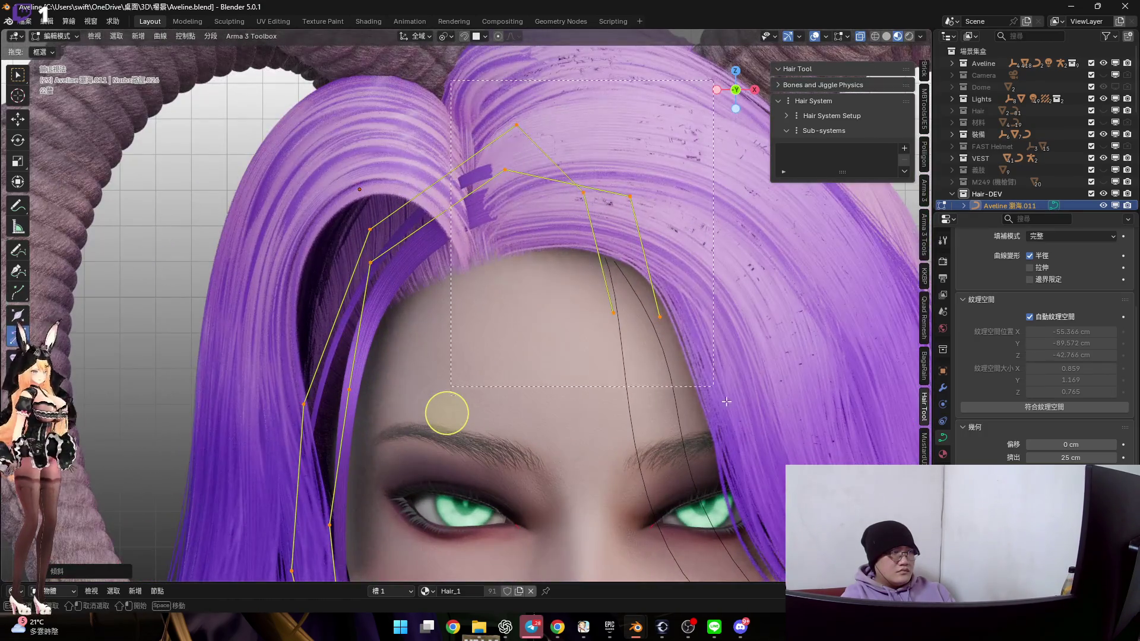
{"action": "left_click_drag", "start_coordinate": [726, 402], "coordinate": [713, 386]}
{"action": "scroll", "coordinate": [598, 234], "scroll_direction": "up", "scroll_amount": 3}
{"action": "key", "text": "g"}
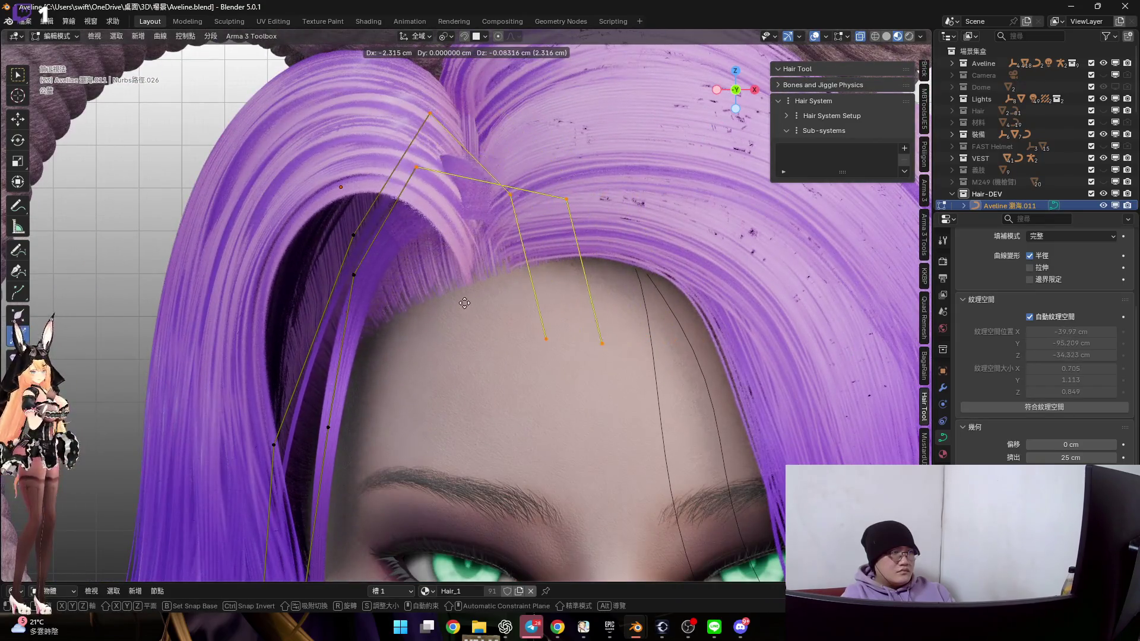
{"action": "left_click", "coordinate": [422, 334]}
Scale the bang points down toward the active point
{"action": "scroll", "coordinate": [422, 335], "scroll_direction": "down", "scroll_amount": 4}
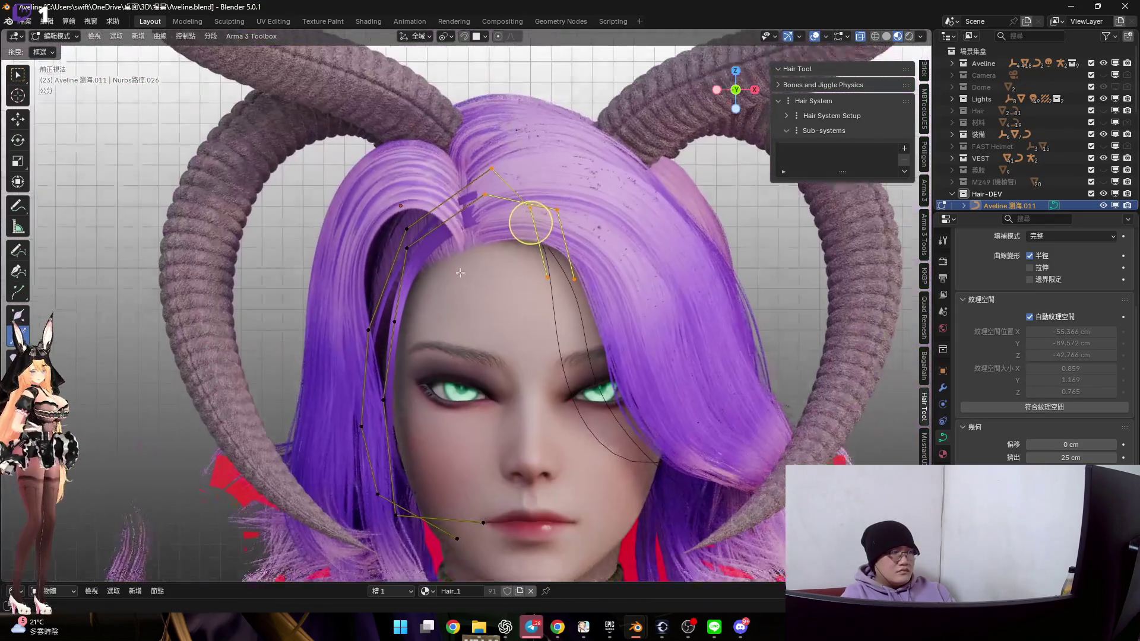
{"action": "scroll", "coordinate": [475, 243], "scroll_direction": "up", "scroll_amount": 4}
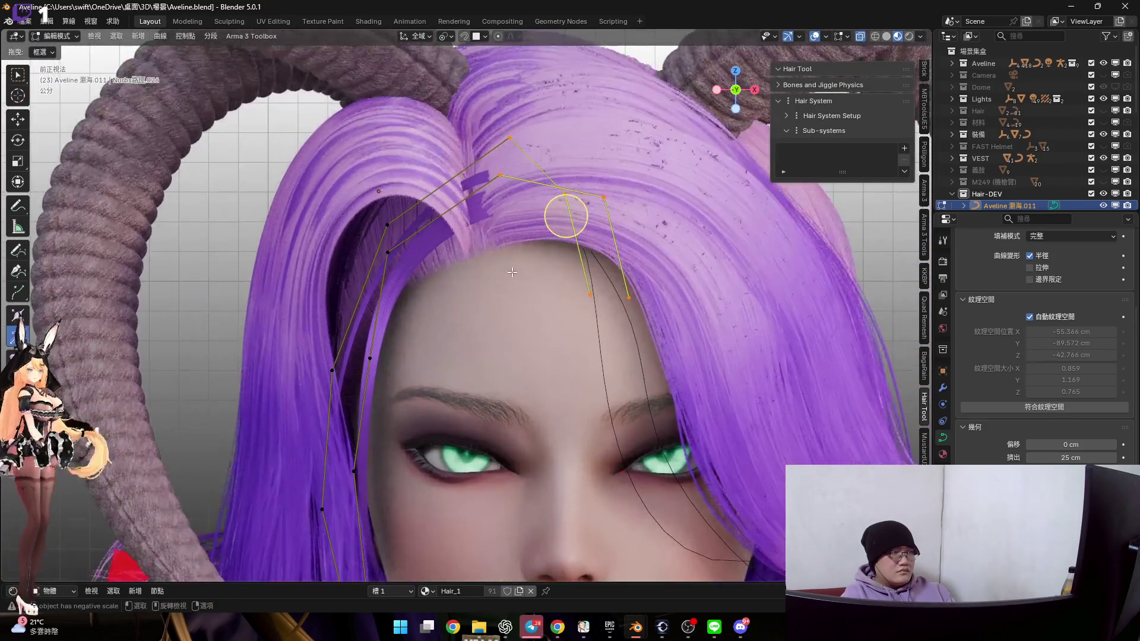
{"action": "scroll", "coordinate": [505, 253], "scroll_direction": "down", "scroll_amount": 3}
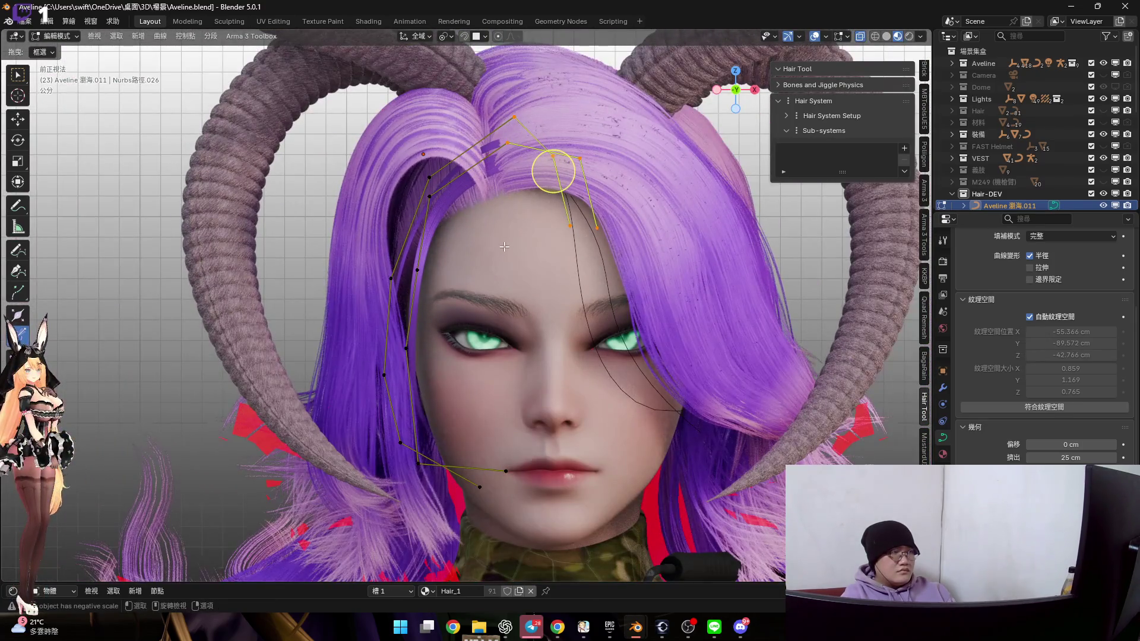
{"action": "scroll", "coordinate": [541, 198], "scroll_direction": "up", "scroll_amount": 3}
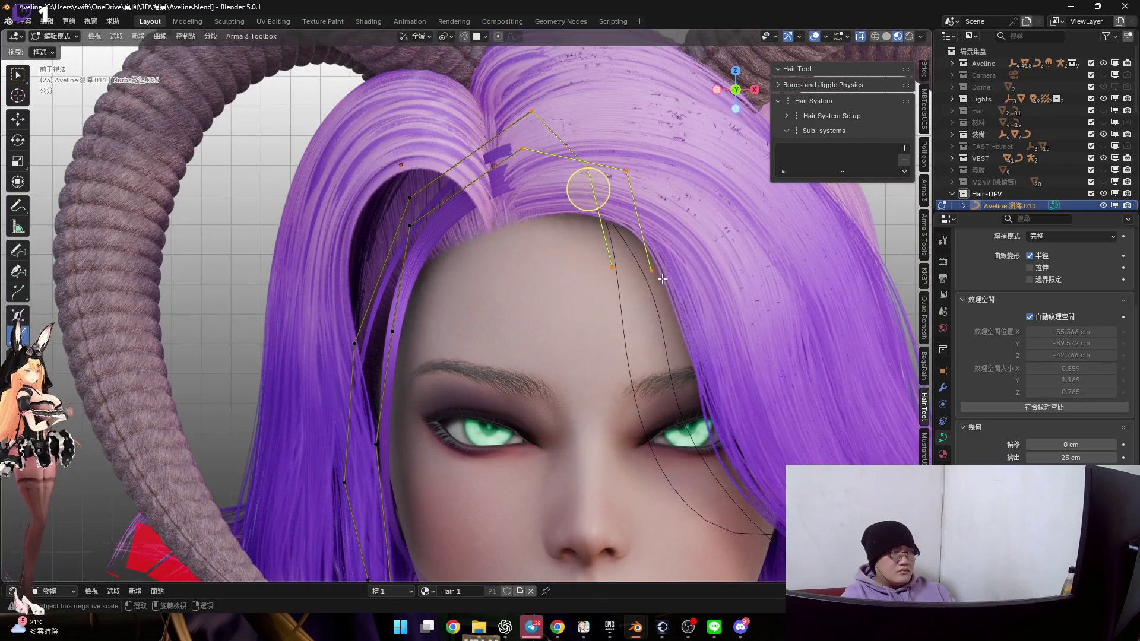
{"action": "left_click", "coordinate": [410, 226], "text": "shift"}
{"action": "key", "text": "s"}
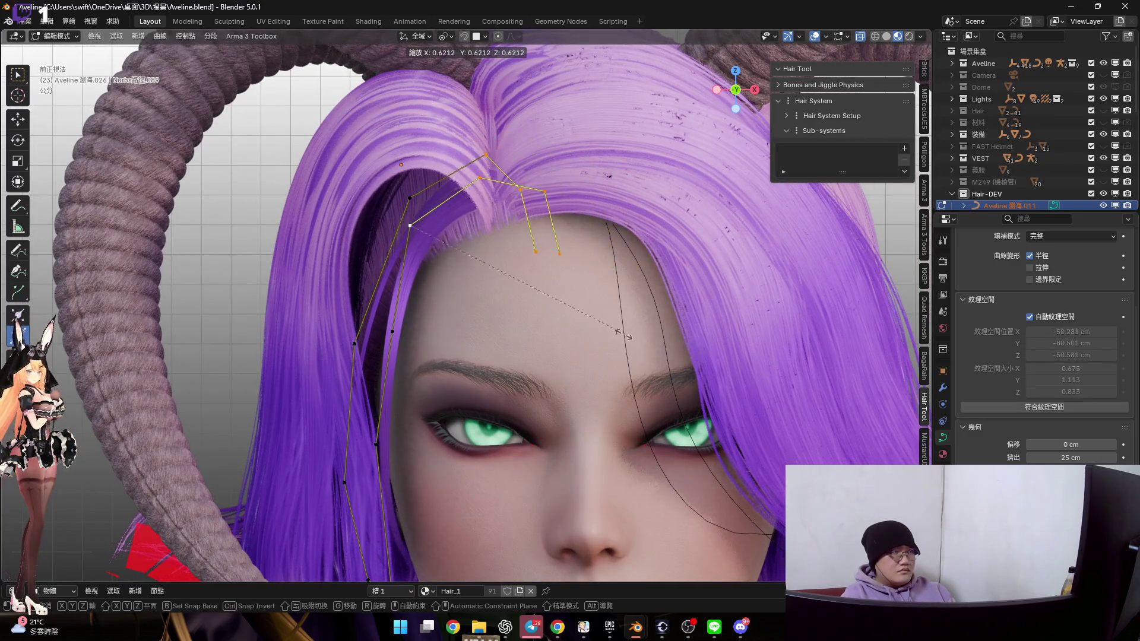
{"action": "left_click", "coordinate": [583, 329]}
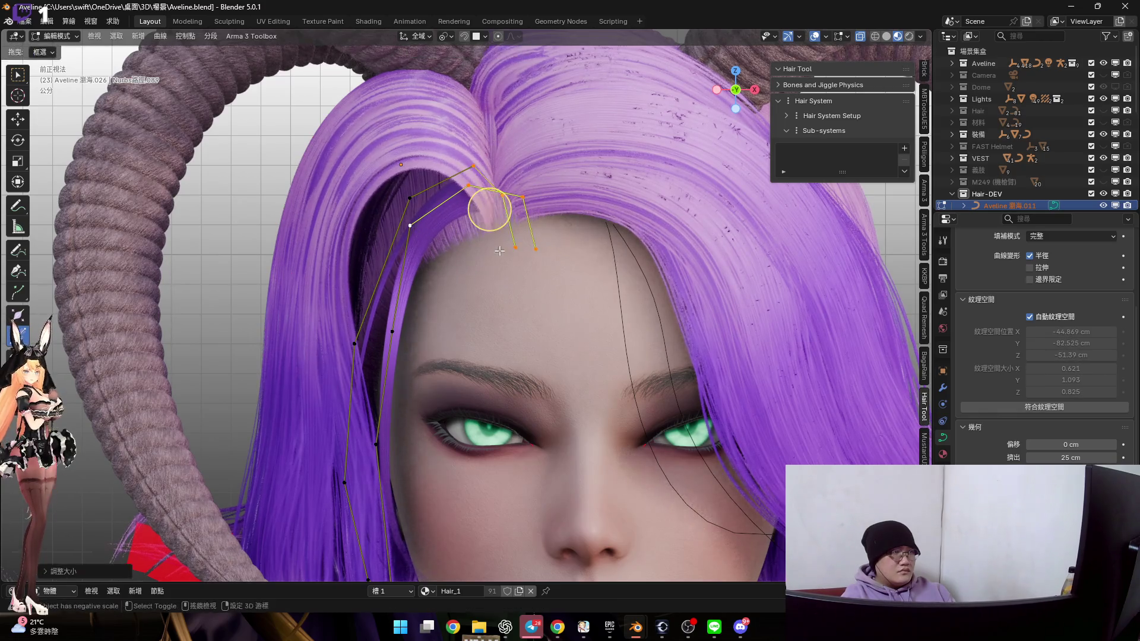
Box-select the two tip points at the hairline and move them up and left
{"action": "scroll", "coordinate": [400, 193], "scroll_direction": "up", "scroll_amount": 4}
{"action": "left_click_drag", "start_coordinate": [365, 156], "coordinate": [484, 300]}
{"action": "key", "text": "g"}
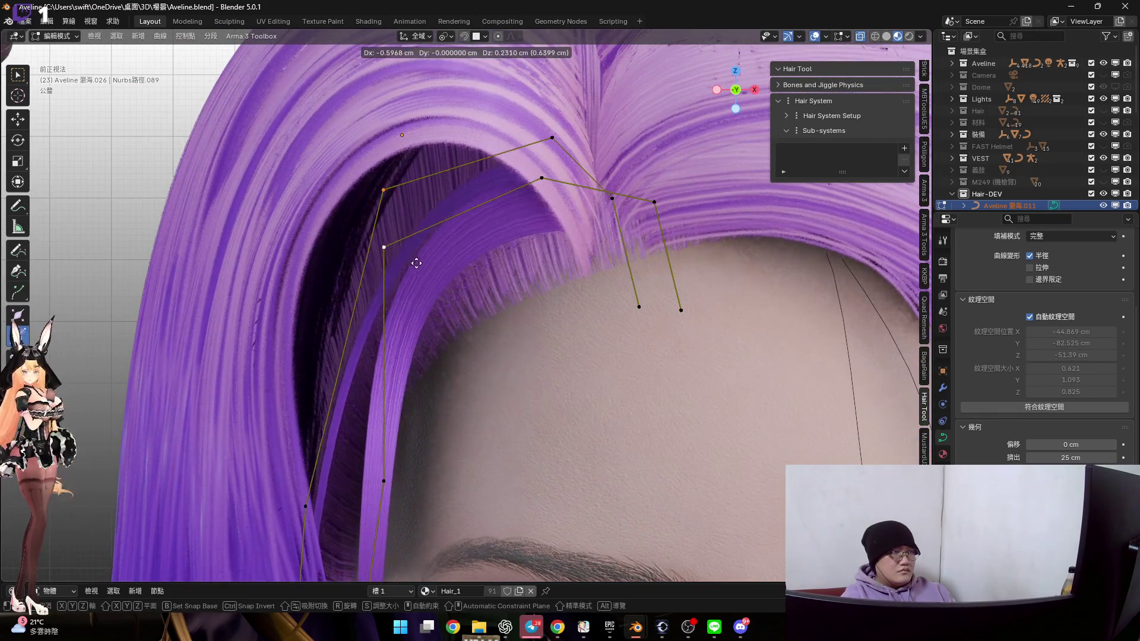
{"action": "left_click", "coordinate": [397, 268]}
{"action": "key", "text": "g"}
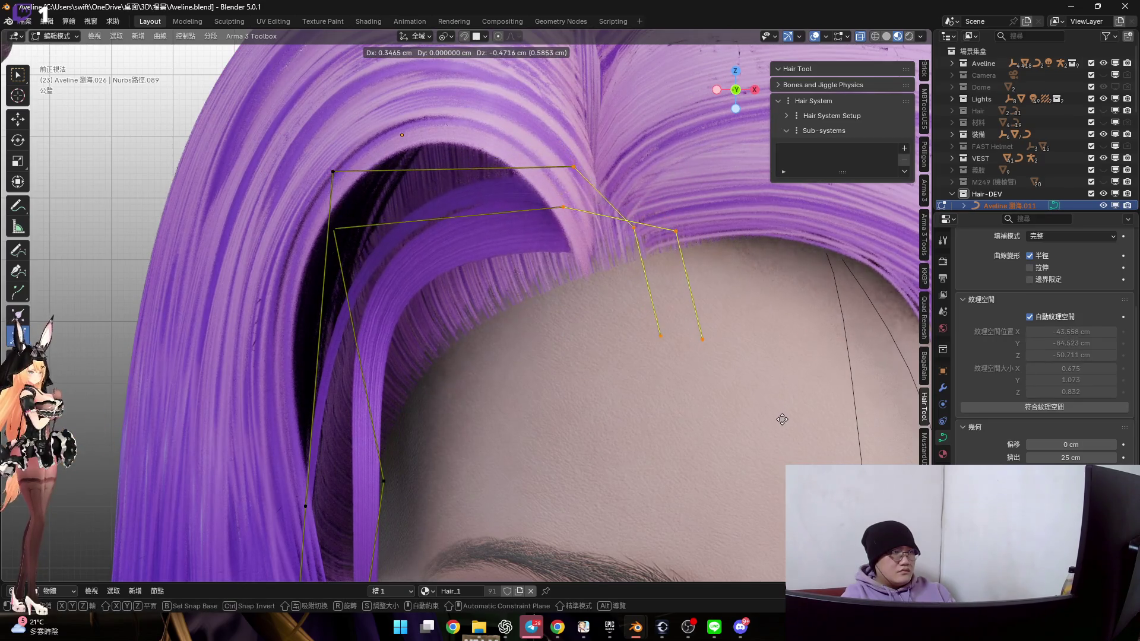
{"action": "left_click", "coordinate": [637, 256]}
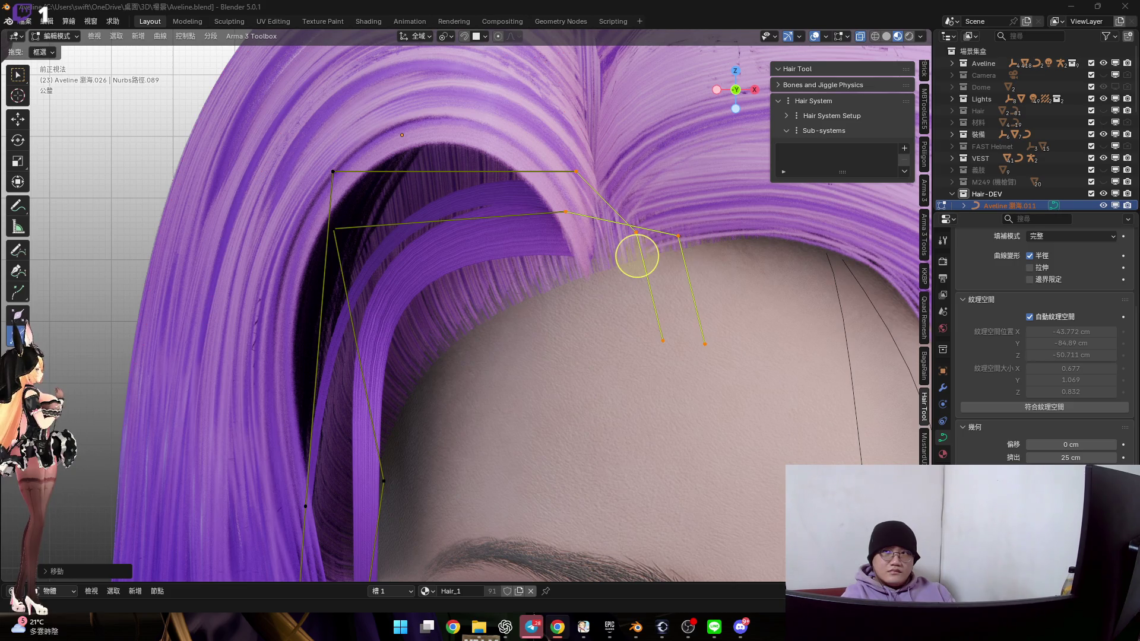
{"action": "middle_click_drag", "start_coordinate": [625, 302], "coordinate": [629, 331], "text": "shift"}
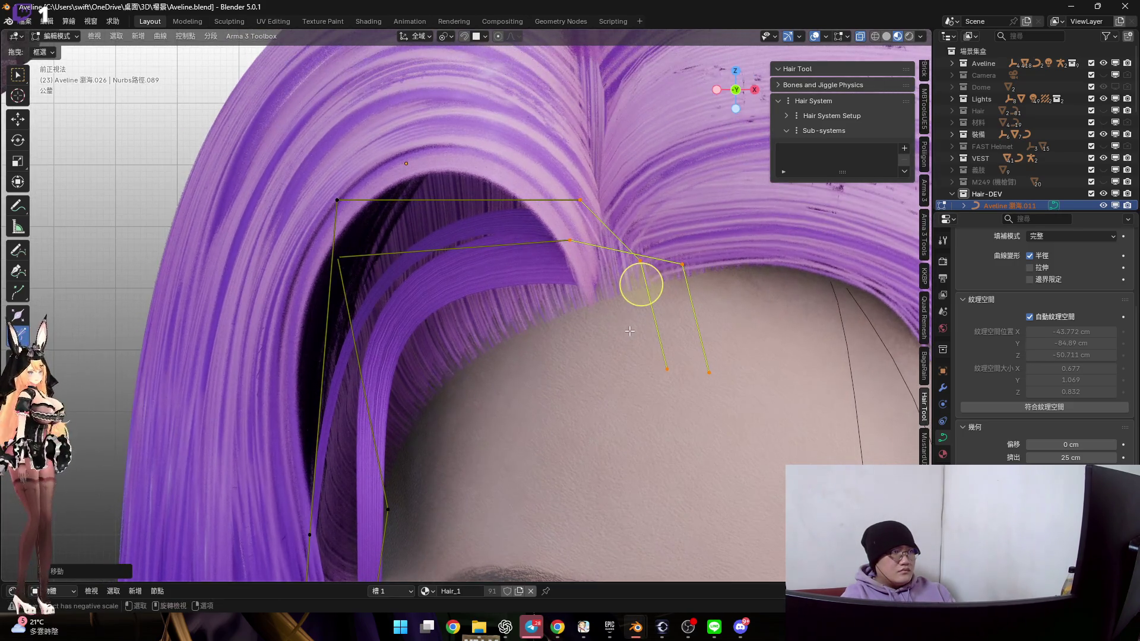
{"action": "mouse_move", "coordinate": [557, 324]}
{"action": "middle_mouse_down"}
{"action": "mouse_move", "coordinate": [385, 353]}
{"action": "mouse_move", "coordinate": [386, 312]}
{"action": "mouse_move", "coordinate": [434, 286]}
{"action": "middle_mouse_up"}
{"action": "key", "text": "g"}
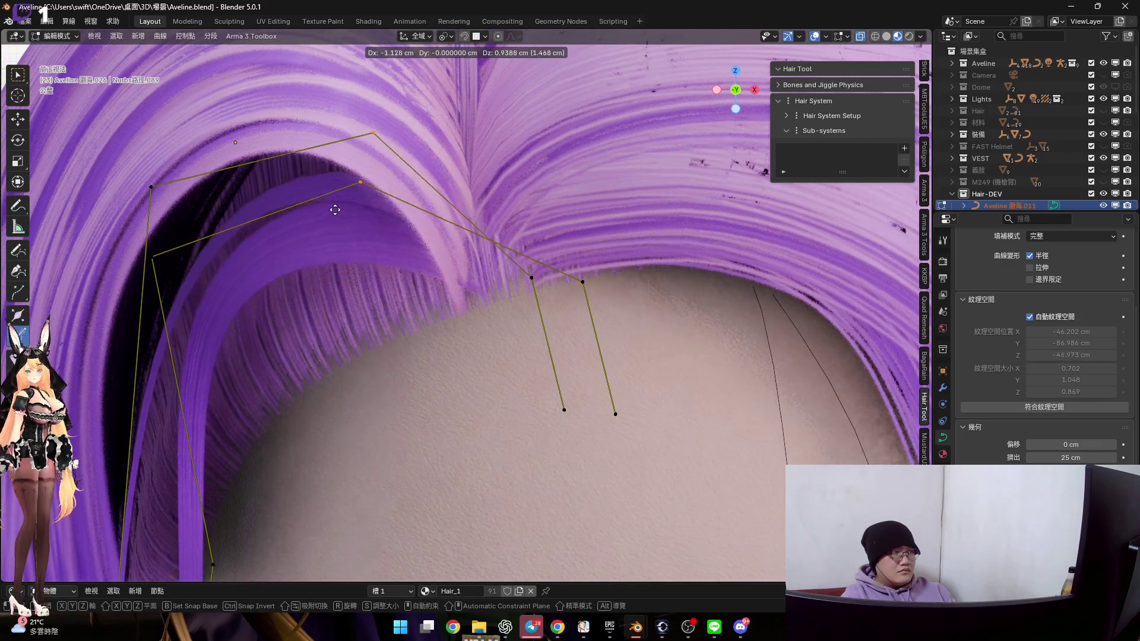
{"action": "left_click", "coordinate": [328, 196]}
Reposition the side strand point beside the eye
{"action": "scroll", "coordinate": [439, 256], "scroll_direction": "up", "scroll_amount": 5}
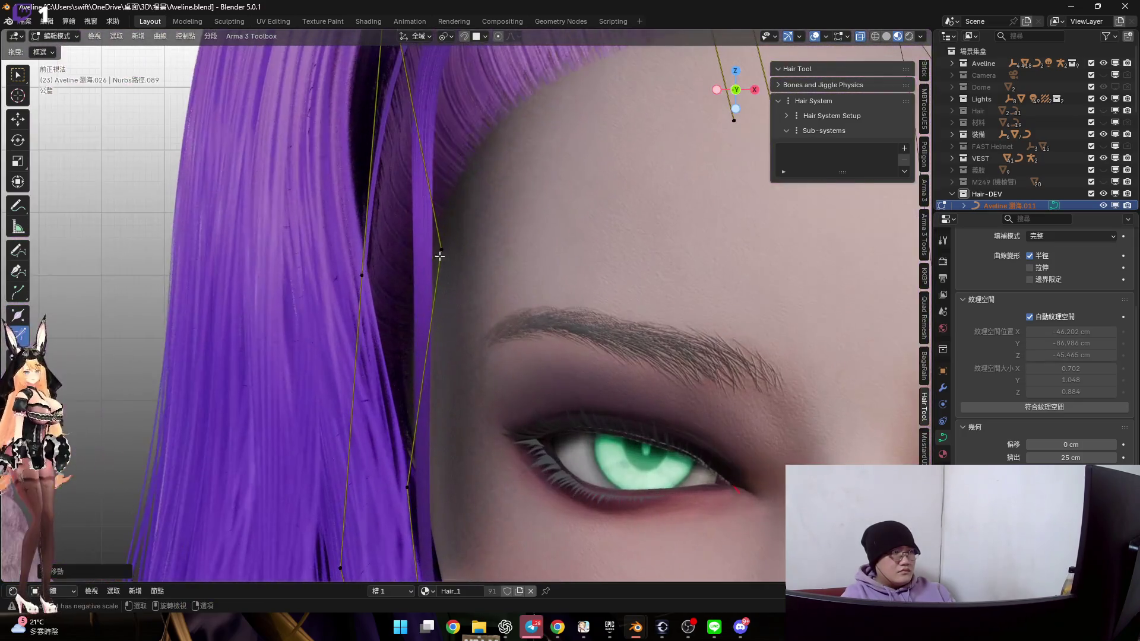
{"action": "left_click", "coordinate": [439, 256]}
{"action": "key", "text": "g"}
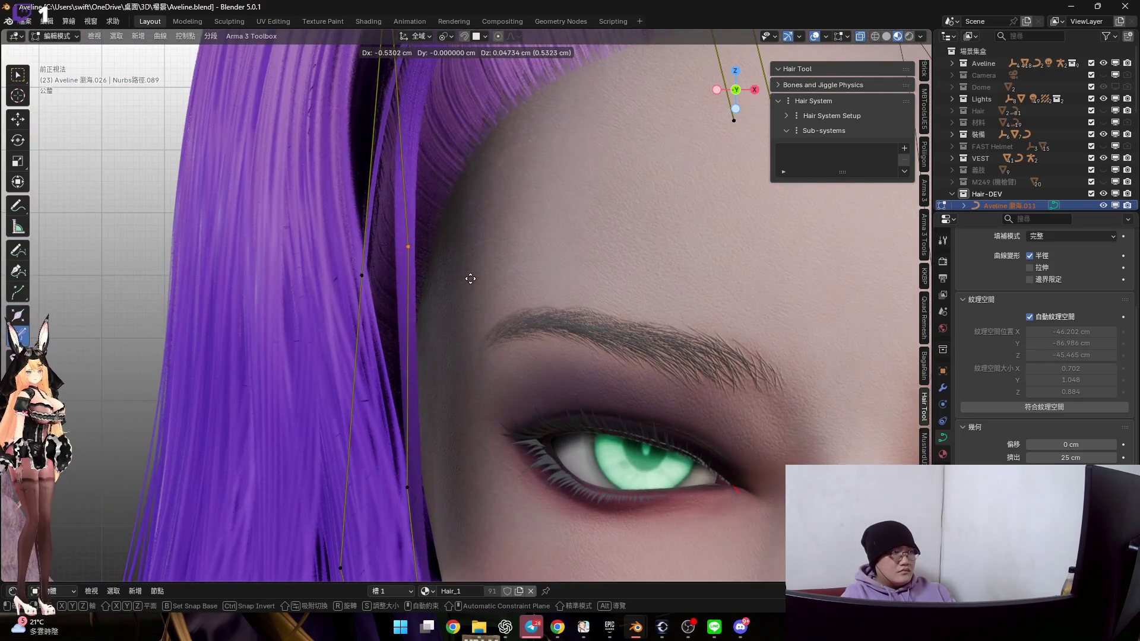
{"action": "left_click", "coordinate": [465, 279]}
{"action": "scroll", "coordinate": [546, 376], "scroll_direction": "down", "scroll_amount": 4}
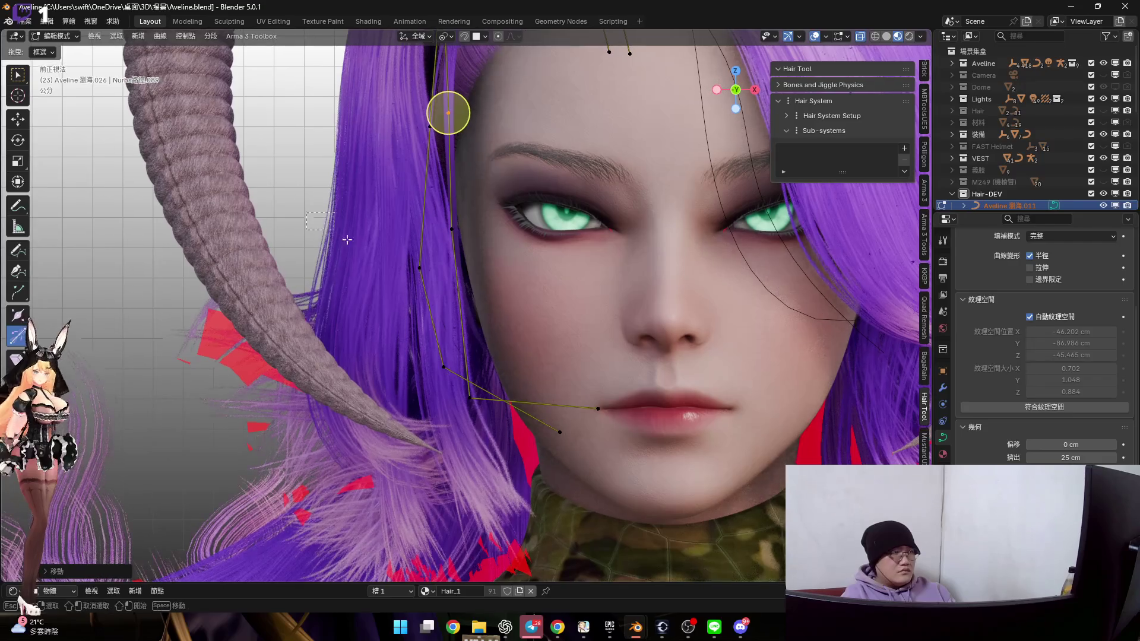
Rotate the selected cheek curve points while viewing the face from the front
{"action": "middle_click_drag", "start_coordinate": [546, 376], "coordinate": [650, 225]}
{"action": "mouse_move", "coordinate": [533, 369]}
{"action": "middle_mouse_down"}
{"action": "mouse_move", "coordinate": [523, 332]}
{"action": "mouse_move", "coordinate": [493, 356]}
{"action": "mouse_move", "coordinate": [475, 350]}
{"action": "mouse_move", "coordinate": [472, 365]}
{"action": "middle_mouse_up"}
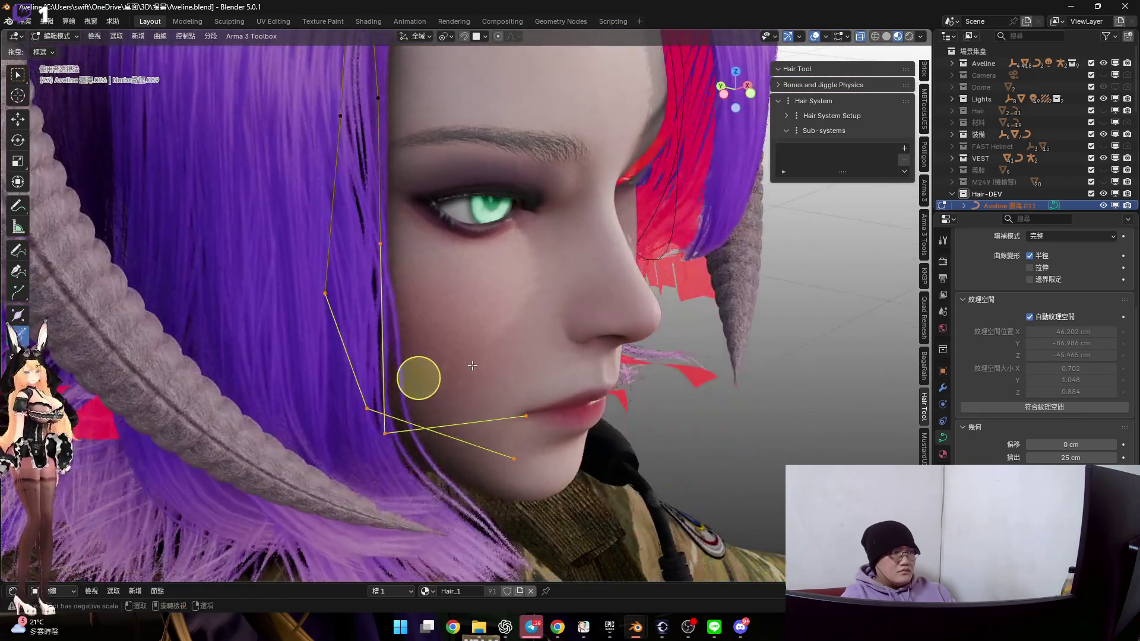
{"action": "key", "text": "g"}
{"action": "right_click", "coordinate": [511, 373]}
{"action": "middle_click_drag", "start_coordinate": [414, 176], "coordinate": [426, 189], "text": "shift"}
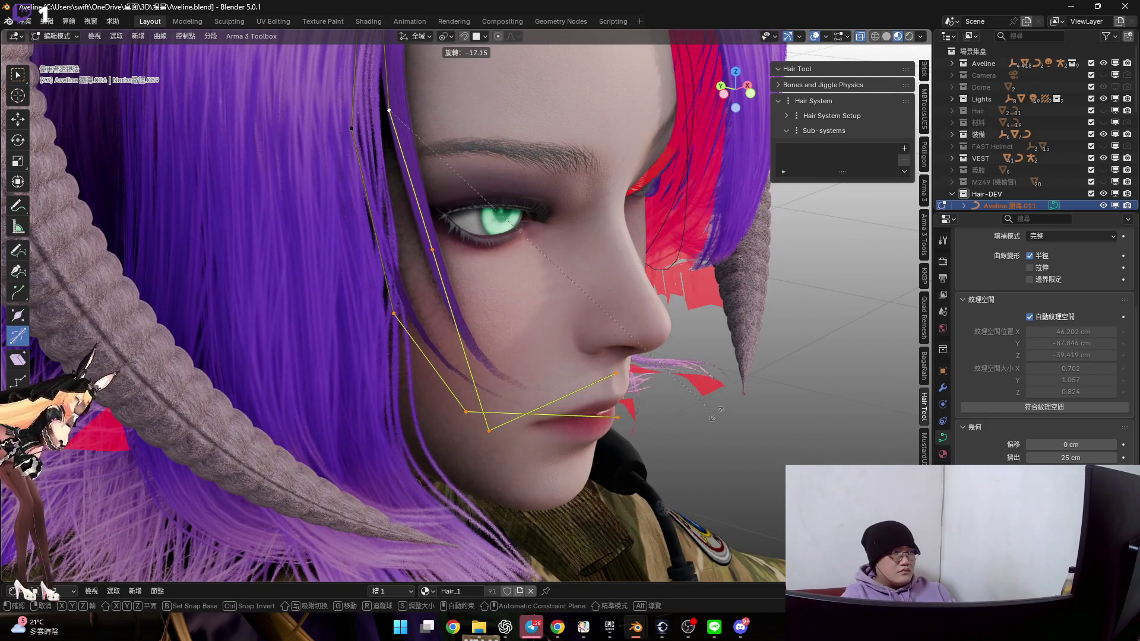
{"action": "middle_click_drag", "start_coordinate": [562, 357], "coordinate": [517, 270], "text": "alt"}
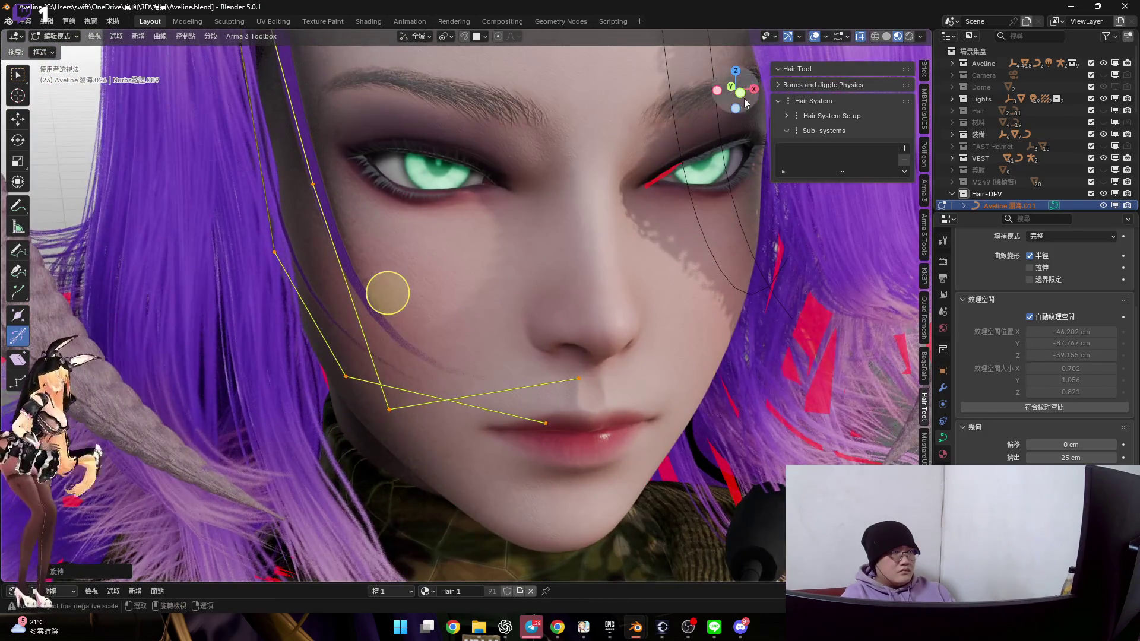
{"action": "scroll", "coordinate": [517, 270], "scroll_direction": "up", "scroll_amount": 3}
{"action": "key", "text": "r"}
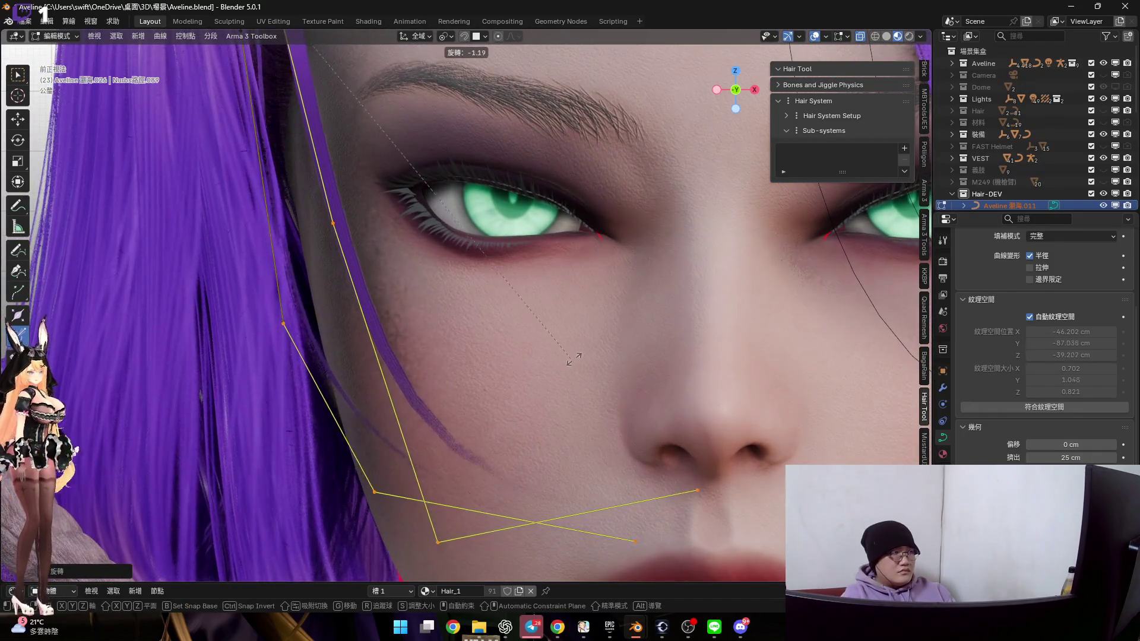
{"action": "left_click", "coordinate": [597, 358]}
Move the selected curve point on the strand beside the eye
{"action": "mouse_move", "coordinate": [453, 306]}
{"action": "middle_mouse_down", "text": "shift"}
{"action": "mouse_move", "coordinate": [484, 287]}
{"action": "mouse_move", "coordinate": [541, 543]}
{"action": "mouse_move", "coordinate": [649, 541]}
{"action": "mouse_move", "coordinate": [621, 554]}
{"action": "mouse_move", "coordinate": [677, 538]}
{"action": "mouse_move", "coordinate": [470, 478]}
{"action": "mouse_move", "coordinate": [535, 417]}
{"action": "middle_mouse_up", "text": "shift"}
{"action": "key", "text": "g"}
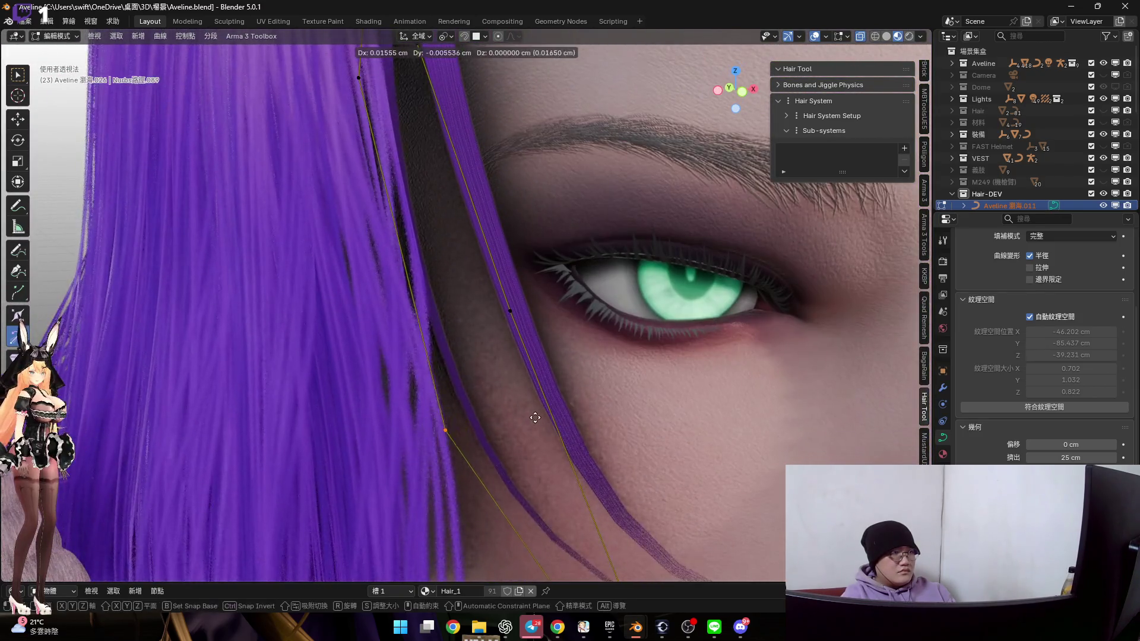
{"action": "middle_click_drag", "start_coordinate": [501, 282], "coordinate": [391, 360], "text": "shift"}
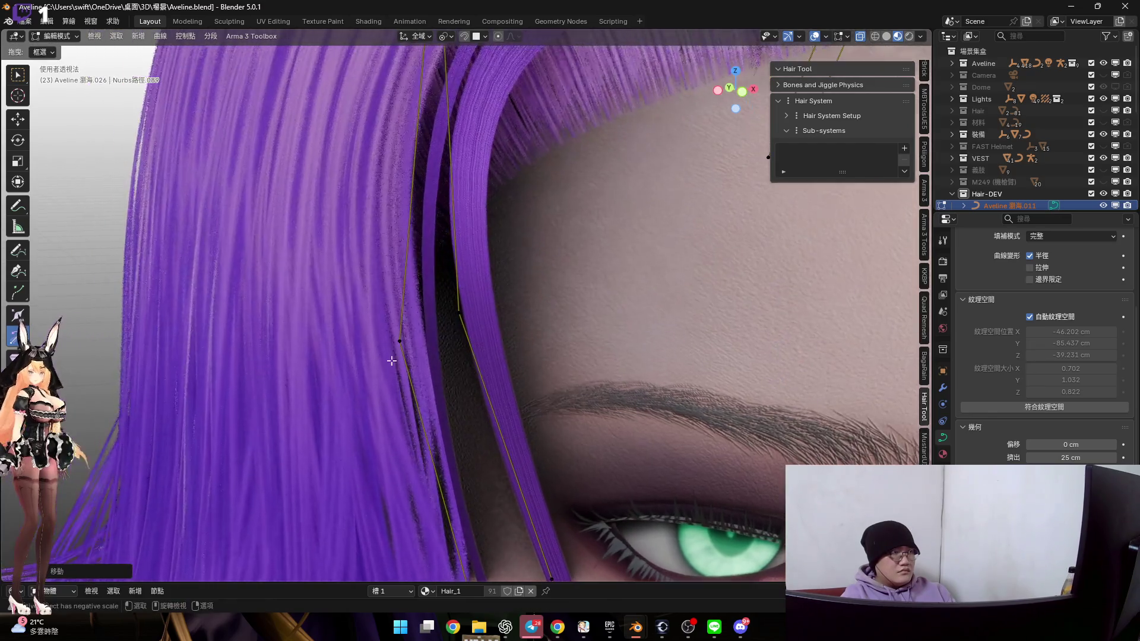
{"action": "left_click", "coordinate": [455, 417]}
{"action": "scroll", "coordinate": [455, 417], "scroll_direction": "down", "scroll_amount": 5}
{"action": "mouse_move", "coordinate": [464, 410]}
{"action": "middle_mouse_down"}
{"action": "mouse_move", "coordinate": [479, 400]}
{"action": "mouse_move", "coordinate": [502, 448]}
{"action": "mouse_move", "coordinate": [551, 366]}
{"action": "mouse_move", "coordinate": [600, 341]}
{"action": "middle_mouse_up"}
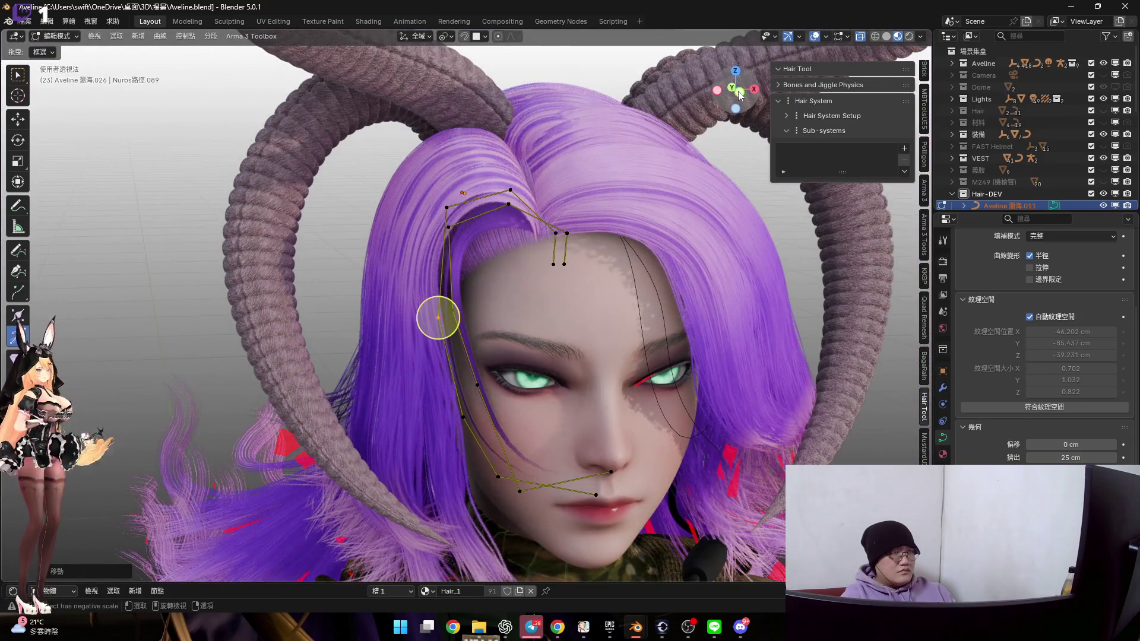
Select the side strand's temple point and move it
{"action": "left_click", "coordinate": [739, 95]}
{"action": "scroll", "coordinate": [571, 408], "scroll_direction": "up", "scroll_amount": 6}
{"action": "key", "text": "g"}
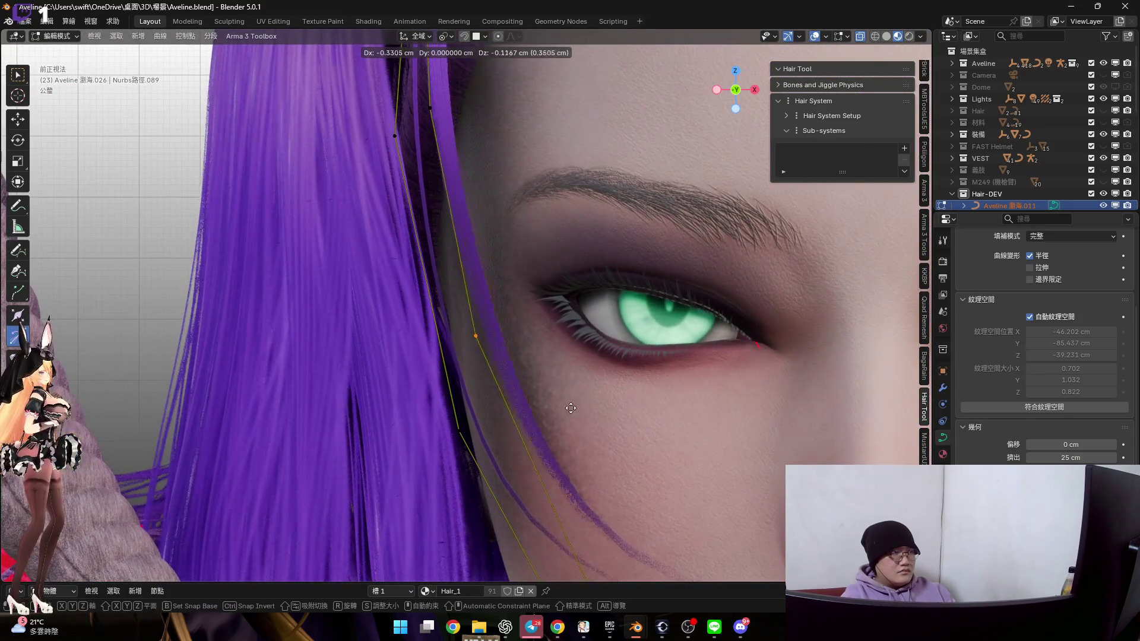
{"action": "mouse_move", "coordinate": [548, 419]}
{"action": "middle_mouse_down"}
{"action": "mouse_move", "coordinate": [568, 352]}
{"action": "mouse_move", "coordinate": [612, 322]}
{"action": "mouse_move", "coordinate": [594, 363]}
{"action": "middle_mouse_up"}
{"action": "scroll", "coordinate": [594, 363], "scroll_direction": "down", "scroll_amount": 5}
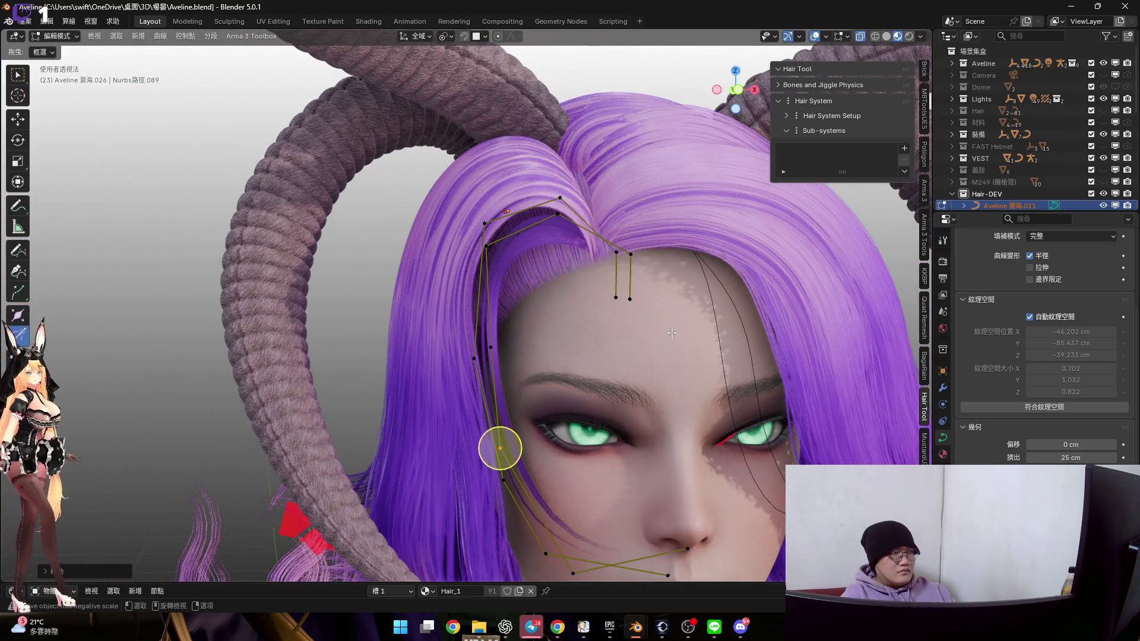
Rotate the cheek curve's end section near the mouth around its inner end point
{"action": "key", "text": "Tab"}
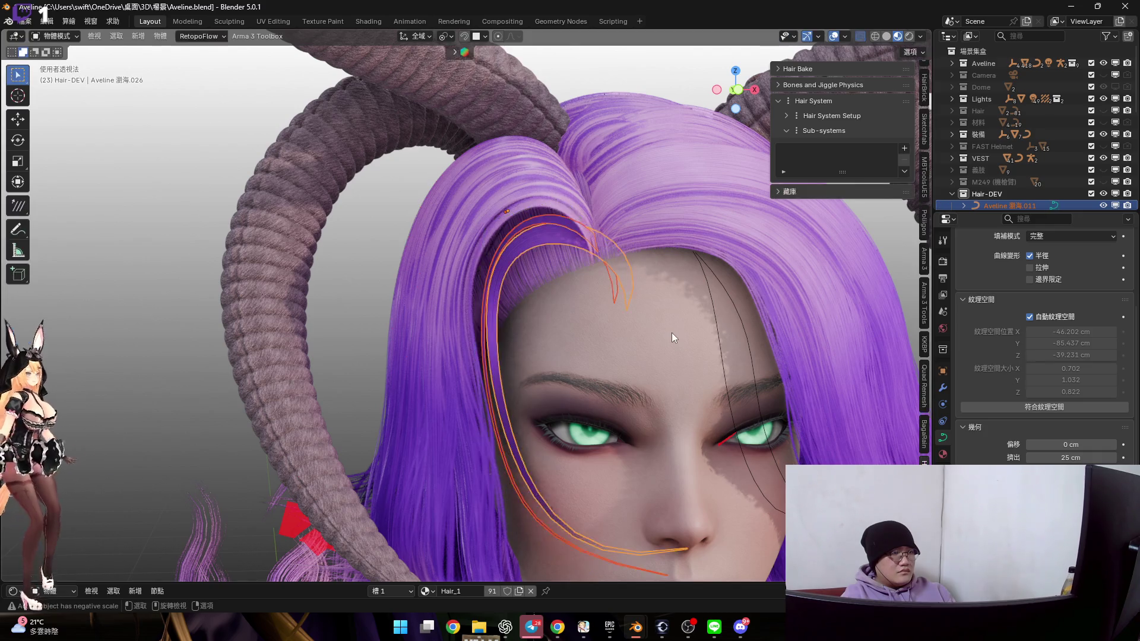
{"action": "scroll", "coordinate": [648, 264], "scroll_direction": "up", "scroll_amount": 5}
{"action": "key", "text": "Tab"}
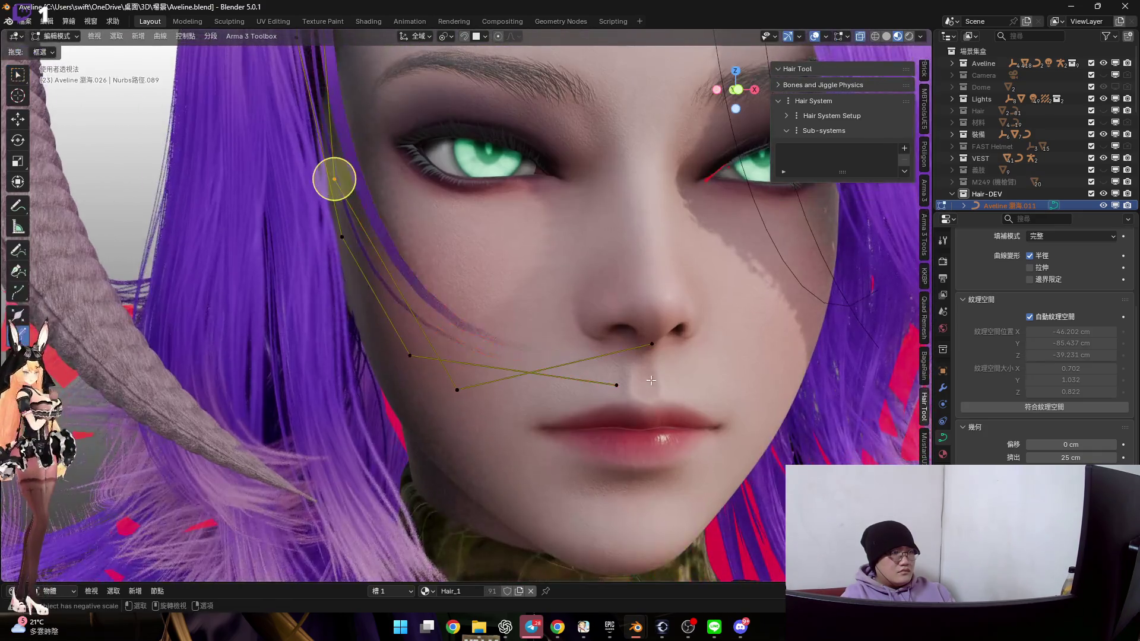
{"action": "left_click", "coordinate": [652, 346]}
{"action": "left_click", "coordinate": [458, 390], "text": "shift"}
{"action": "key", "text": "r"}
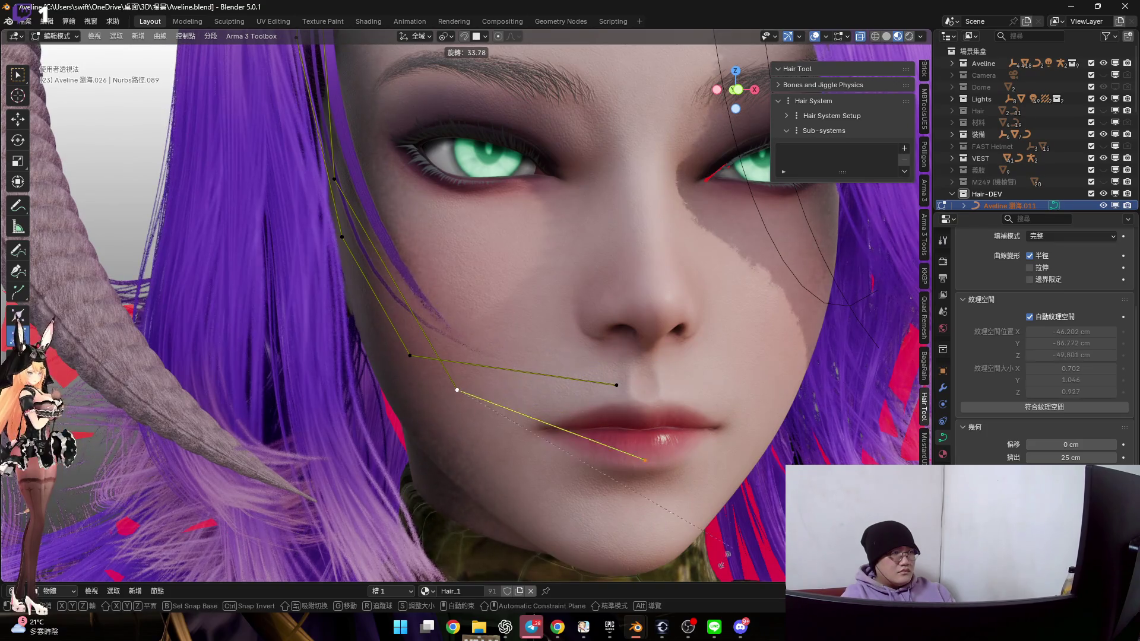
{"action": "left_click", "coordinate": [681, 107]}
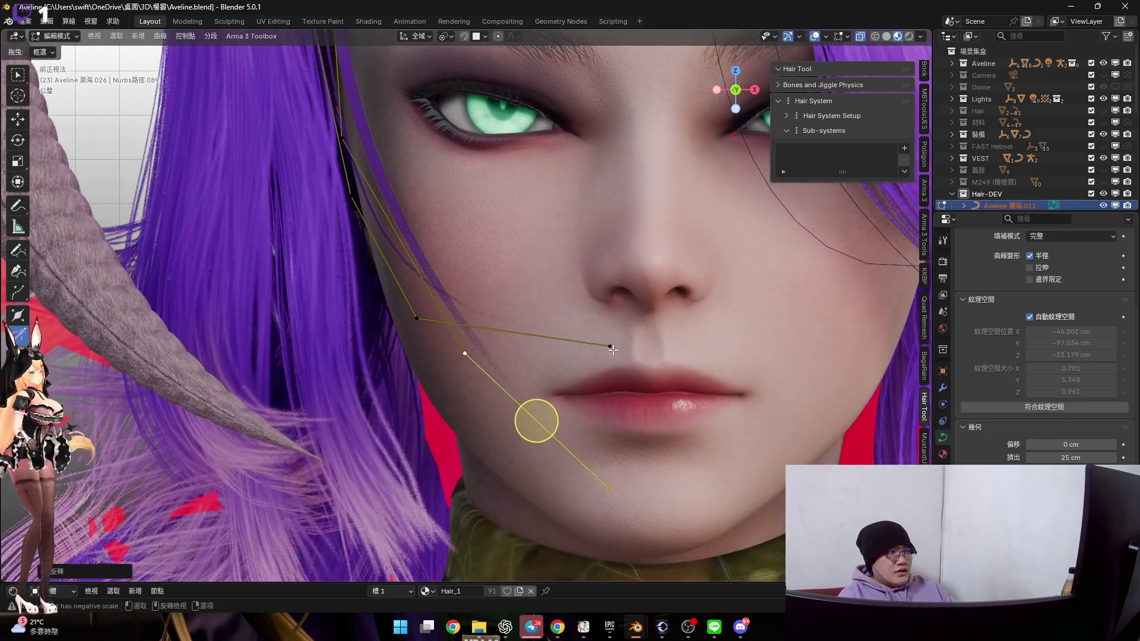
Rotate the other bang curve's end point downward
{"action": "left_click", "coordinate": [614, 345]}
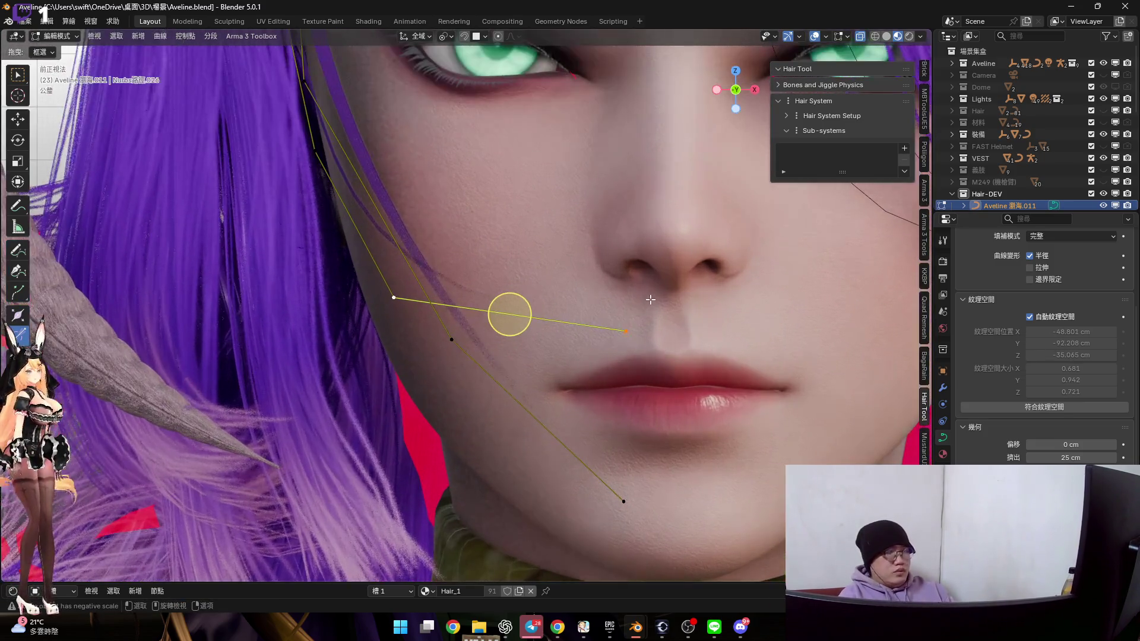
{"action": "scroll", "coordinate": [617, 295], "scroll_direction": "up", "scroll_amount": 1}
{"action": "key", "text": "r"}
{"action": "left_click", "coordinate": [608, 472]}
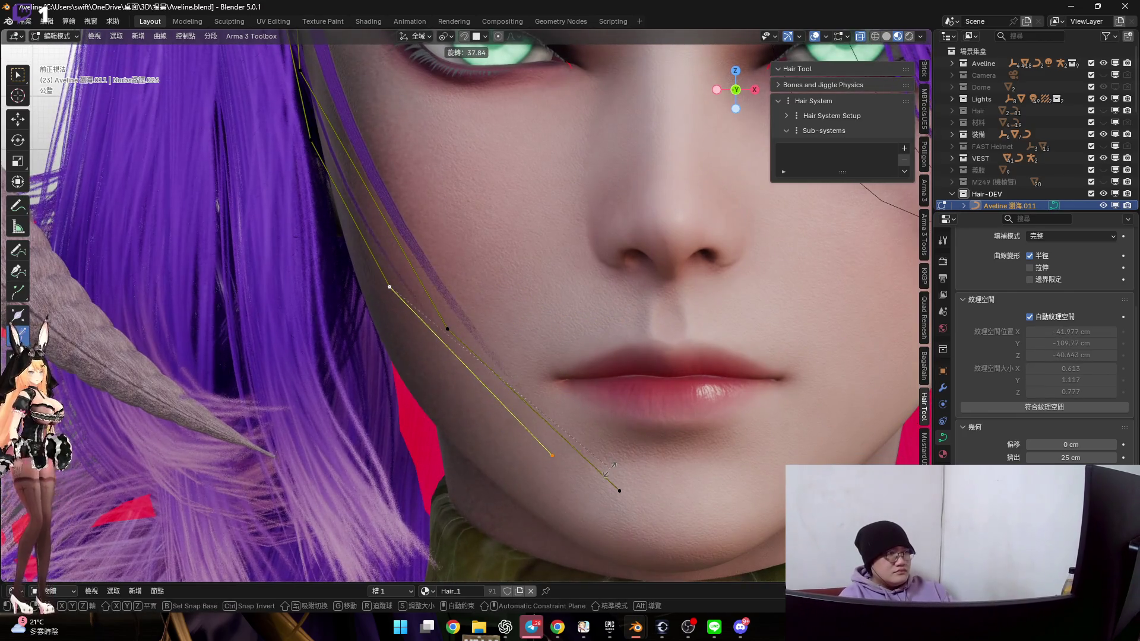
In the side profile view, pull the curve end point lower toward the chin
{"action": "middle_click_drag", "start_coordinate": [540, 382], "coordinate": [546, 396], "text": "shift"}
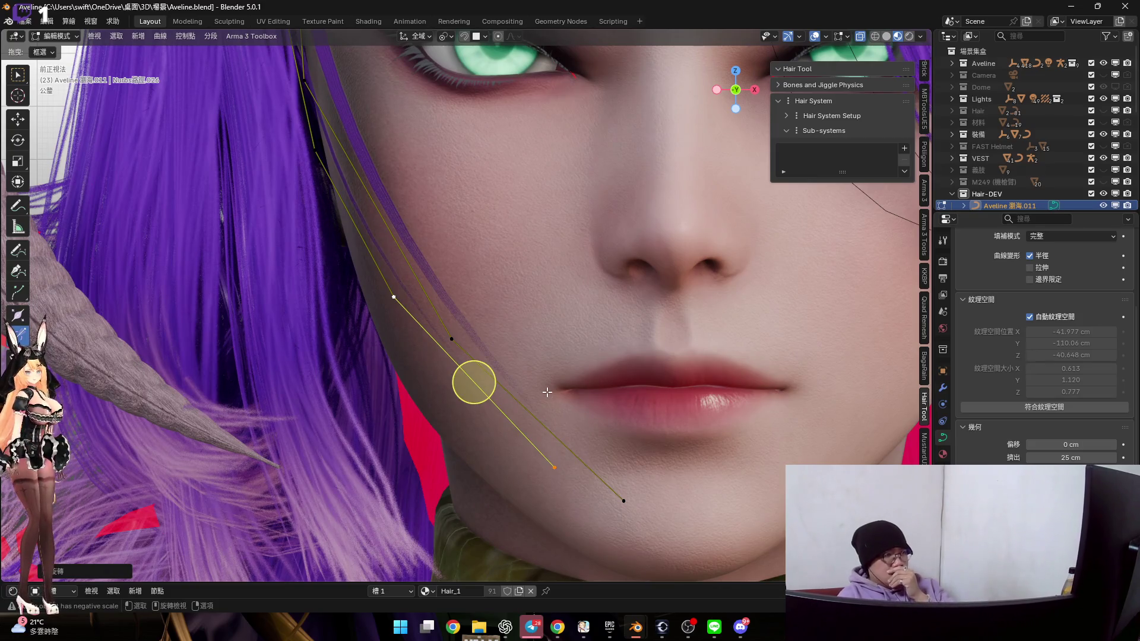
{"action": "key", "text": "ctrl+KP_3"}
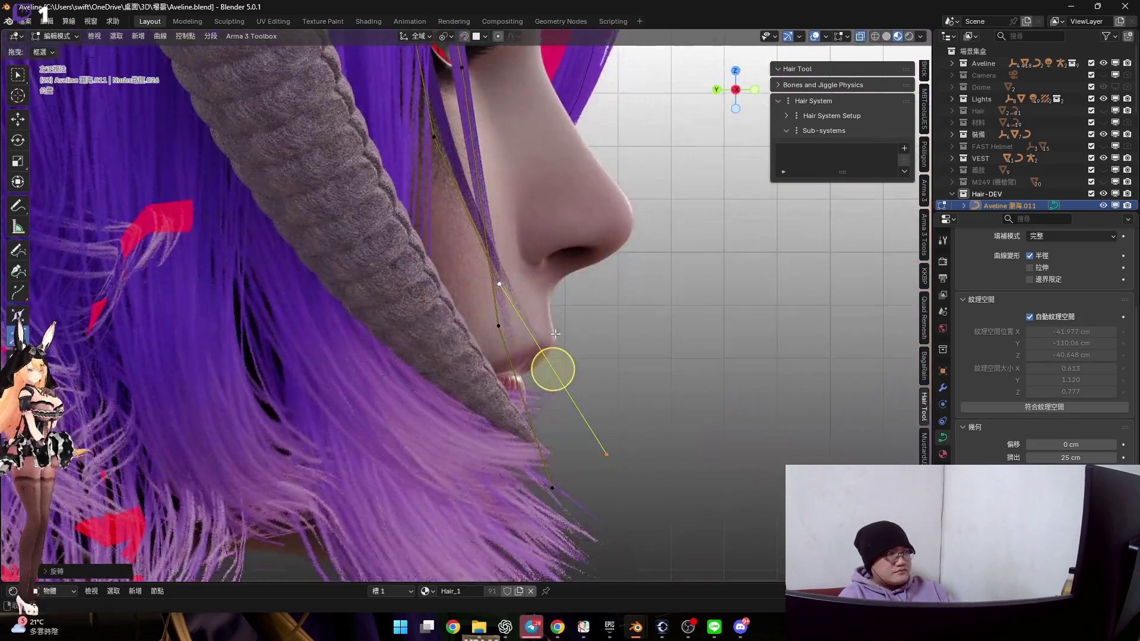
{"action": "left_click_drag", "start_coordinate": [555, 382], "coordinate": [572, 368]}
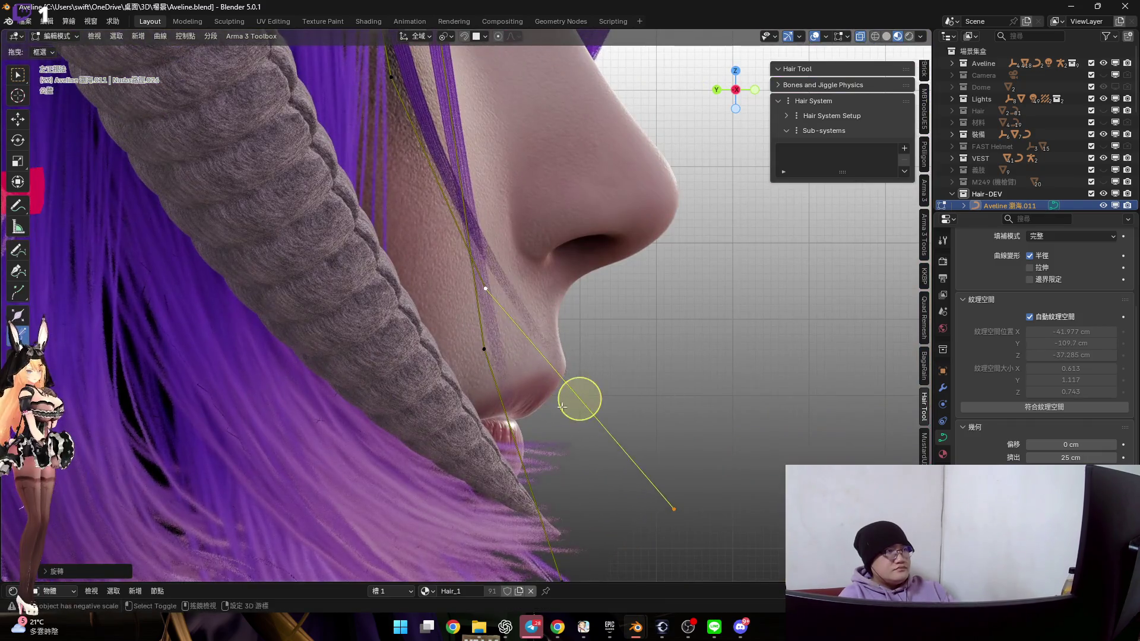
{"action": "middle_click_drag", "start_coordinate": [573, 368], "coordinate": [566, 277], "text": "shift"}
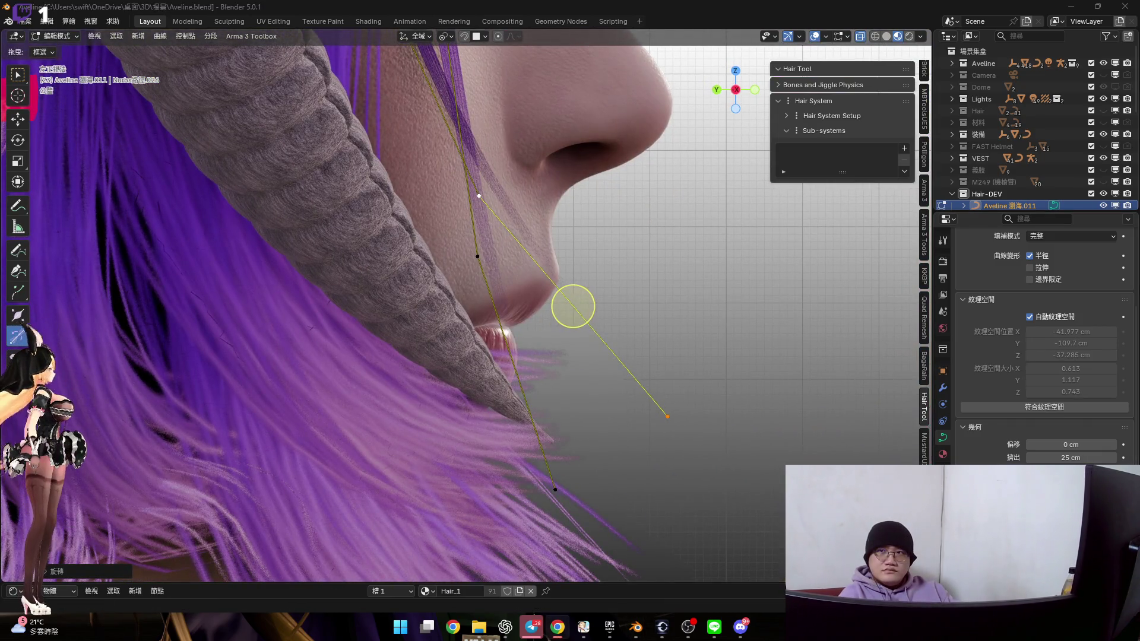